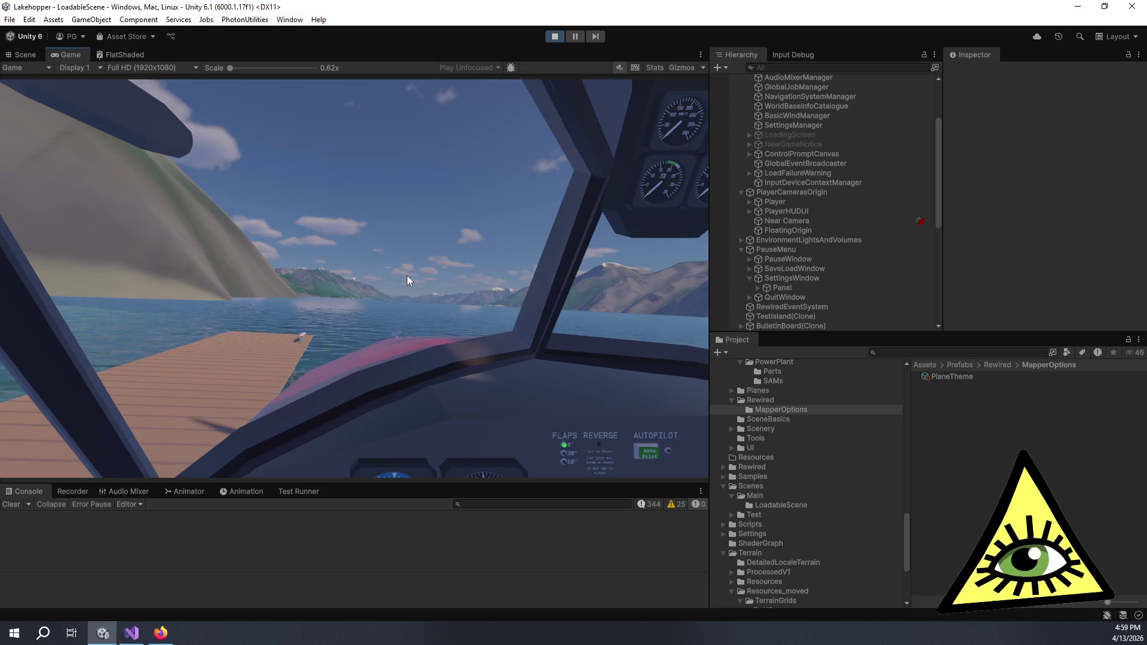
# Look around the cockpit at the instrument panel, windshield and mountains.
pyautogui.moveTo(407, 275)
pyautogui.mouseDown()
pyautogui.moveTo(454, 307)
pyautogui.moveTo(436, 348)
pyautogui.mouseUp()
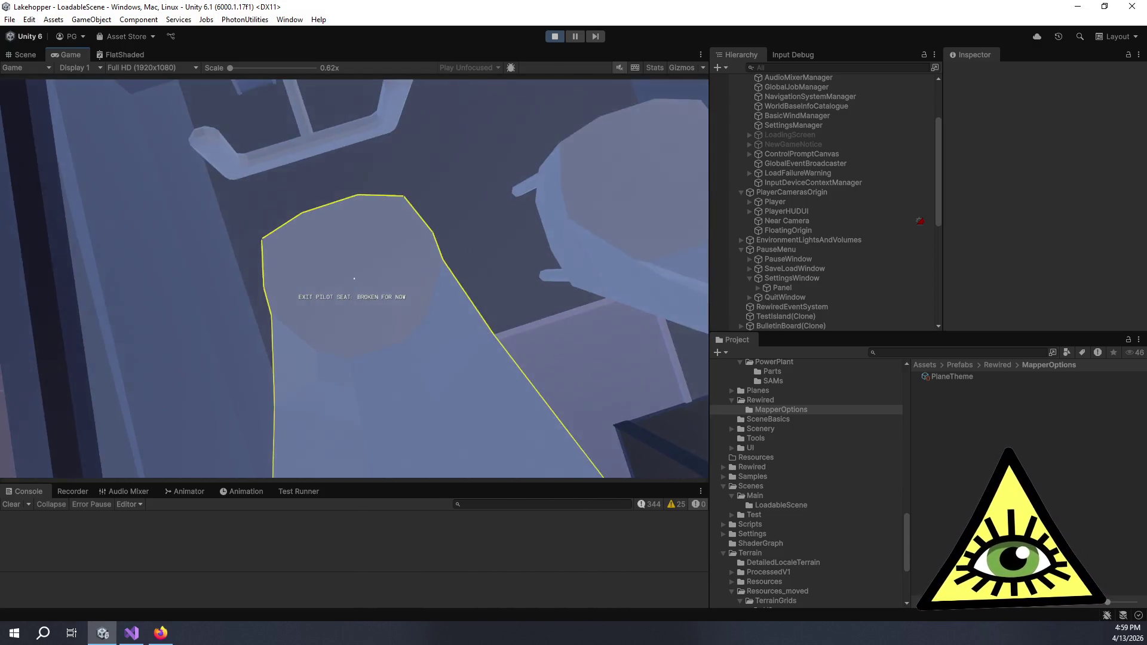
pyautogui.moveTo(354, 279); pyautogui.dragTo(348, 209)
pyautogui.moveTo(354, 279)
pyautogui.mouseDown()
pyautogui.moveTo(329, 304)
pyautogui.moveTo(364, 298)
pyautogui.moveTo(343, 269)
pyautogui.moveTo(353, 276)
pyautogui.mouseUp()
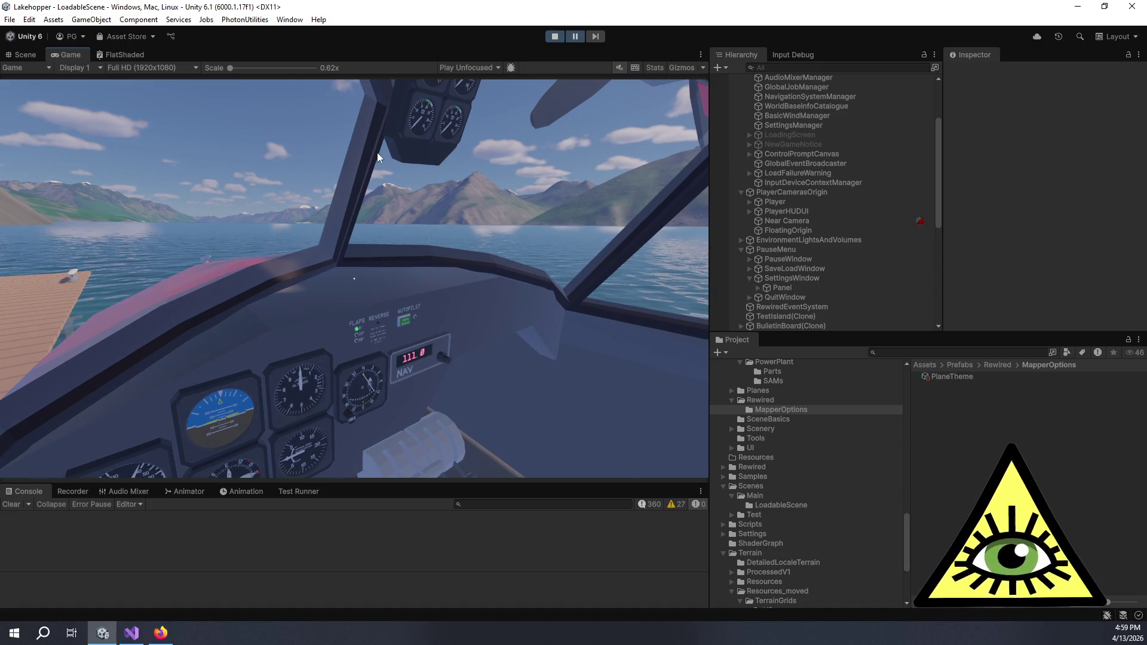
# Select Rewired Input Manager under DontDestroyOnLoad and expand its CH FighterStick 0: Plane map.
pyautogui.scroll(-10, 915, 301)
pyautogui.click(840, 298)
pyautogui.scroll(-2, 980, 244)
pyautogui.scroll(-2, 981, 245)
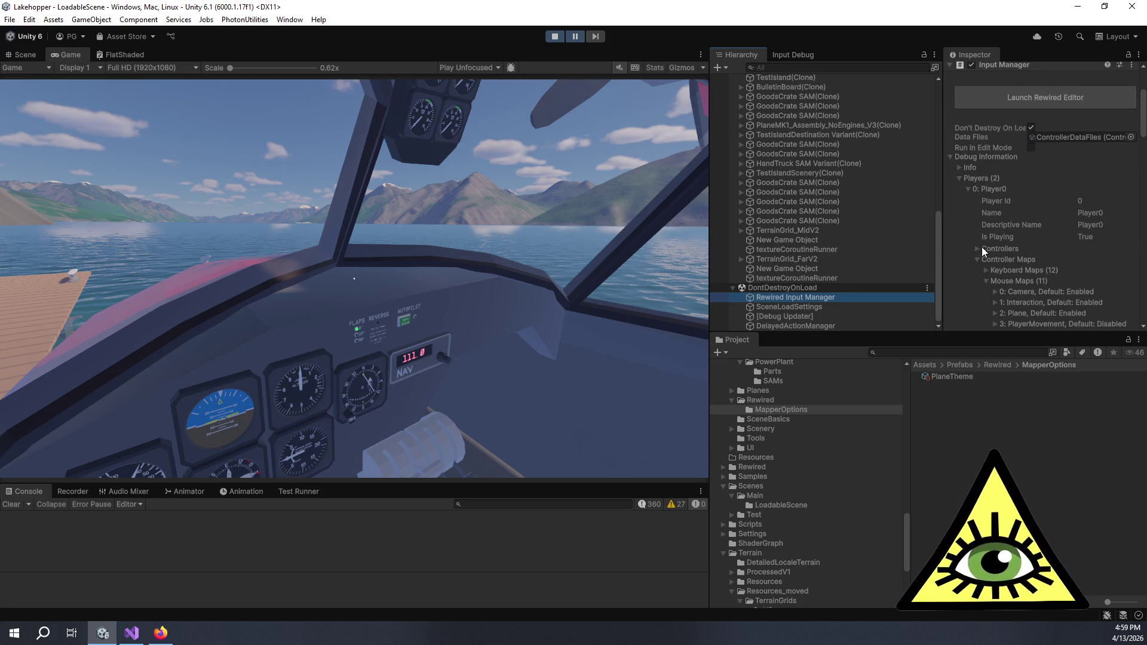
pyautogui.scroll(-3, 967, 266)
pyautogui.scroll(-2, 989, 215)
pyautogui.click(1001, 273)
pyautogui.scroll(-2, 1009, 239)
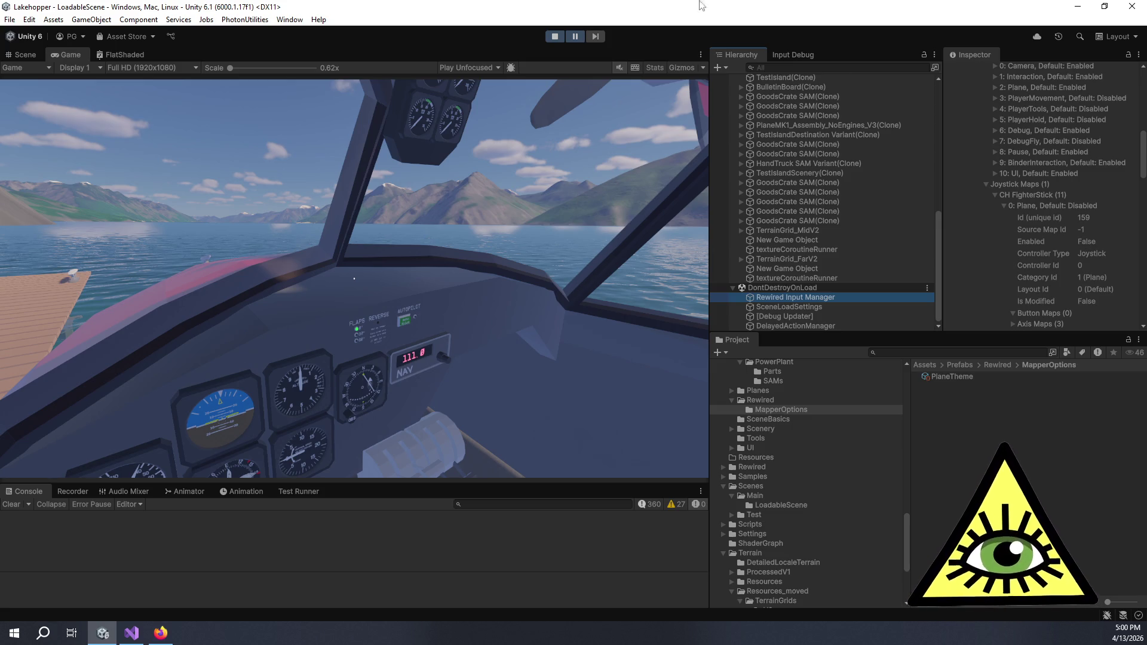
# Resume the game, open the binder with Tab, and page through Assembly Reference to the Checklists.
pyautogui.click(575, 37)
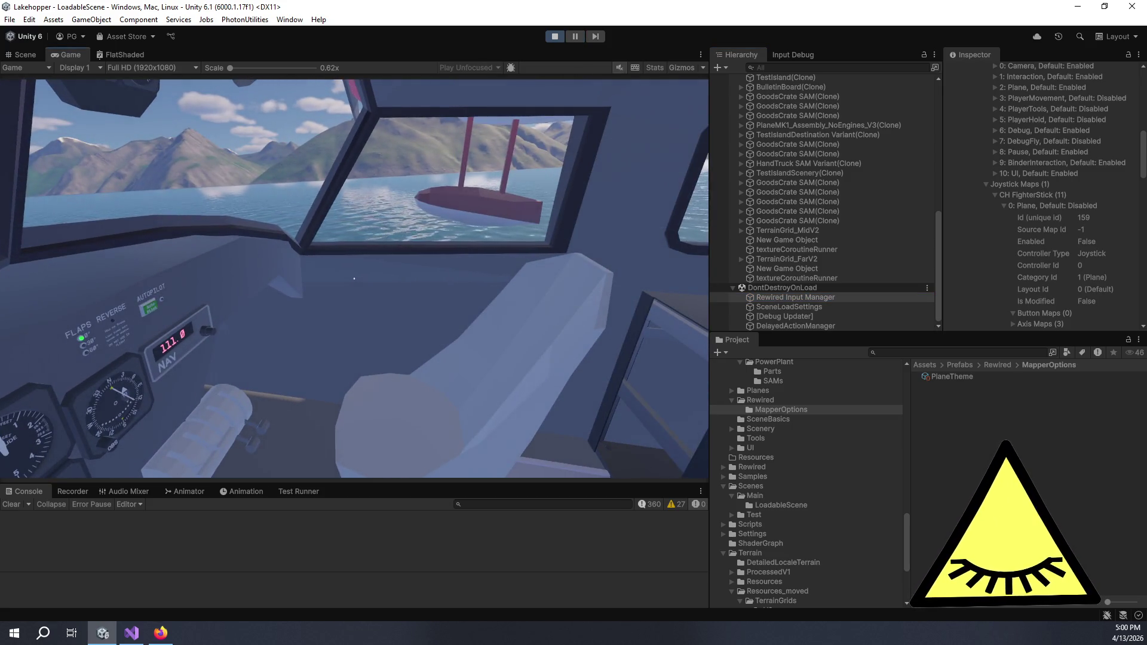
pyautogui.press('Tab')
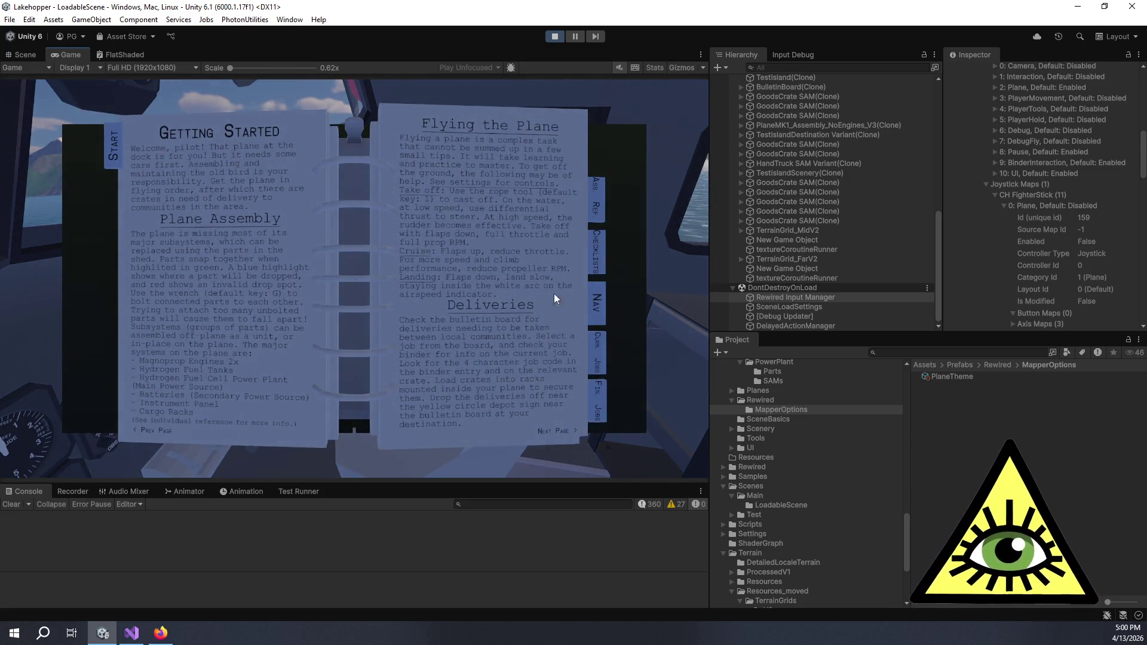
pyautogui.click(541, 431)
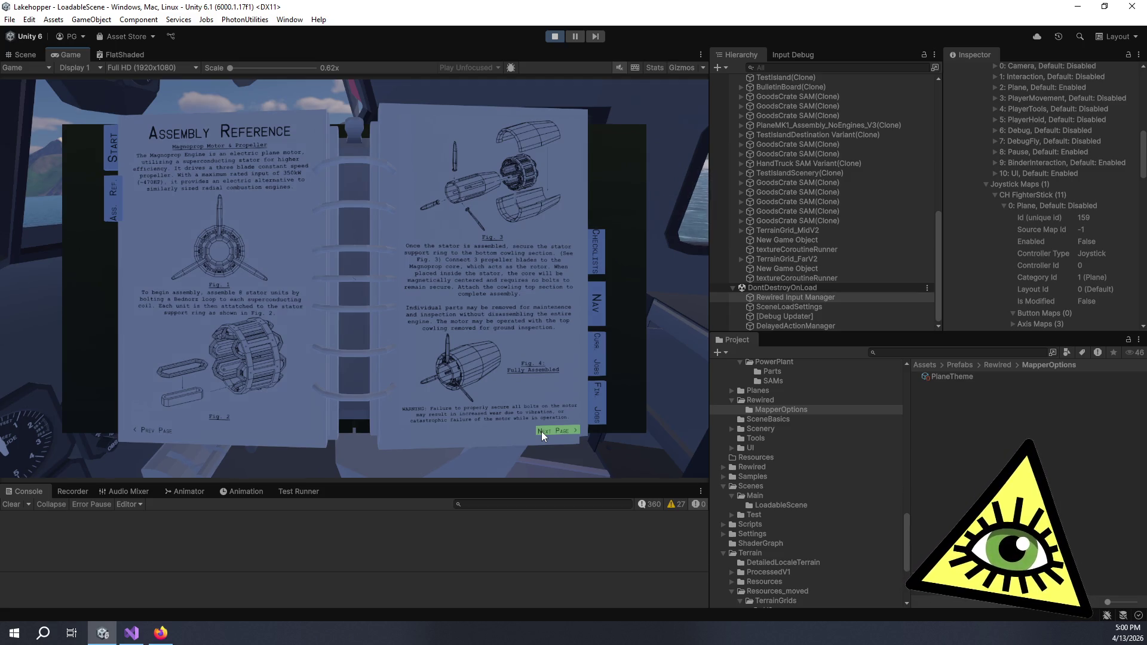
pyautogui.click(541, 431)
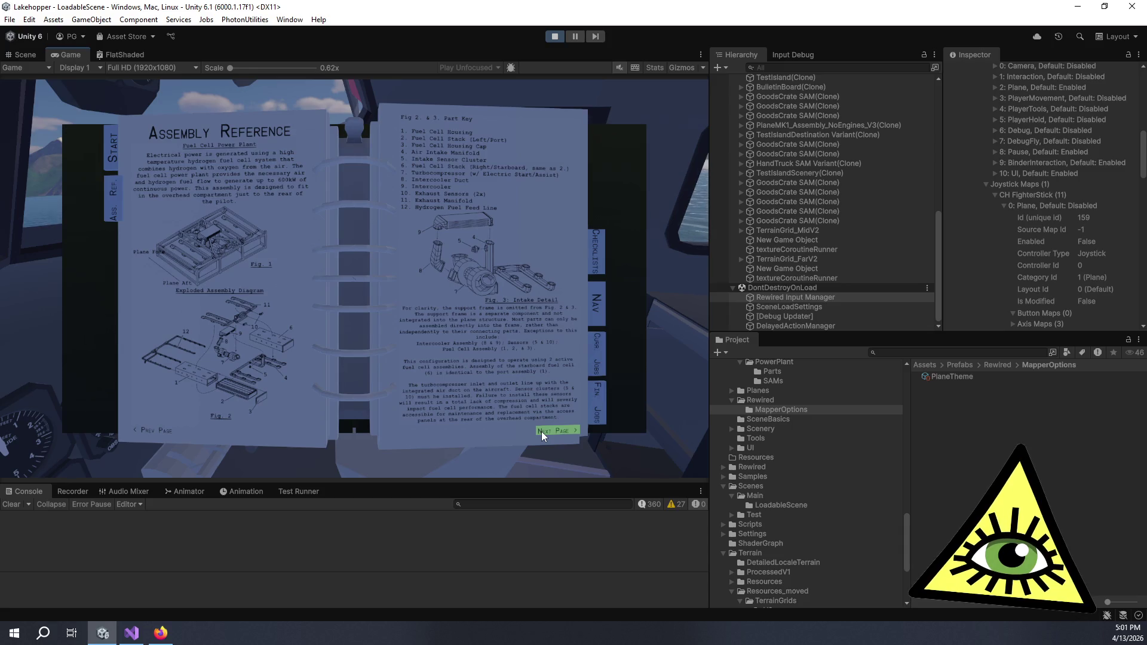
pyautogui.click(541, 431)
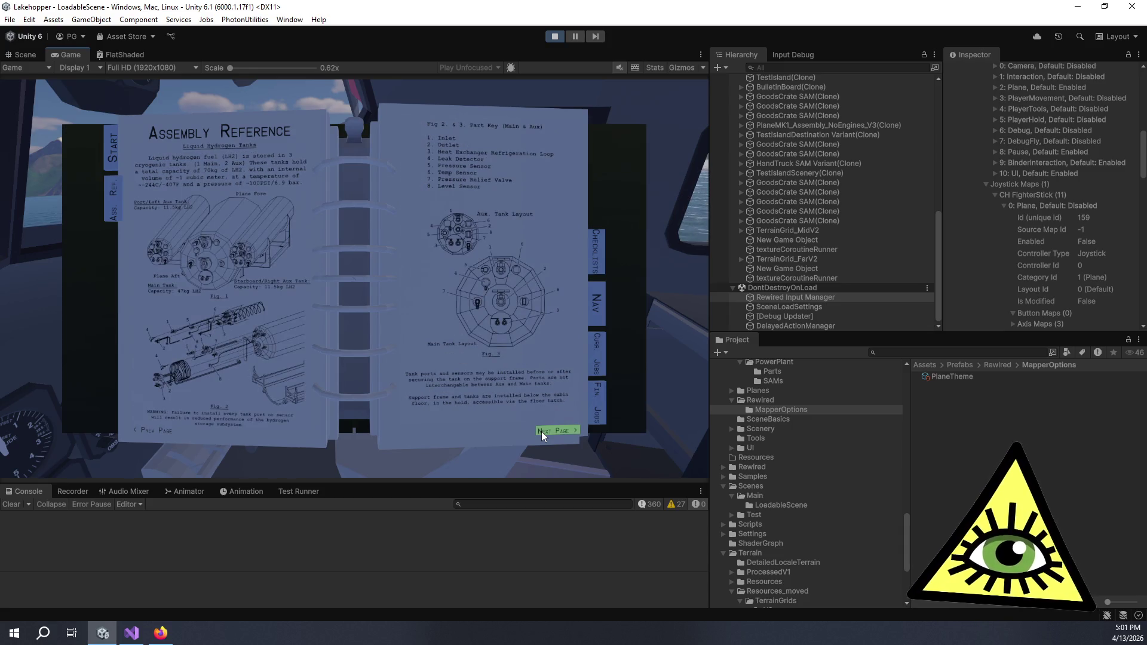
pyautogui.click(541, 432)
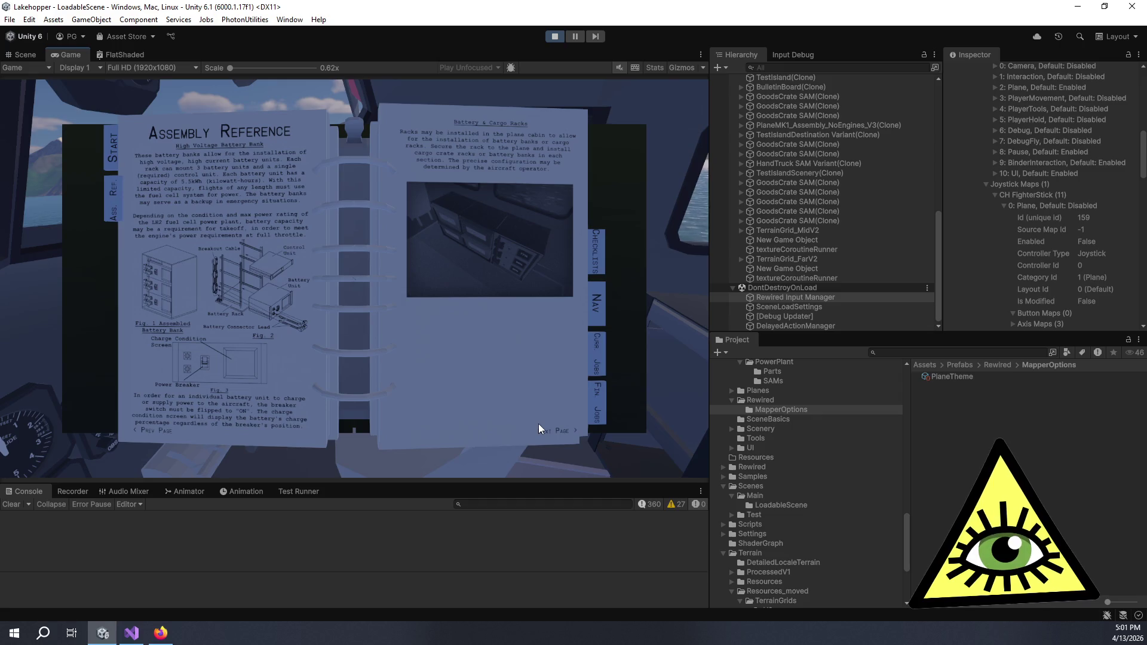
pyautogui.click(543, 428)
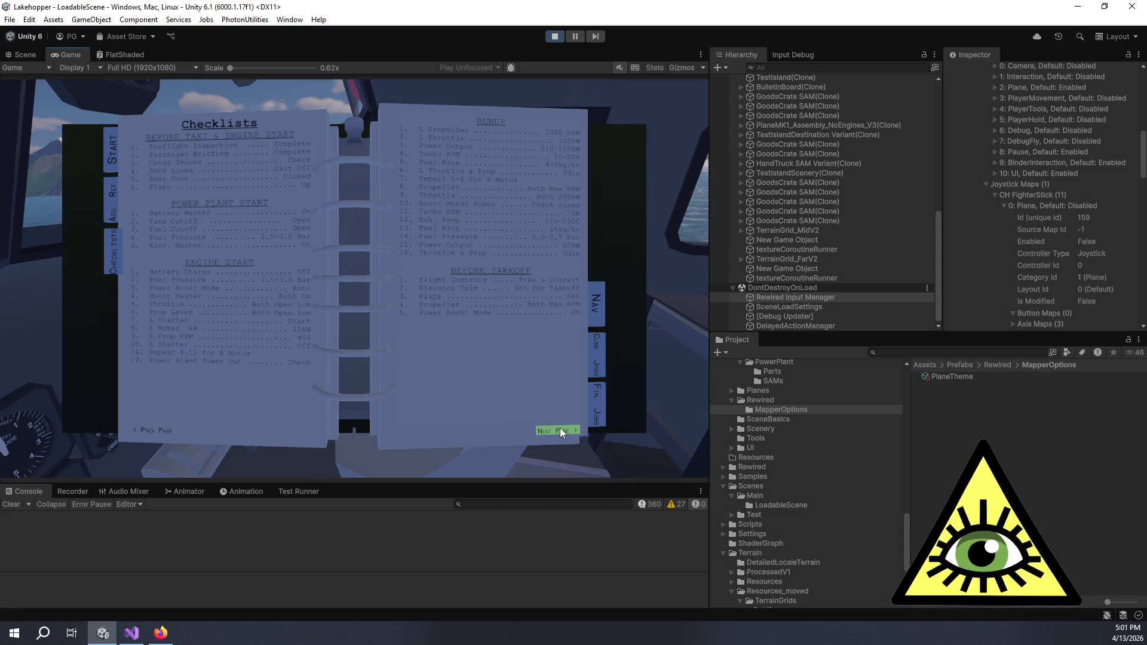
pyautogui.click(560, 428)
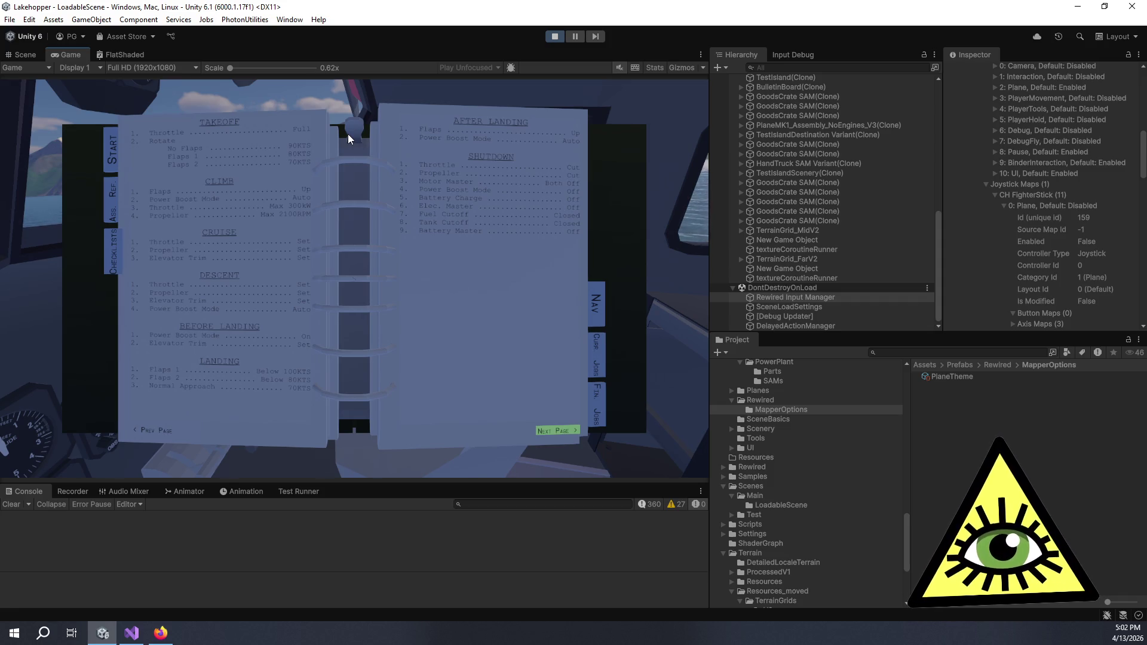
# Page past the Navigation VOR and Manypeaks map spread to the empty Current Jobs page.
pyautogui.click(553, 430)
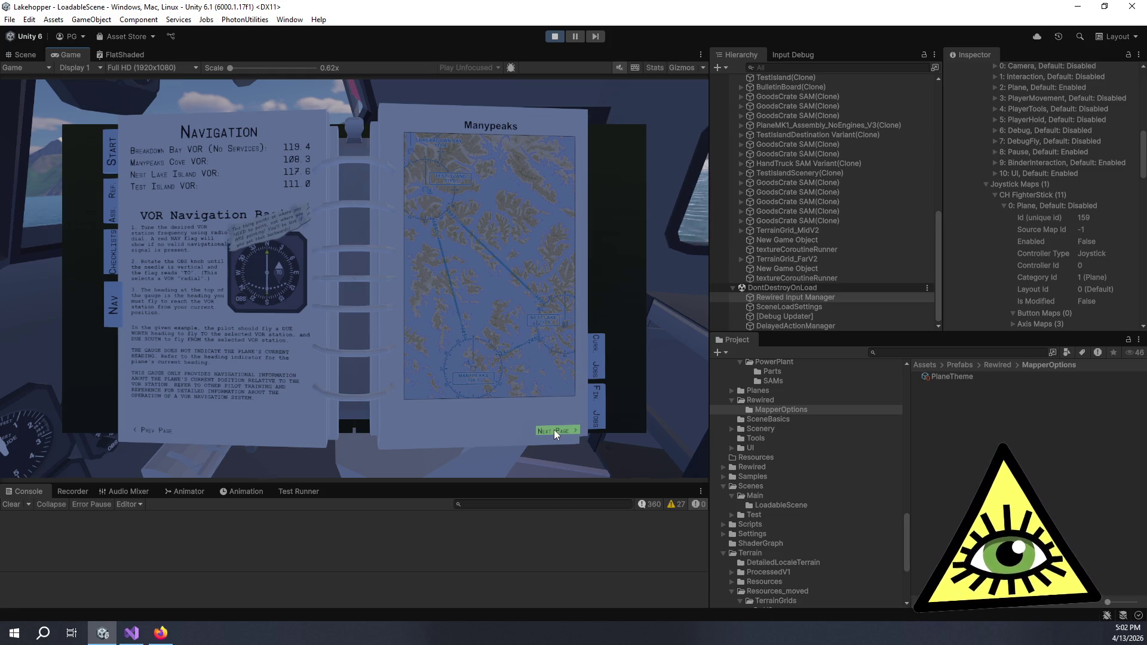
pyautogui.click(553, 429)
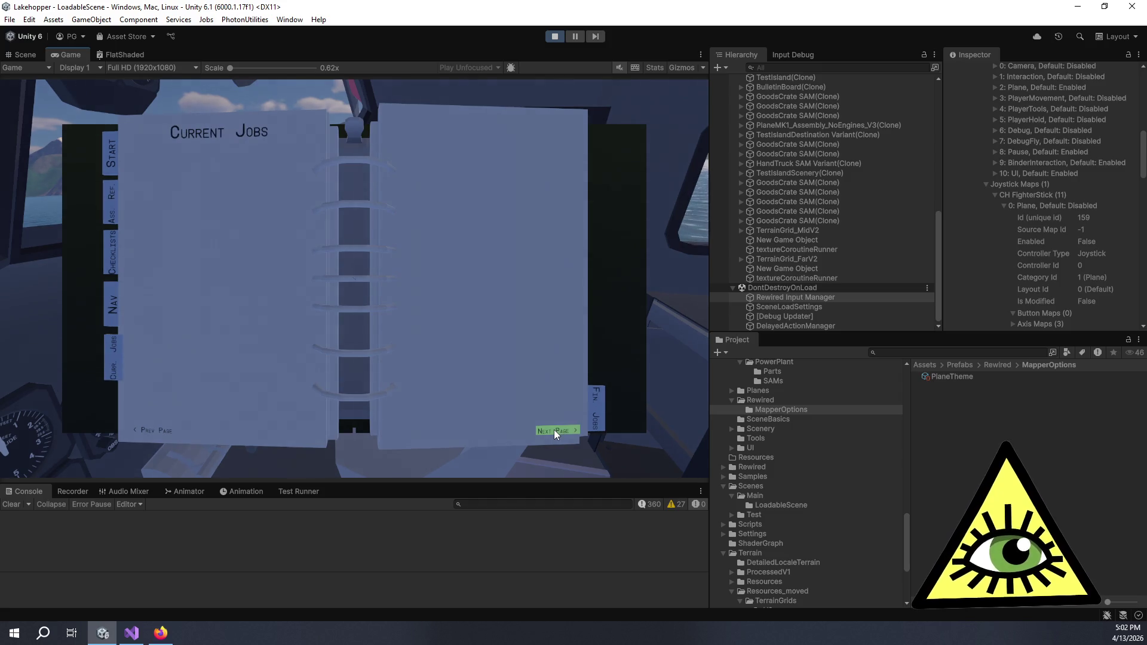
# Jump to the Ass. Ref. and Start tabs, then page forward into the Assembly Reference.
pyautogui.click(112, 201)
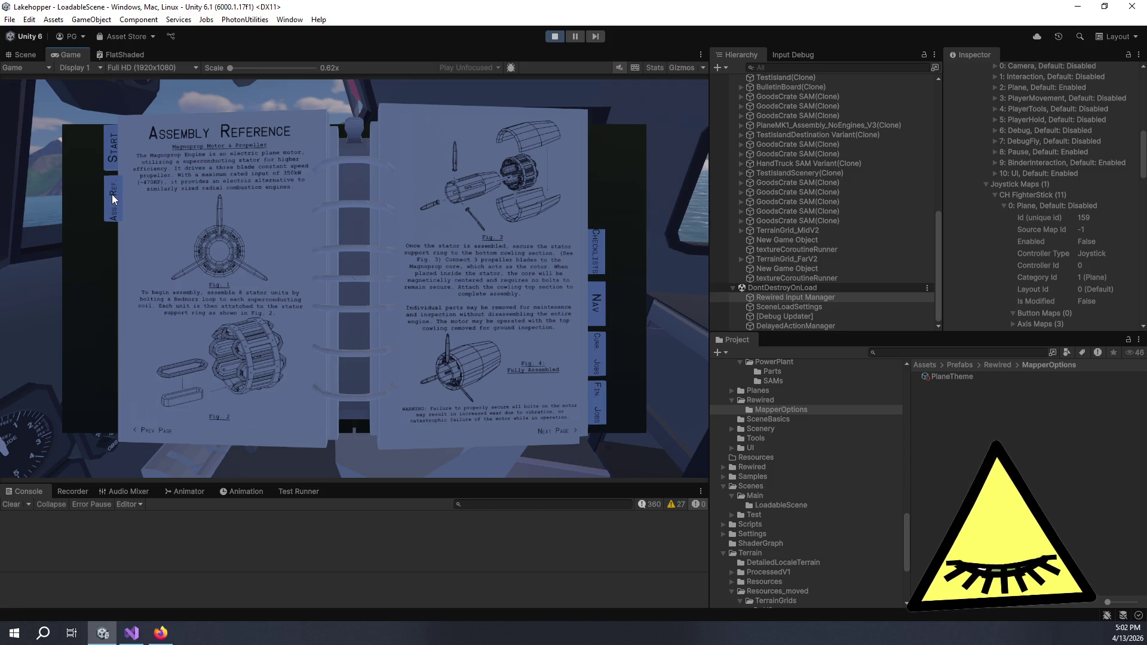
pyautogui.click(117, 148)
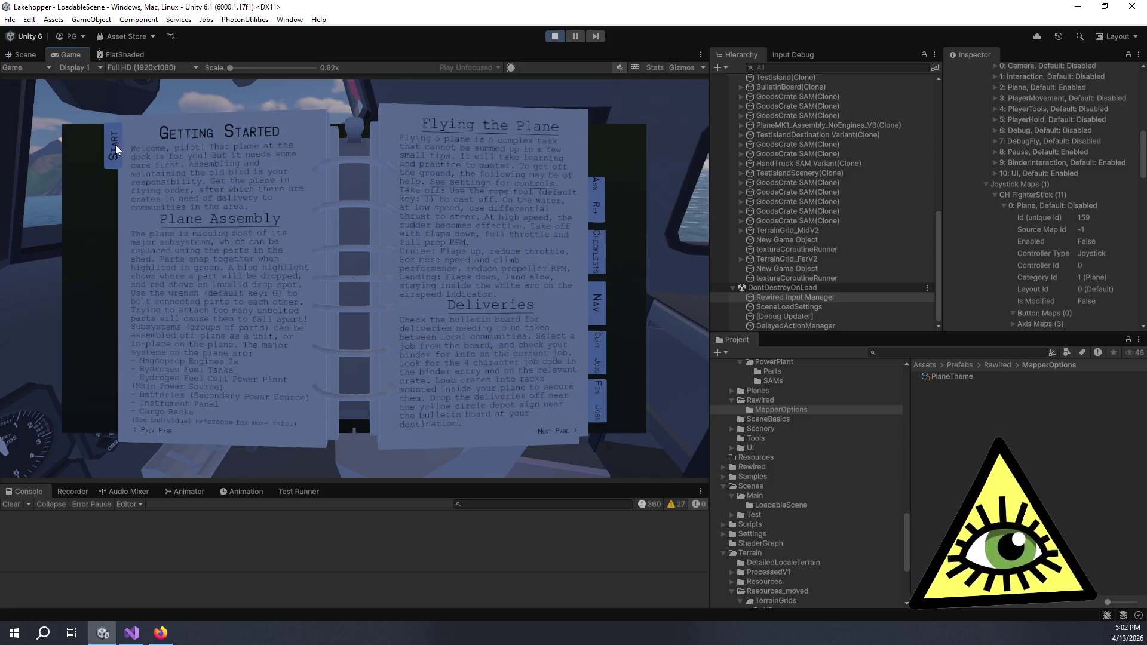
pyautogui.click(557, 431)
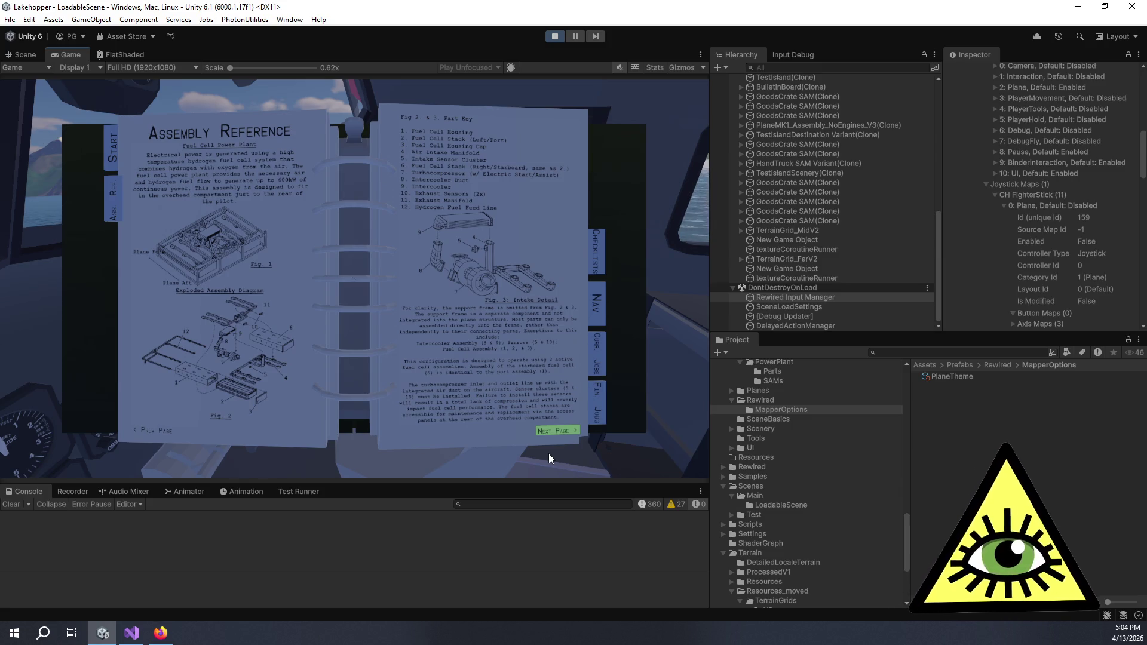
pyautogui.click(545, 432)
# Page on to the Checklists, then put the binder away with Escape to resume flying.
pyautogui.click(546, 432)
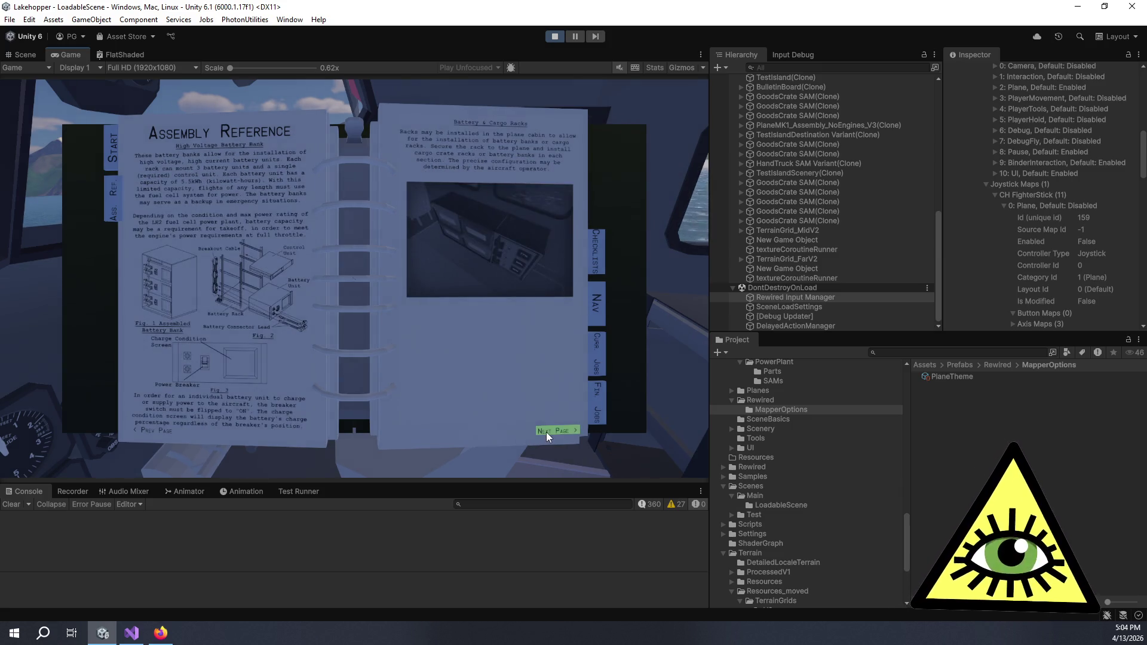
pyautogui.click(546, 432)
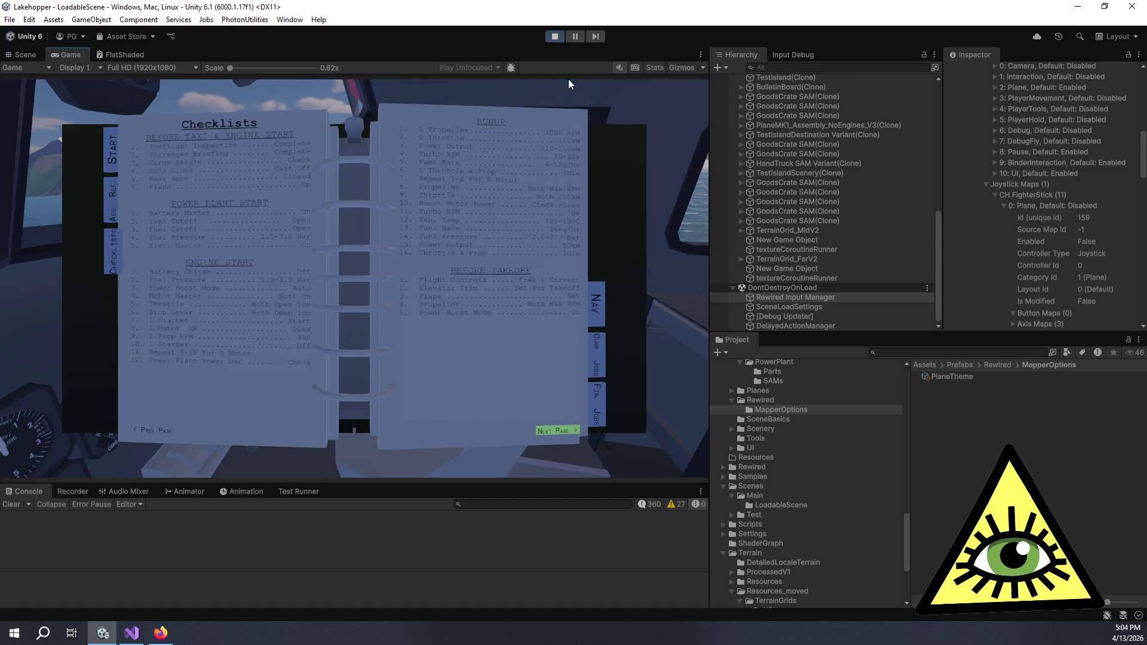
pyautogui.press('Escape')
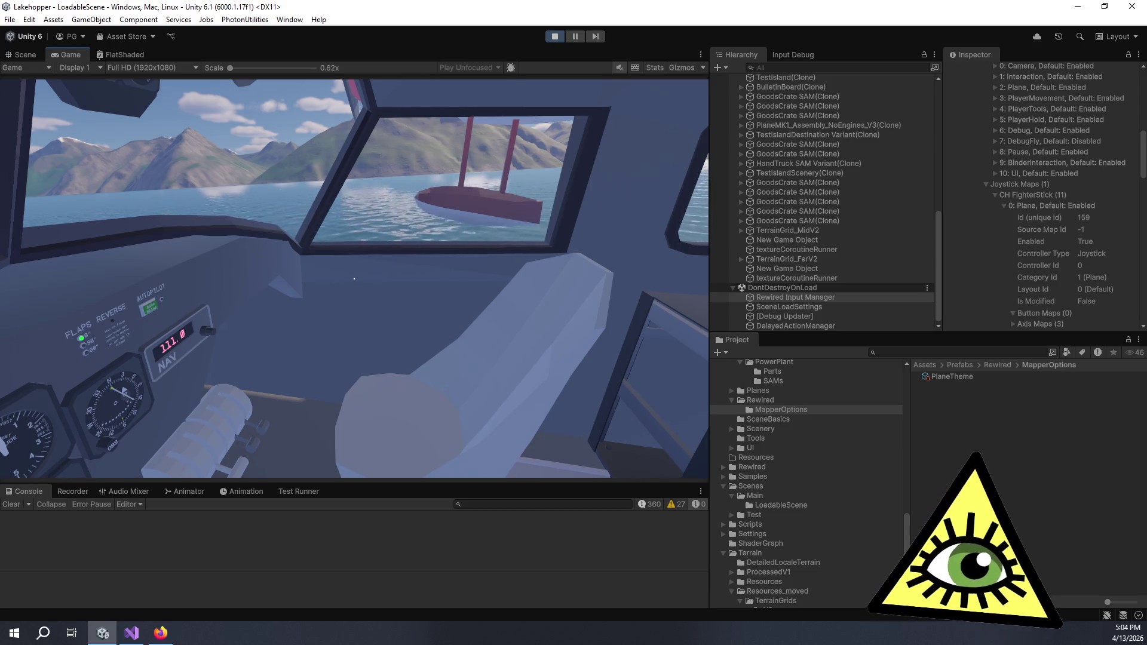
pyautogui.press('Escape')
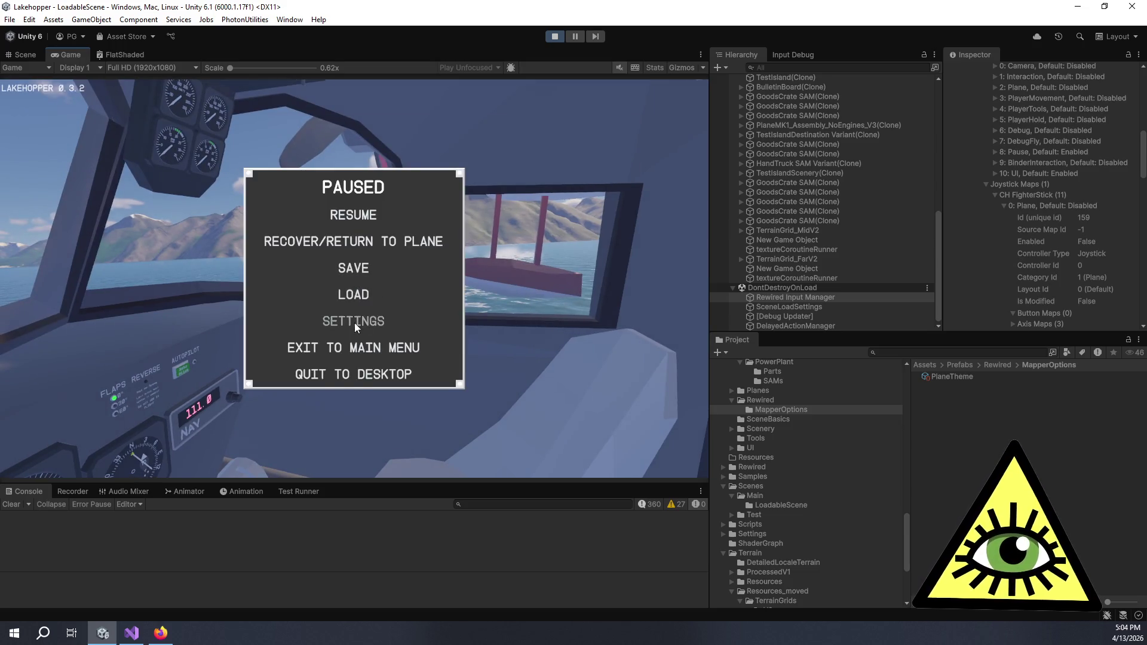
pyautogui.click(355, 323)
pyautogui.click(181, 131)
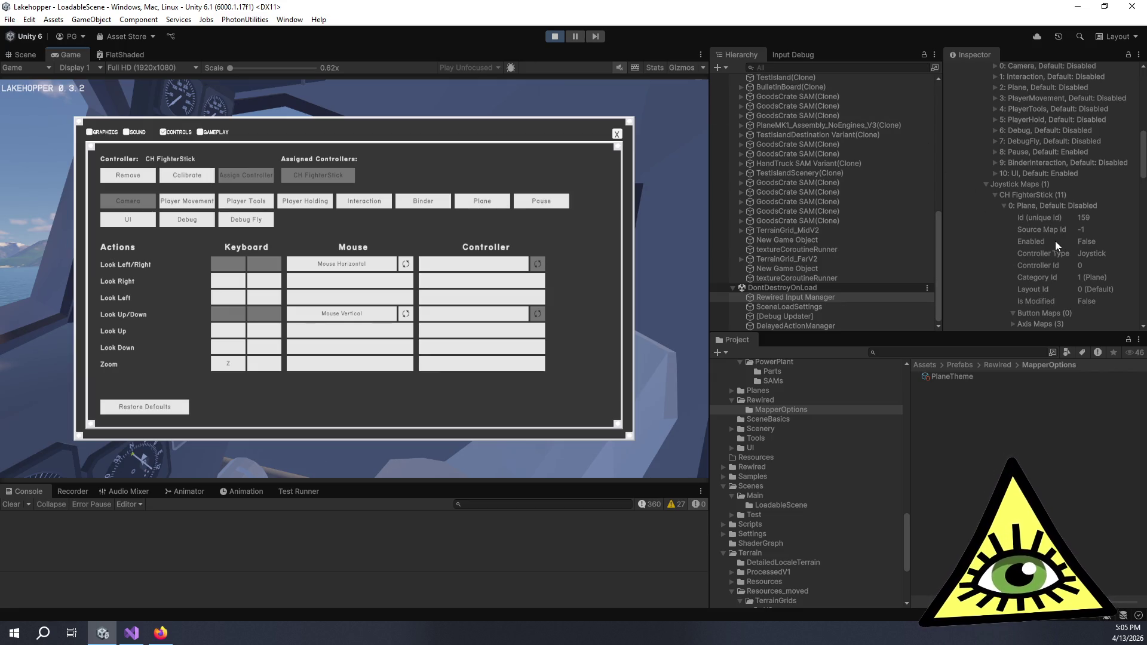
pyautogui.click(616, 135)
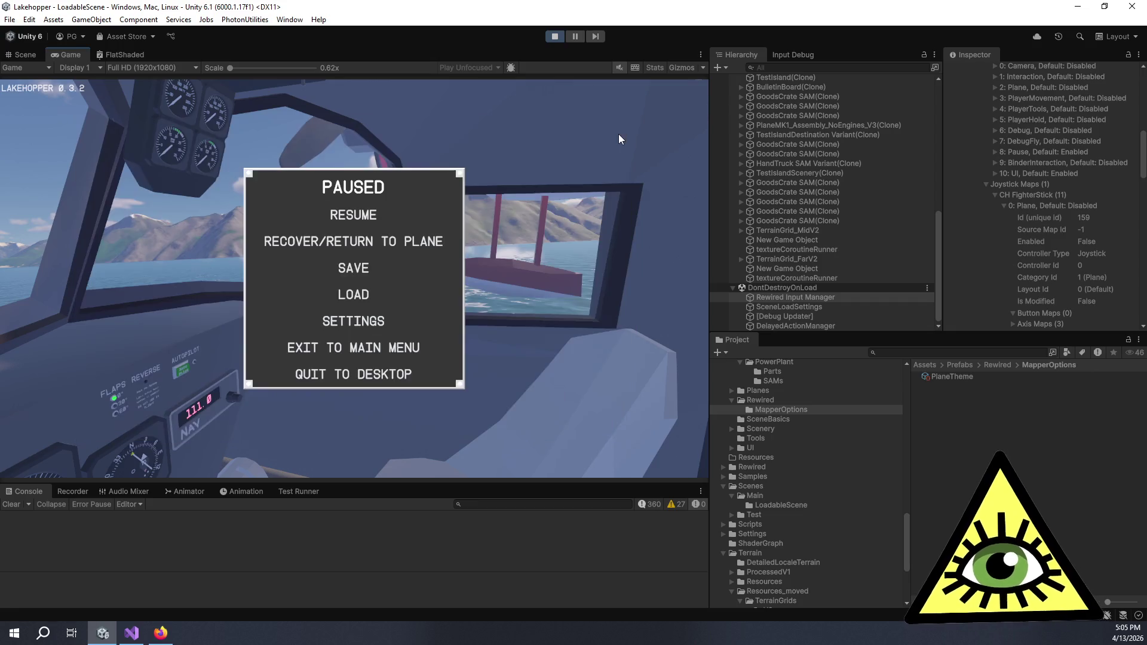
pyautogui.click(370, 214)
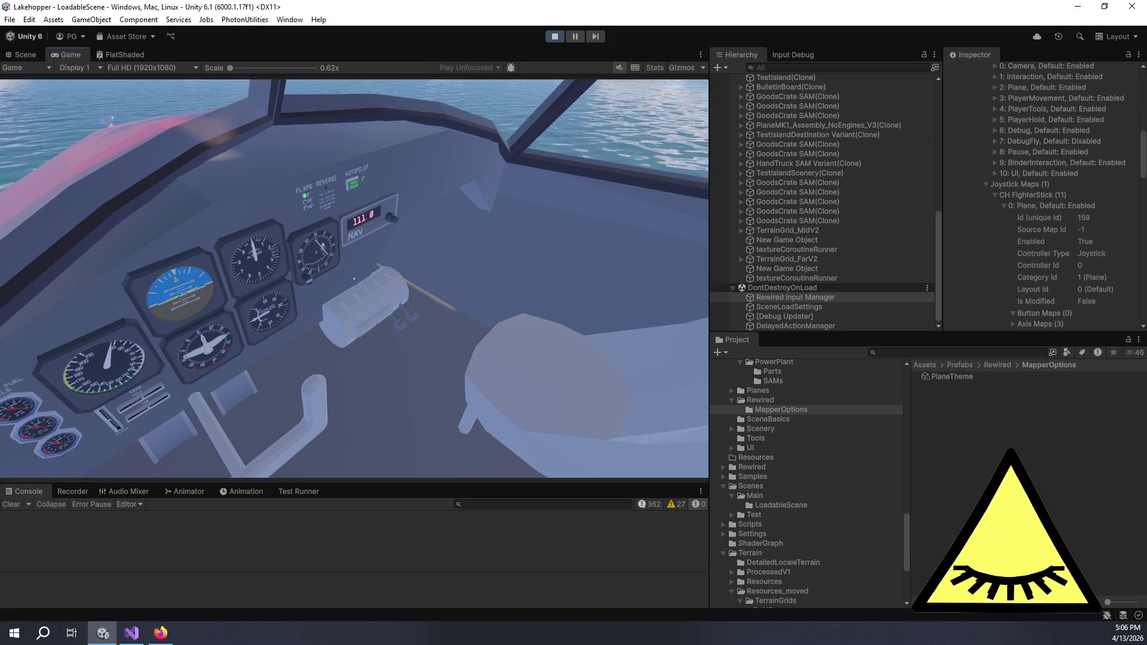
# Exit Play mode with Ctrl+P and return to Visual Studio.
pyautogui.hotkey('ctrl', 'p')
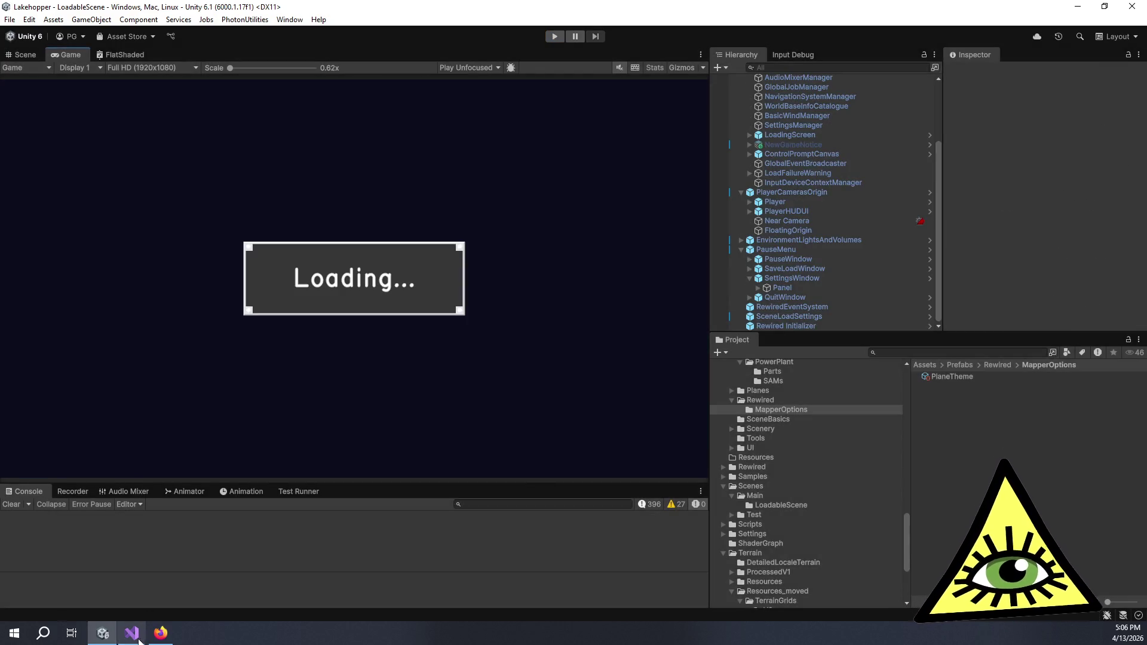
pyautogui.click(135, 636)
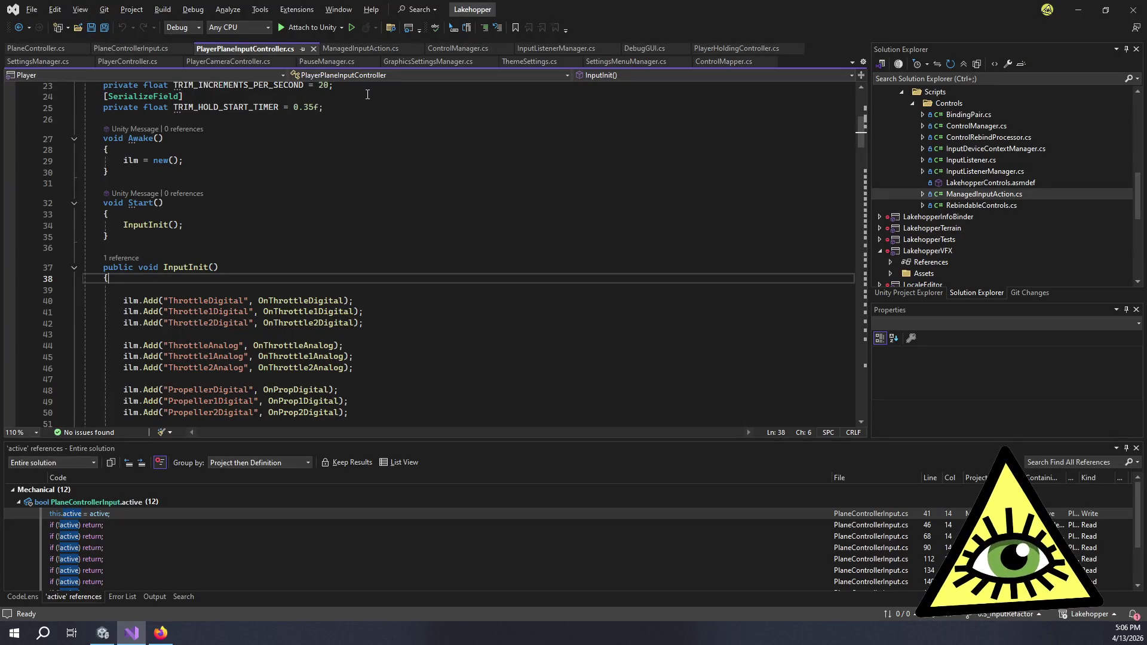
pyautogui.click(446, 50)
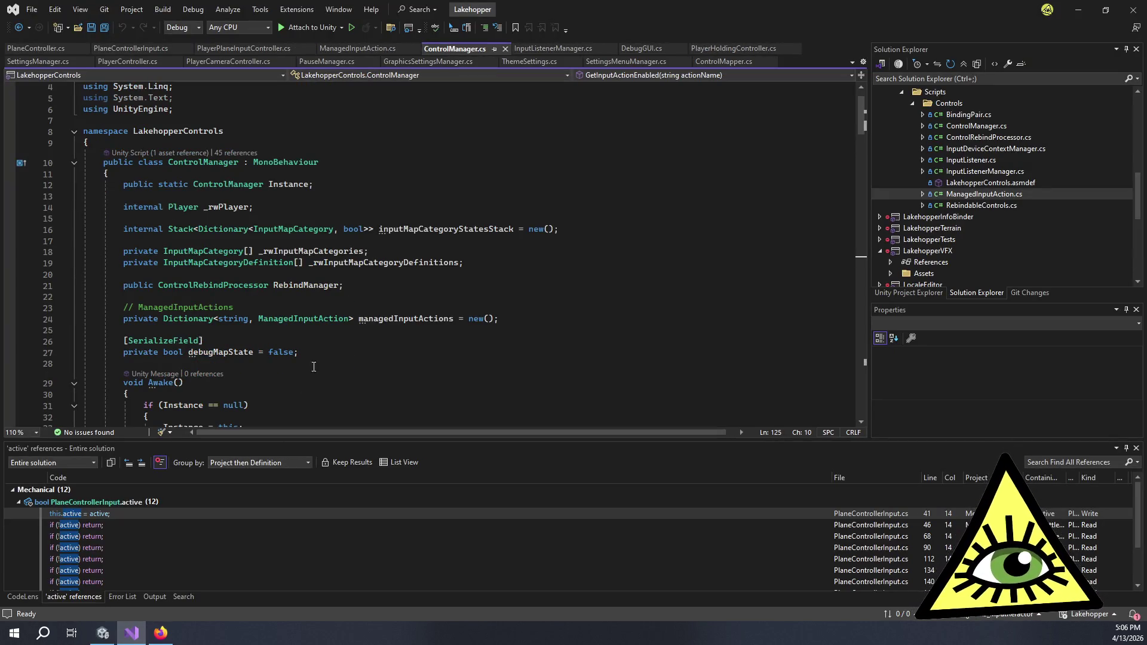
pyautogui.scroll(-5, 313, 367)
pyautogui.click(346, 323)
pyautogui.scroll(-18, 346, 323)
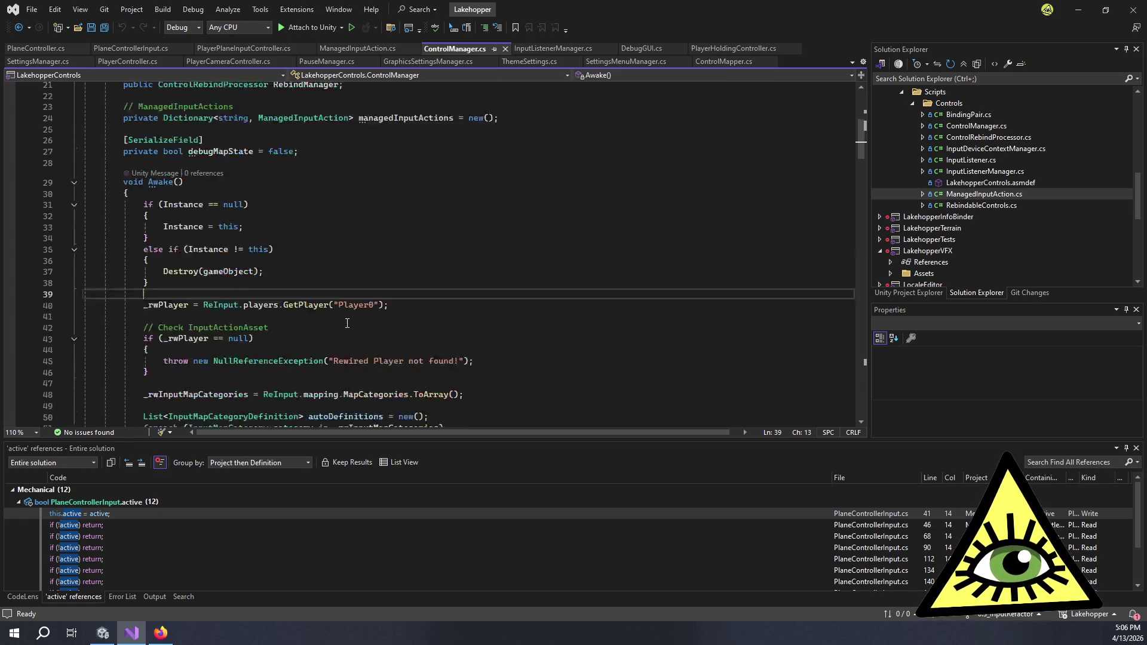
pyautogui.scroll(-5, 347, 325)
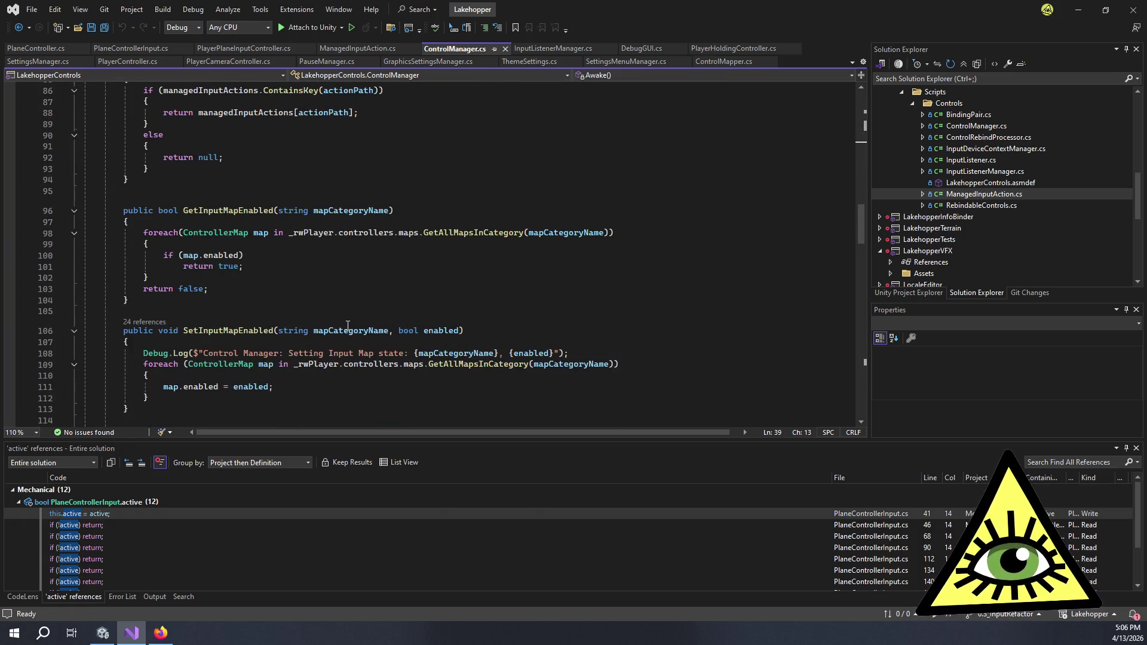
pyautogui.scroll(-6, 348, 325)
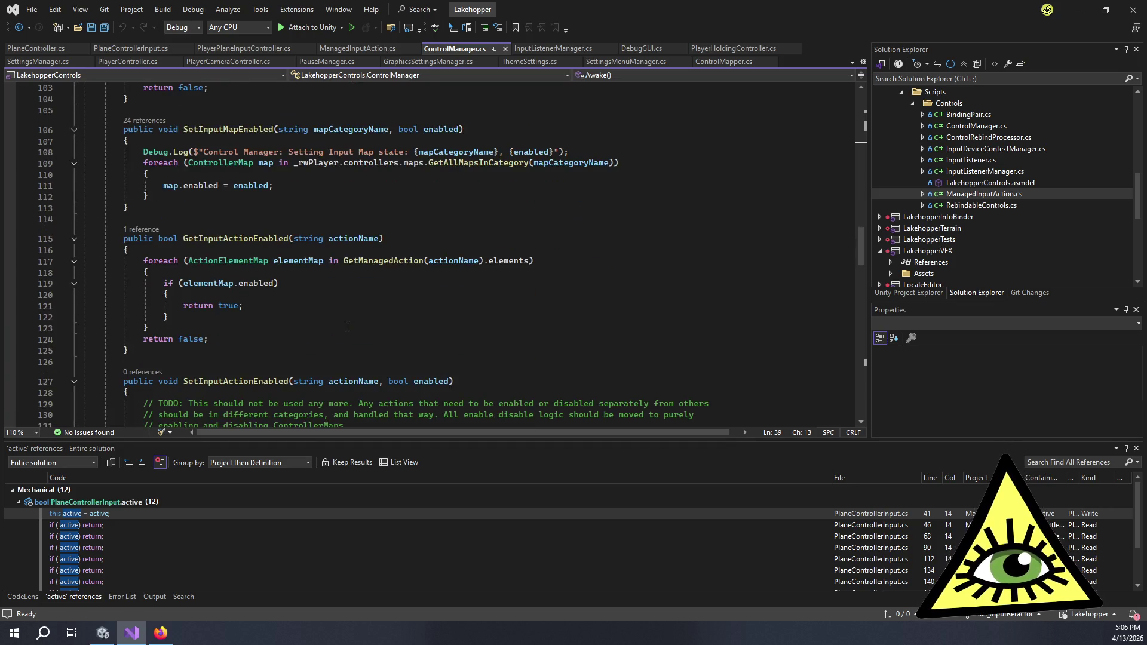
pyautogui.scroll(-3, 347, 326)
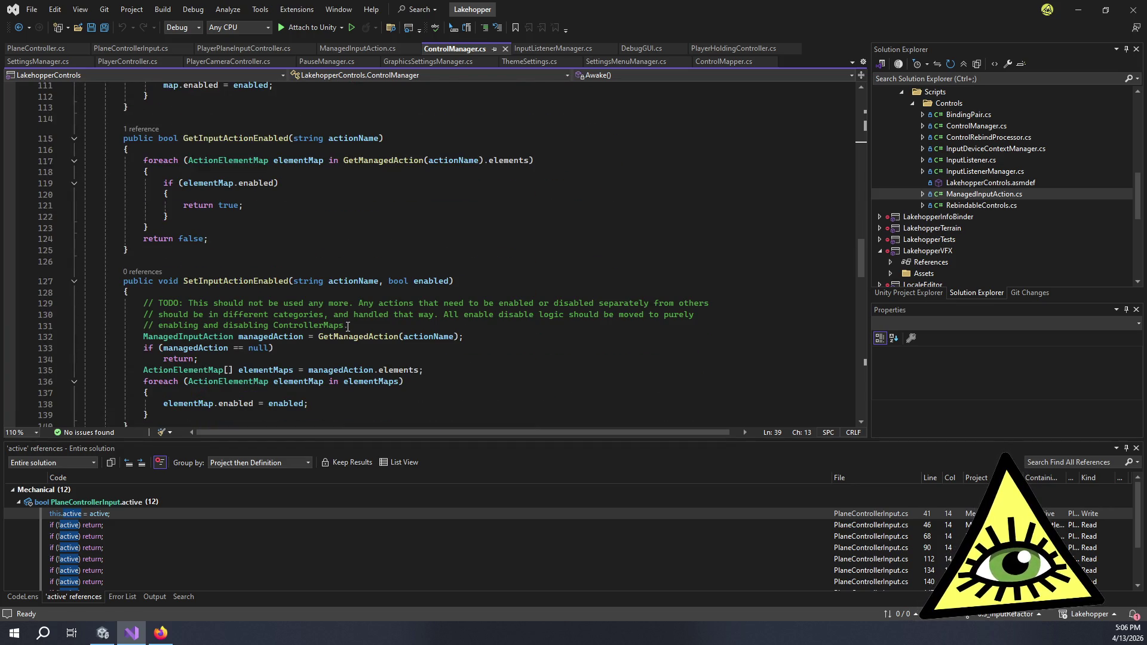
pyautogui.scroll(-8, 348, 327)
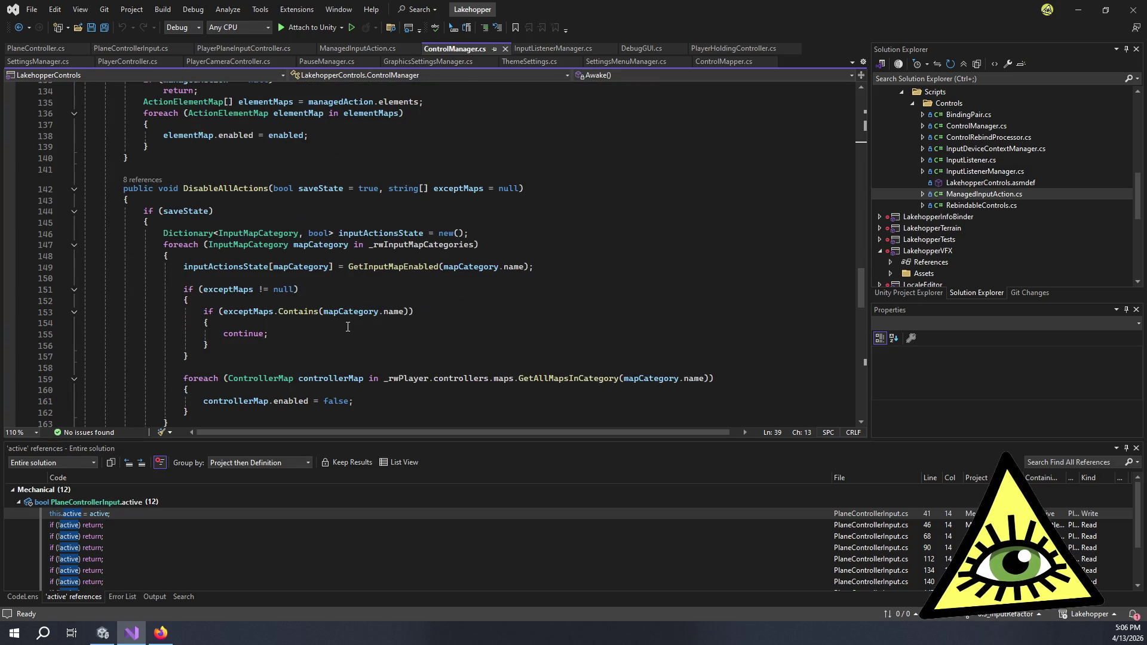
pyautogui.scroll(-5, 348, 327)
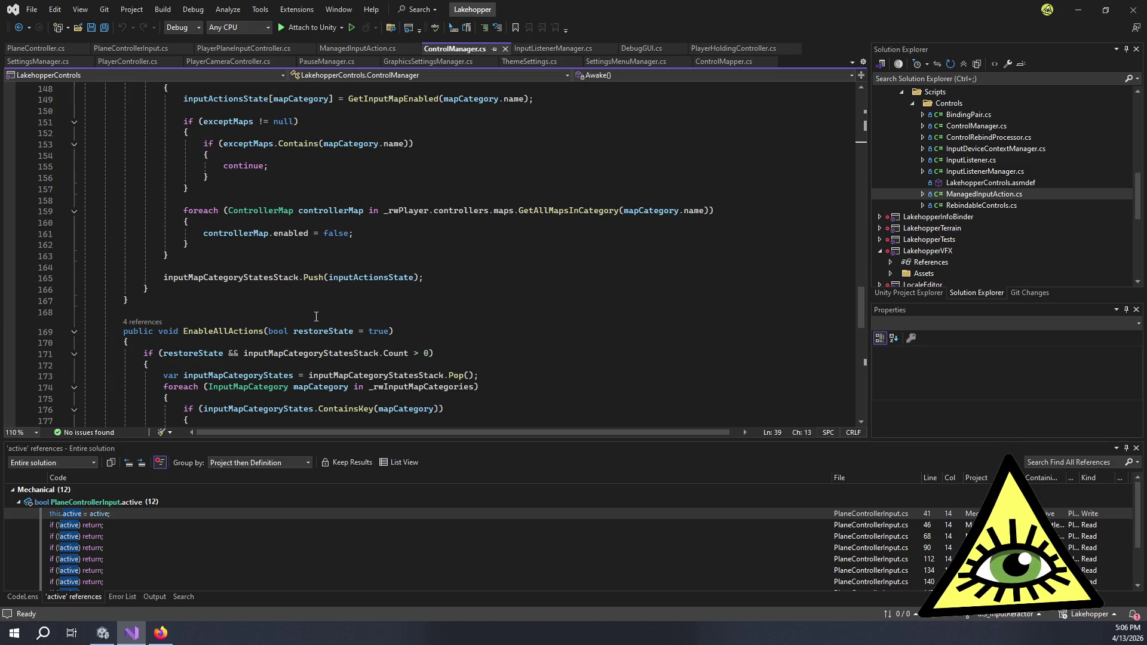
pyautogui.scroll(-11, 316, 316)
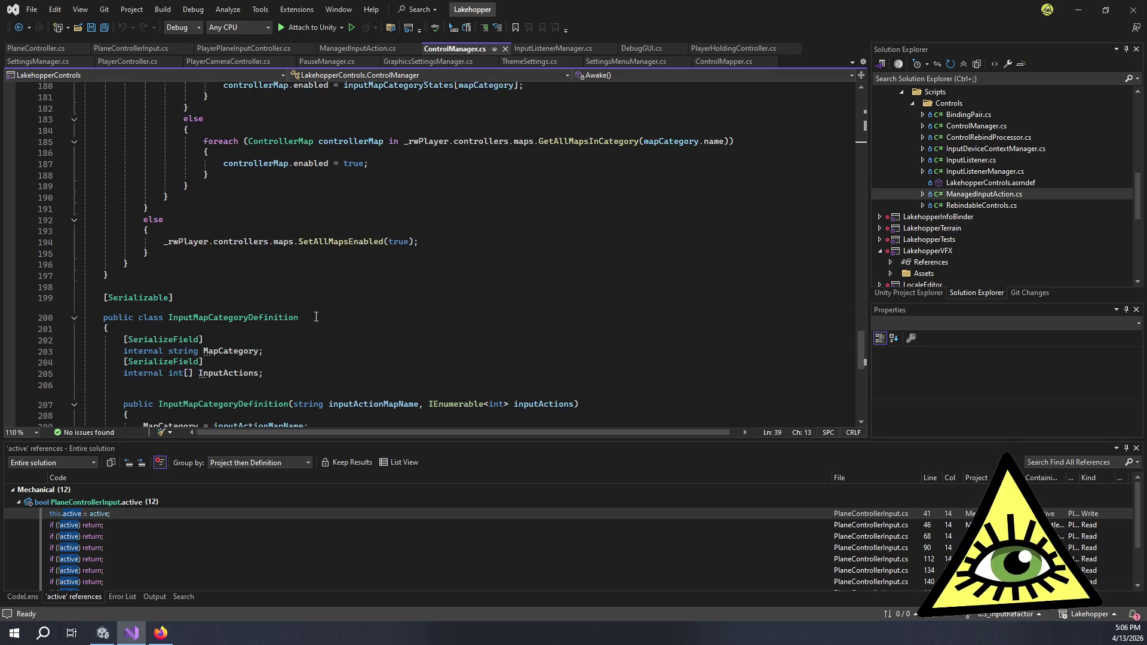
pyautogui.scroll(-4, 316, 316)
pyautogui.scroll(7, 316, 315)
pyautogui.click(206, 366)
pyautogui.click(206, 380)
pyautogui.click(206, 362)
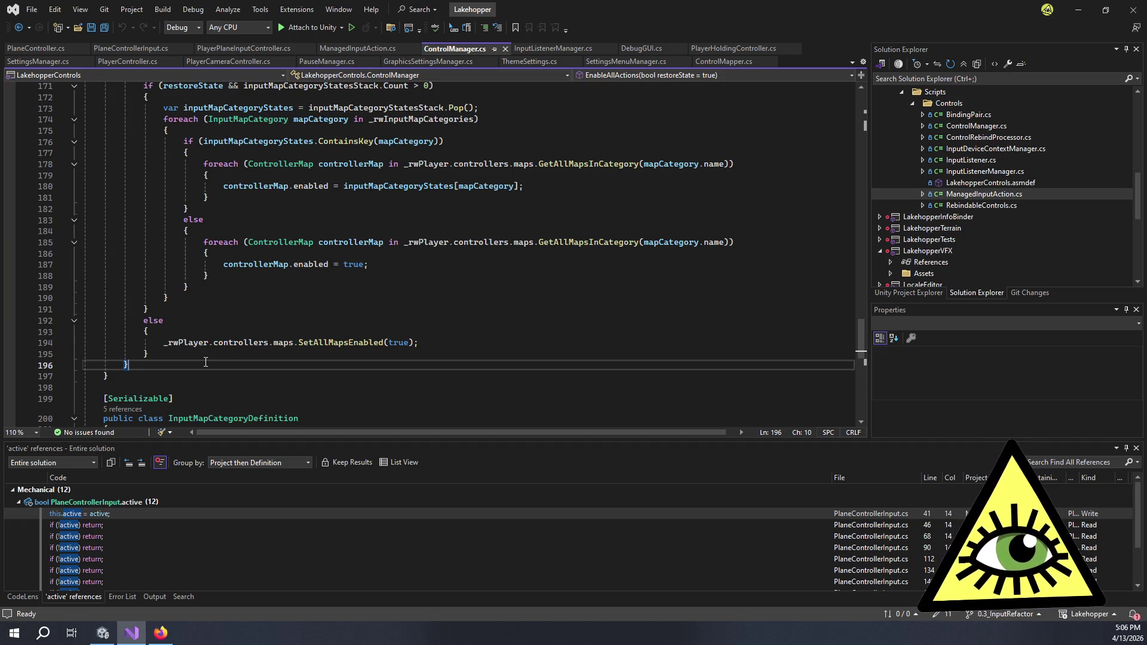
# Write the public void RefreshControllerMapState() signature and opening brace below EnableAllActions.
pyautogui.press('Return')
pyautogui.press('Return')
pyautogui.write('private void')
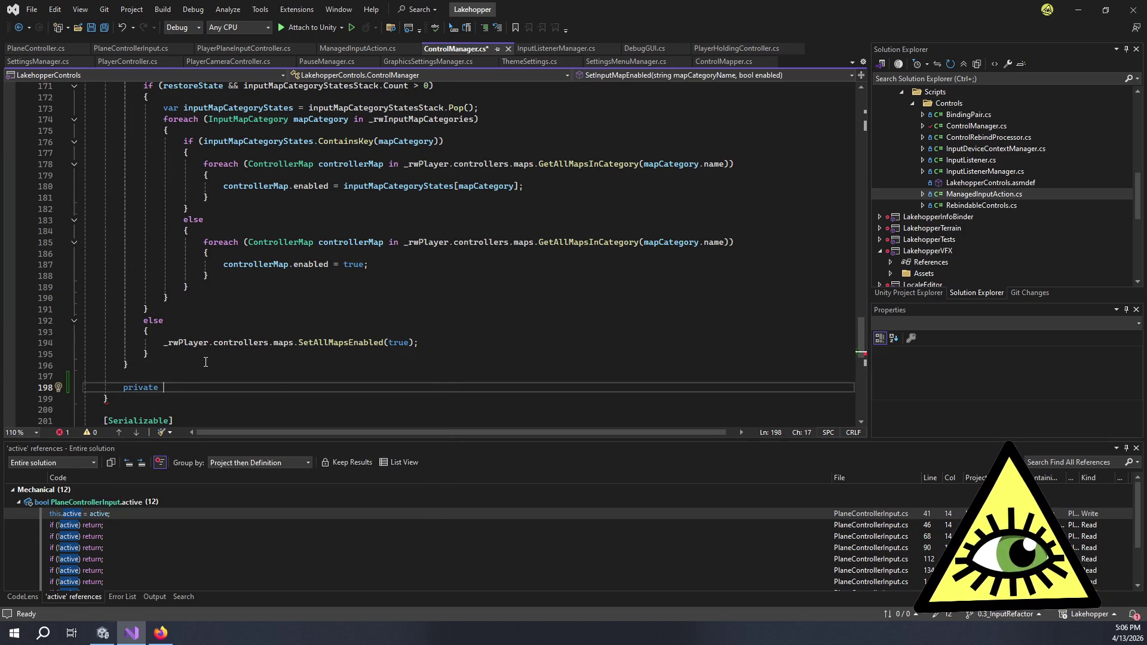
pyautogui.hotkey('ctrl', 'BackSpace')
pyautogui.hotkey('ctrl', 'BackSpace')
pyautogui.write('public void ')
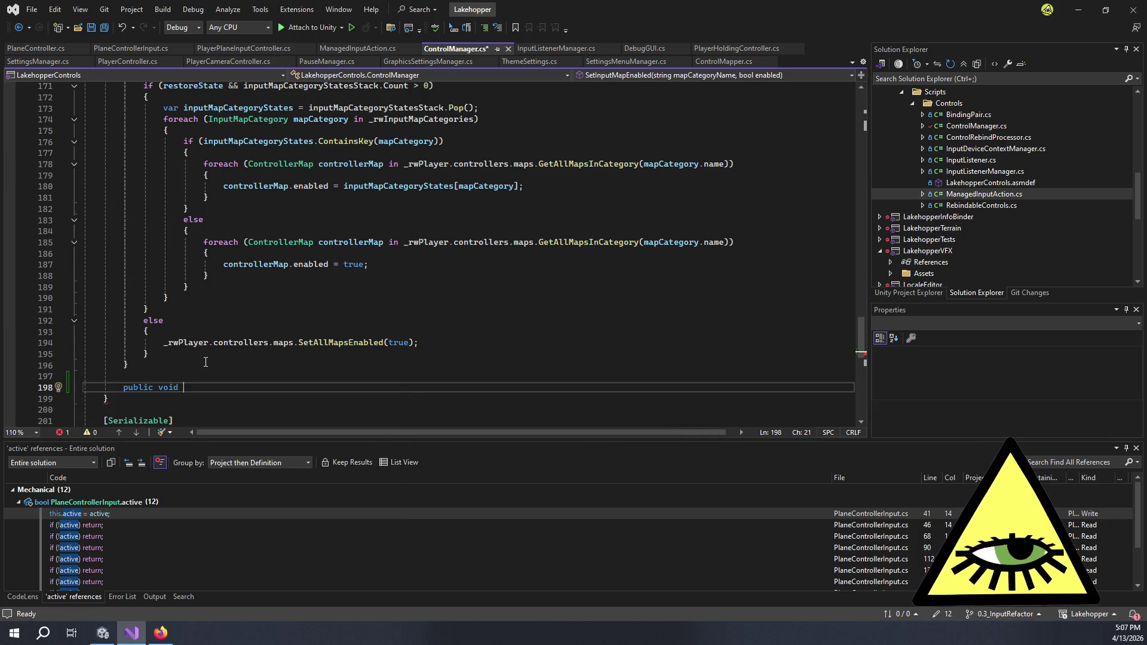
pyautogui.write('Refresh')
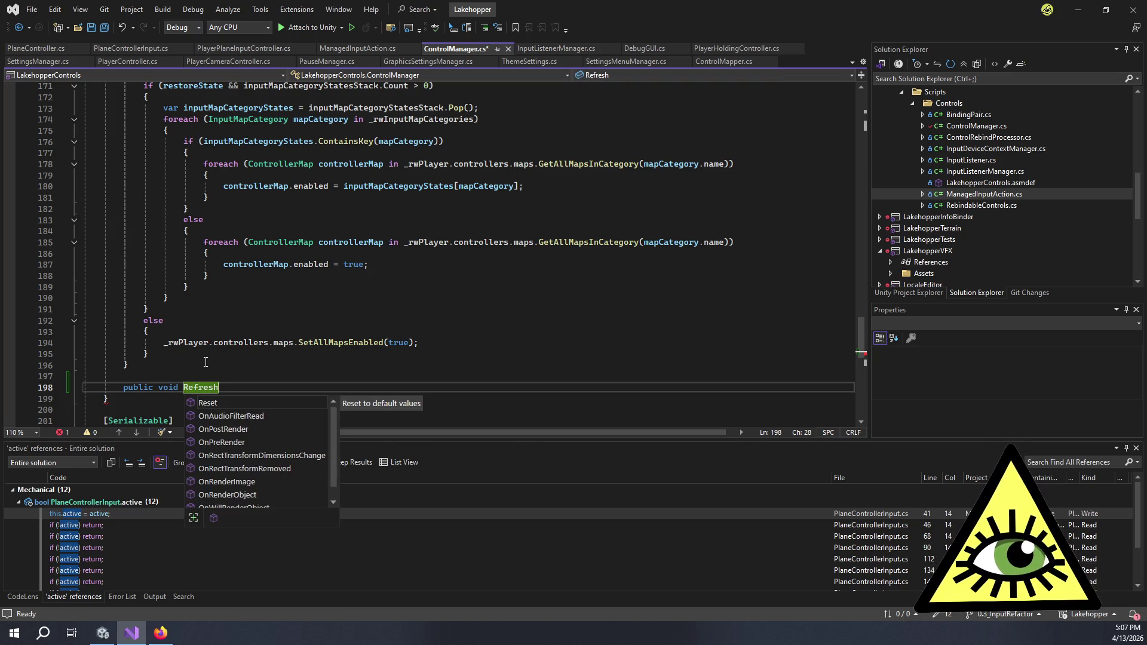
pyautogui.write('Control')
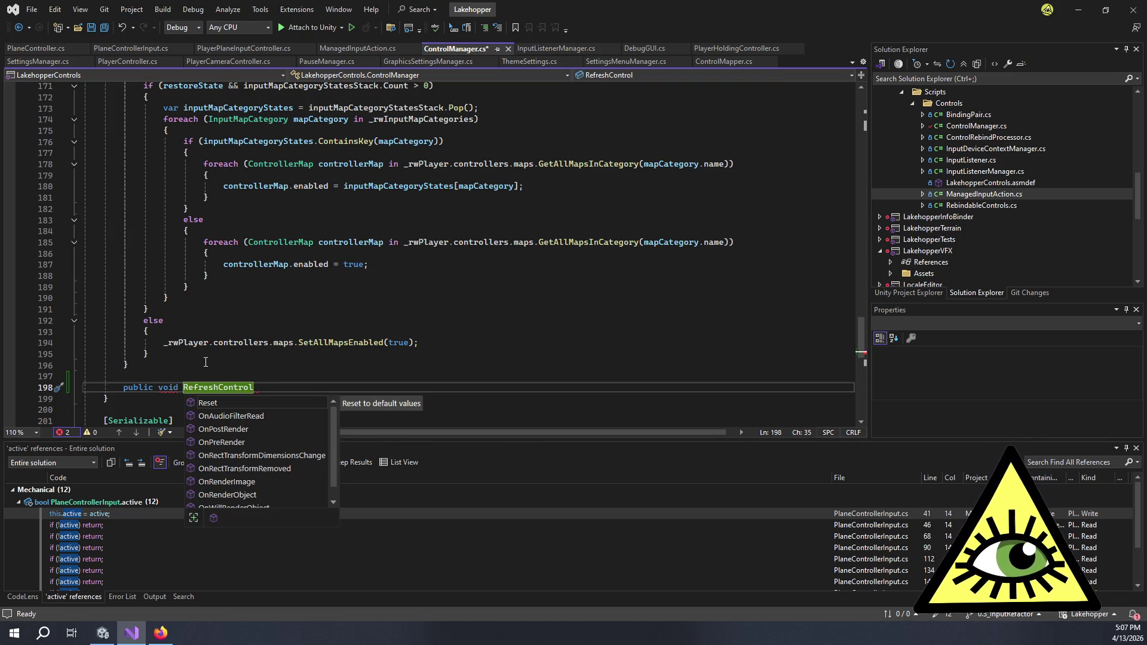
pyautogui.write('lerMapStat')
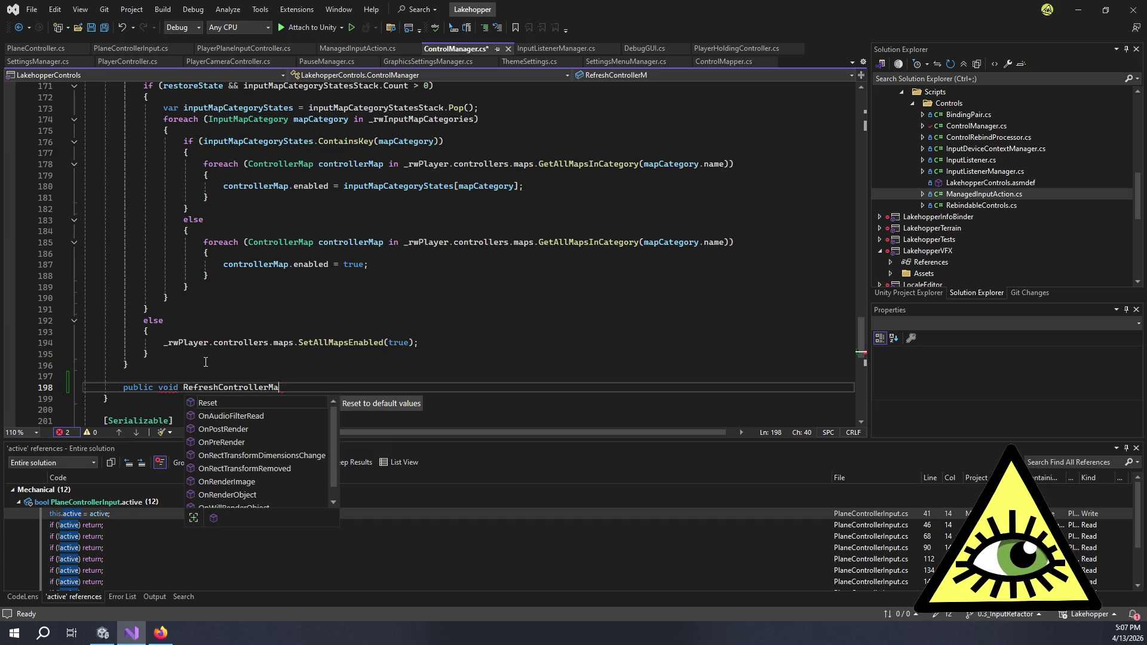
pyautogui.write('e')
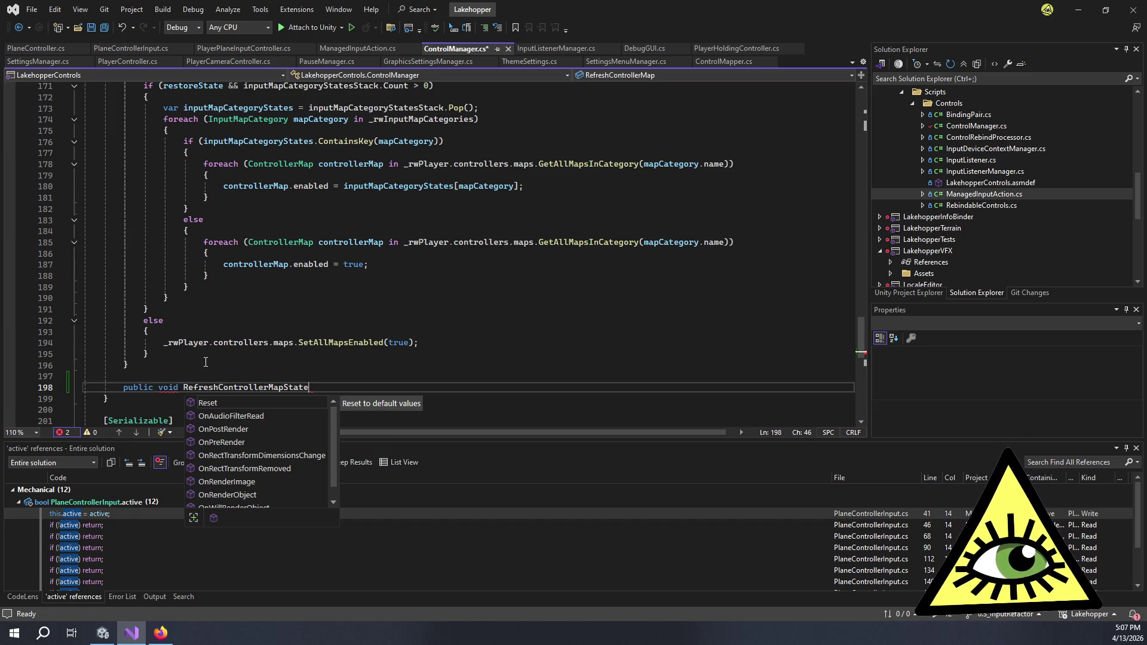
pyautogui.write('()')
pyautogui.press('Return')
pyautogui.write('{')
pyautogui.press('Return')
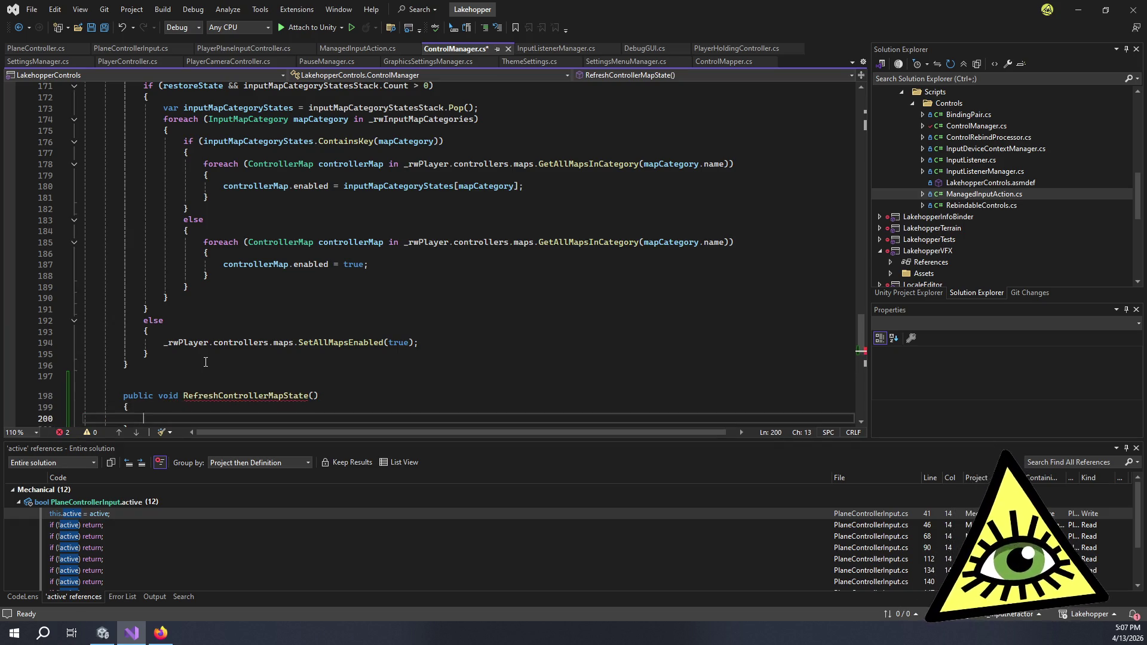
pyautogui.scroll(-3, 162, 264)
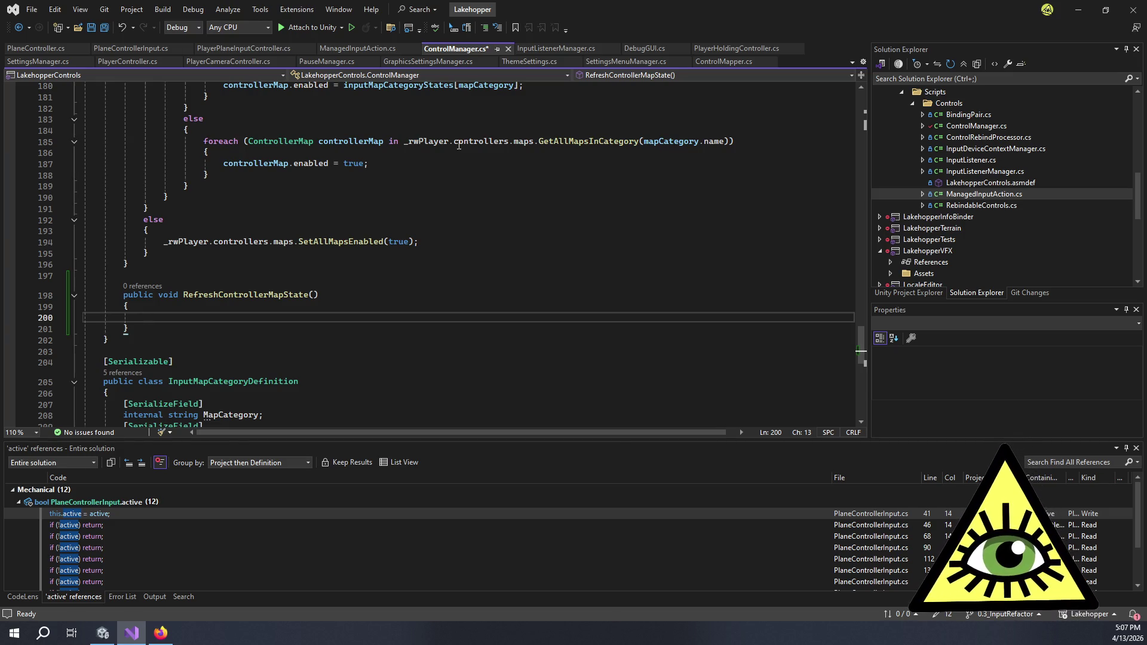
pyautogui.scroll(1, 471, 189)
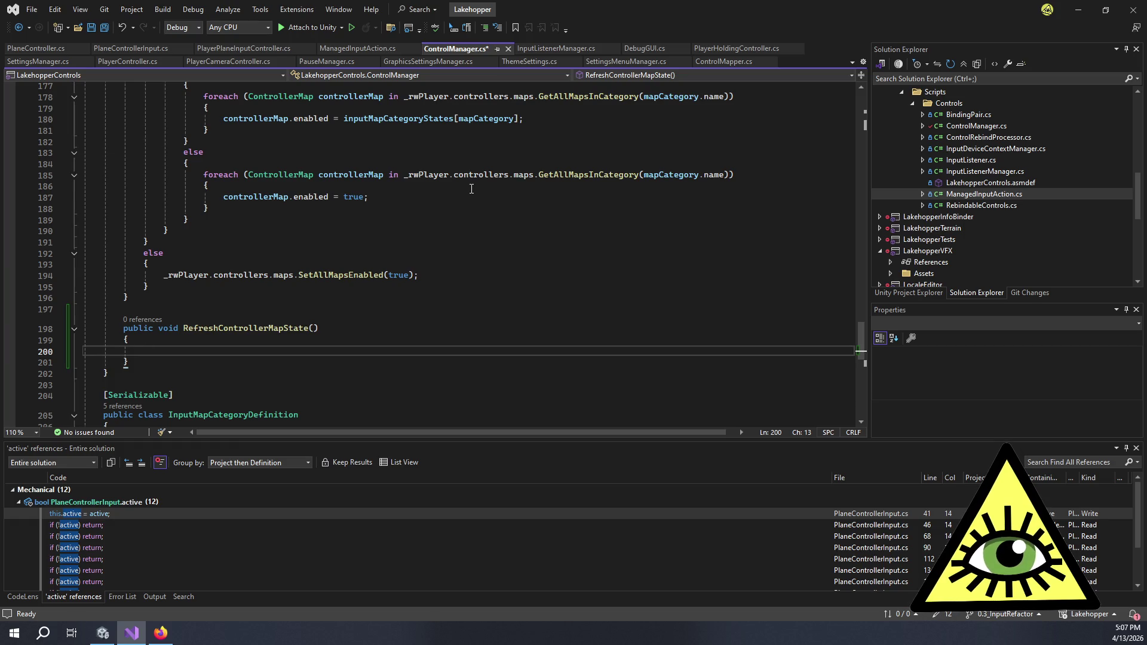
pyautogui.scroll(2, 472, 188)
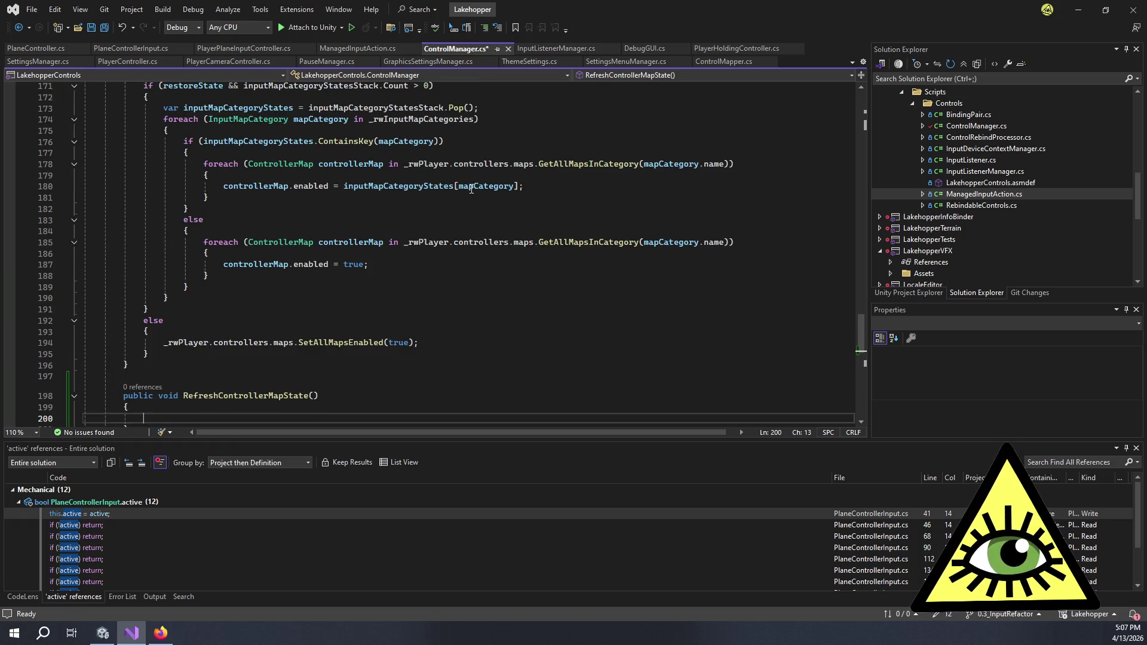
pyautogui.moveTo(578, 246)
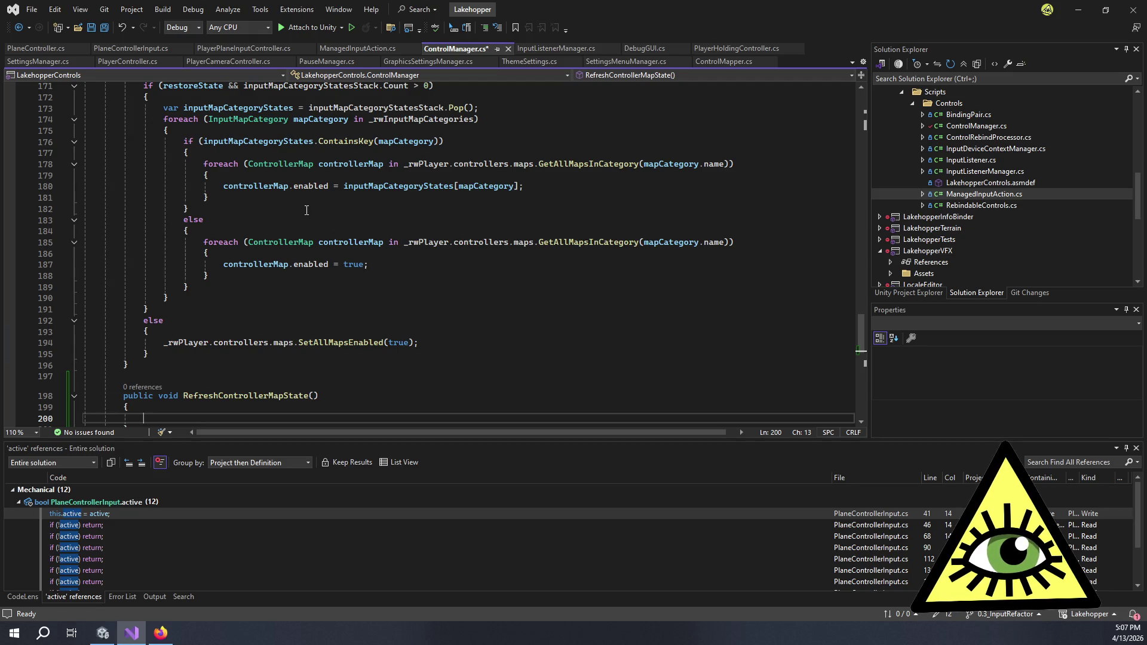
pyautogui.scroll(1, 279, 201)
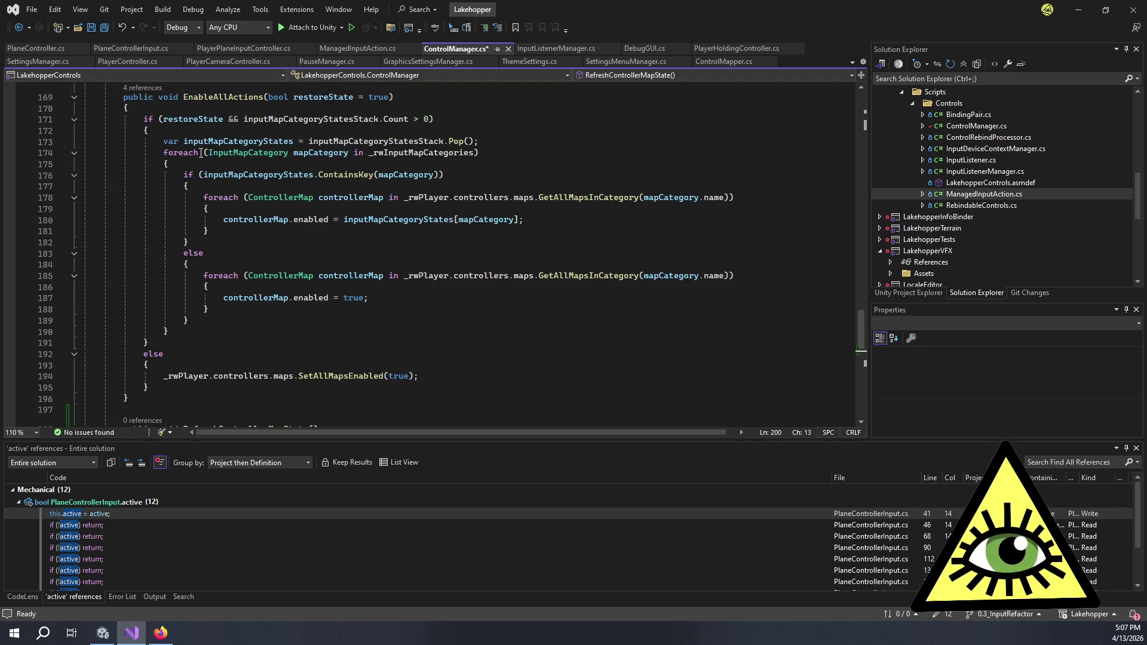
pyautogui.moveTo(165, 153); pyautogui.dragTo(340, 154)
pyautogui.scroll(-1, 187, 377)
pyautogui.click(204, 408)
pyautogui.click(207, 415)
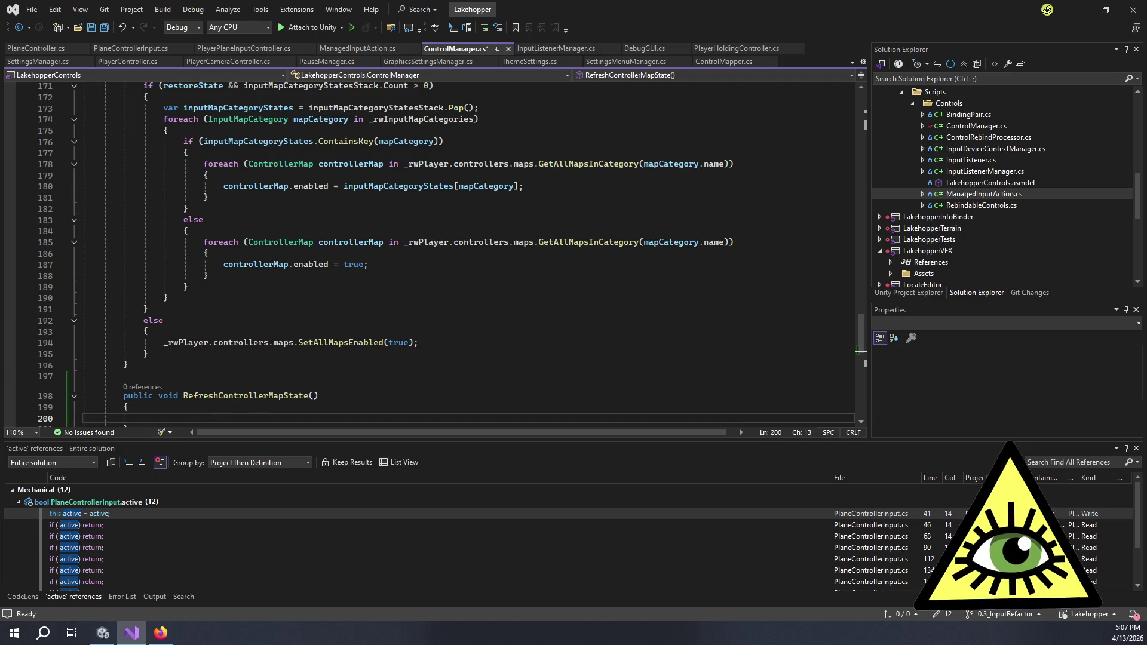
# Write foreach (InputMapCategory mapCategory in _rwInputMapCategories) with an opened, empty body.
pyautogui.write('foreach (')
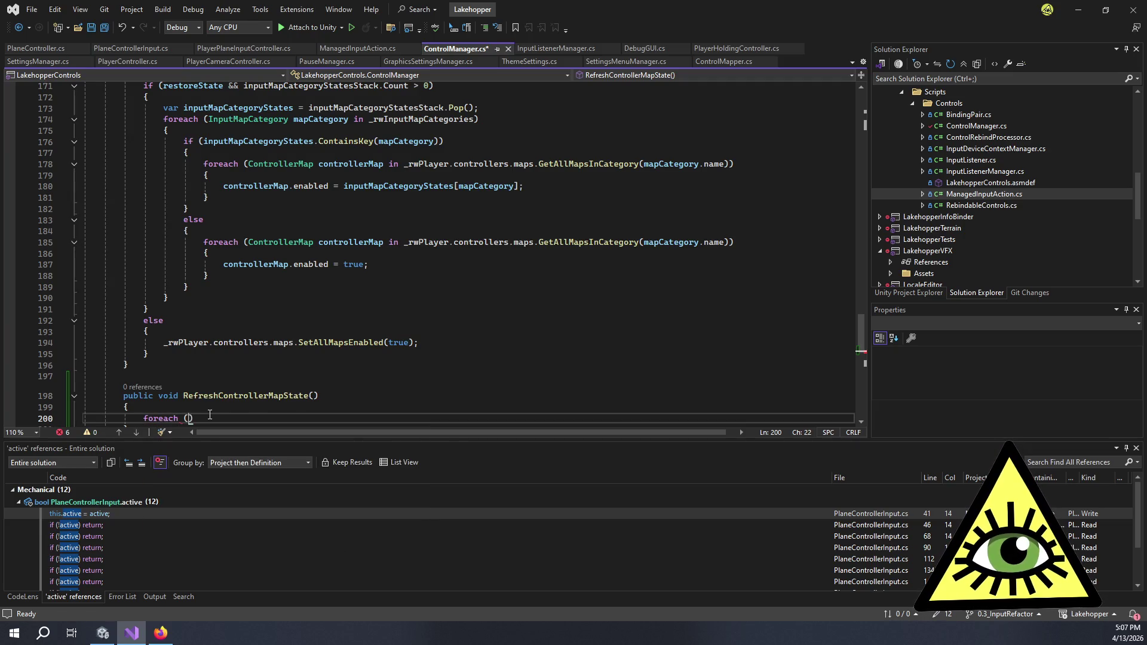
pyautogui.write('INputmapc')
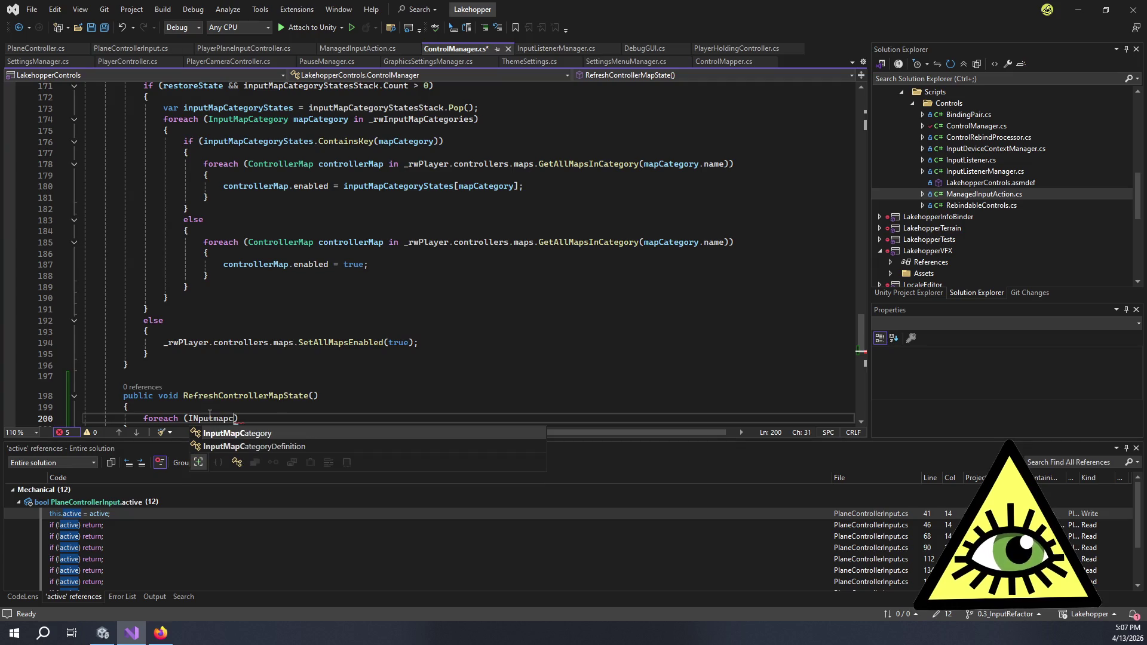
pyautogui.press('Tab')
pyautogui.write('map')
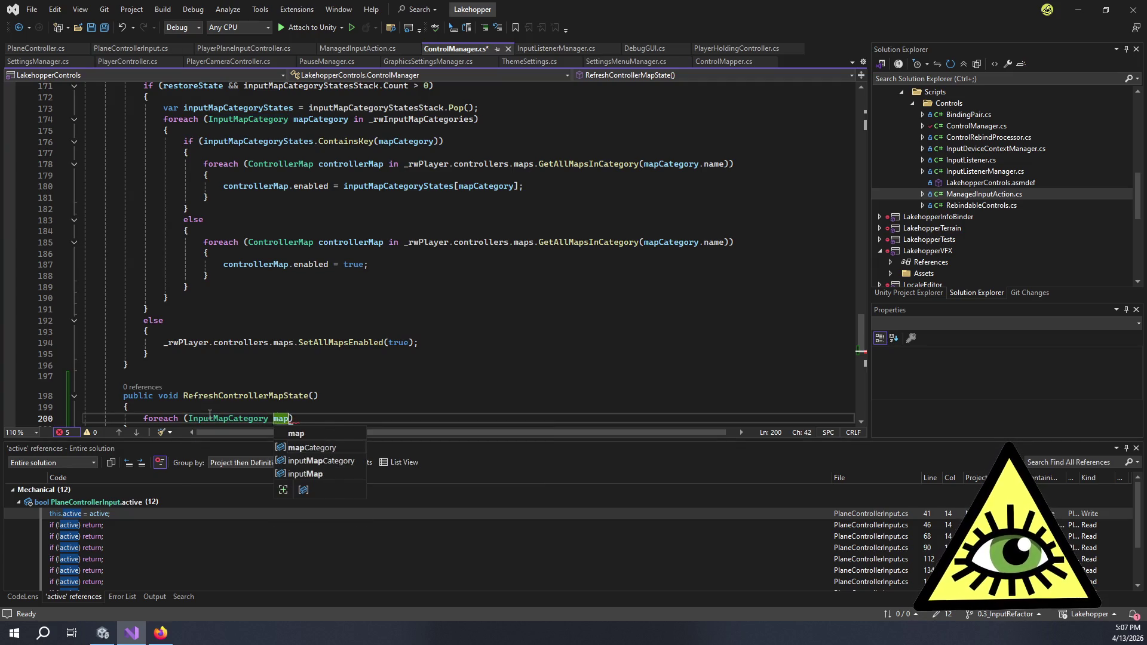
pyautogui.press('Down')
pyautogui.press('Tab')
pyautogui.write('in _rw')
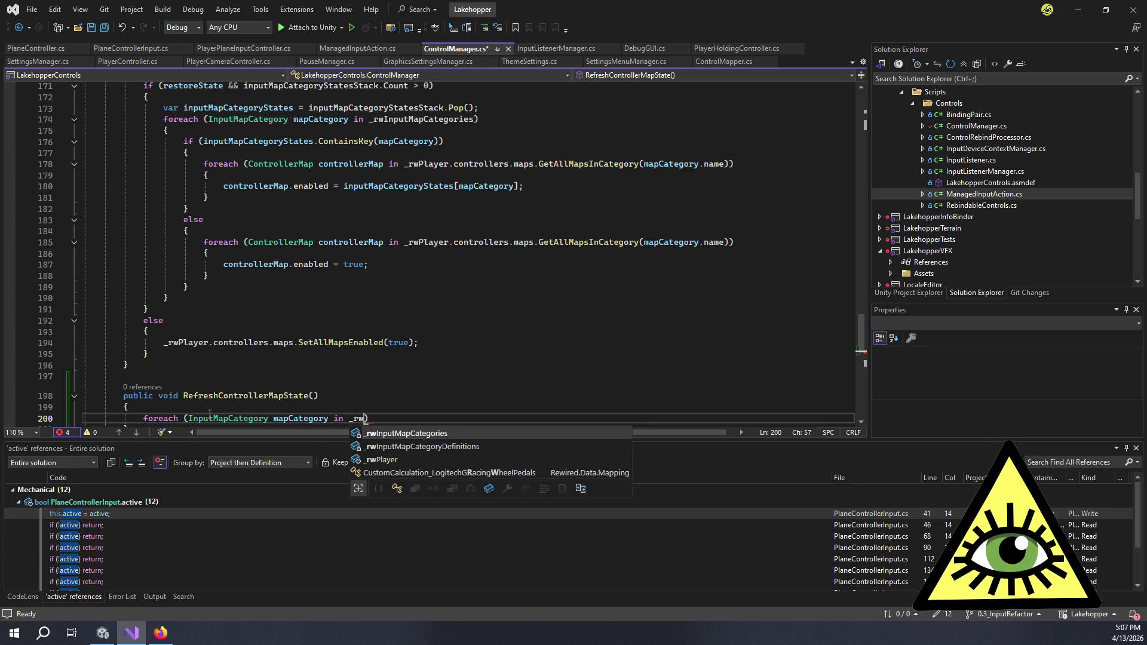
pyautogui.press('Tab')
pyautogui.write(')')
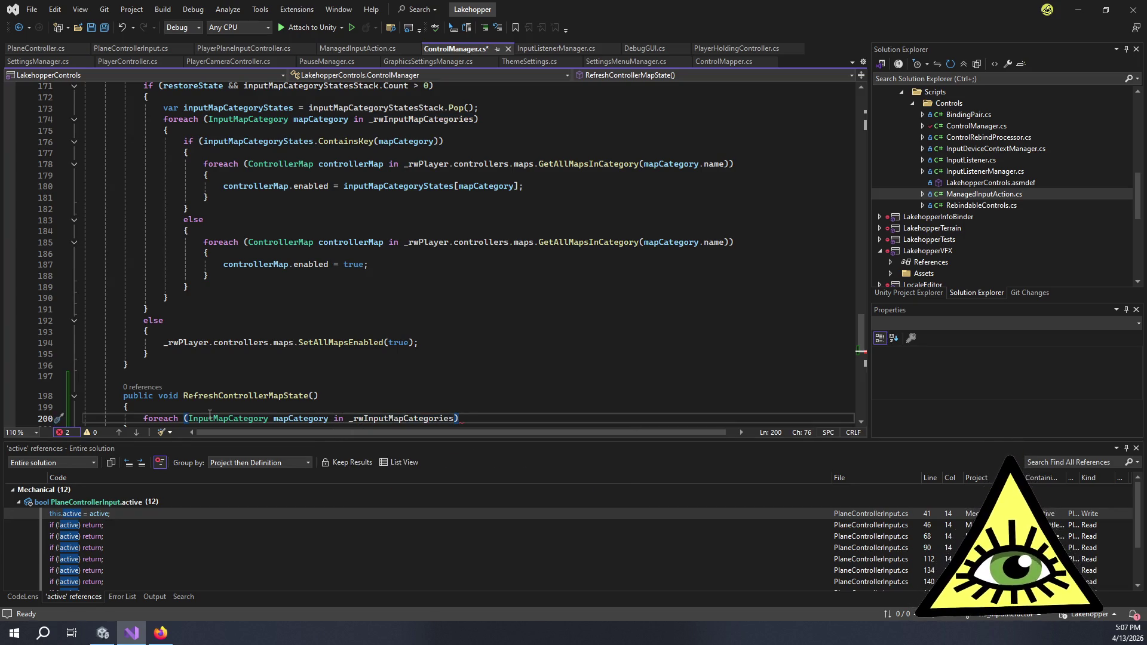
pyautogui.press('Return')
pyautogui.write('{')
pyautogui.press('Return')
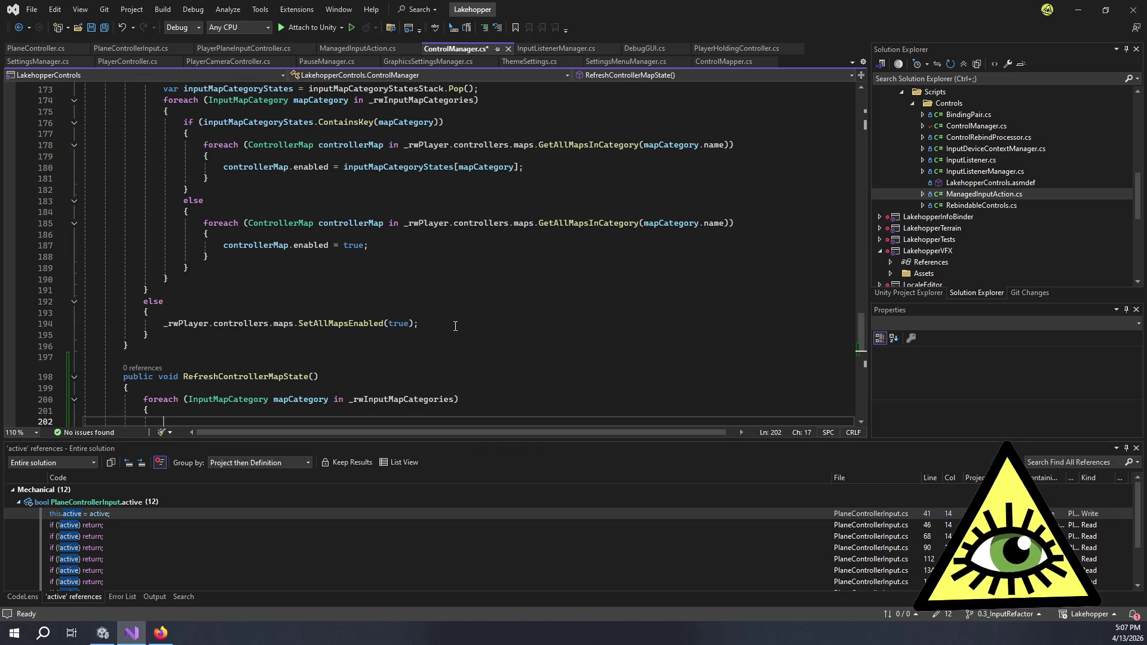
pyautogui.moveTo(253, 270)
pyautogui.mouseDown()
pyautogui.moveTo(227, 265)
pyautogui.moveTo(186, 130)
pyautogui.mouseUp()
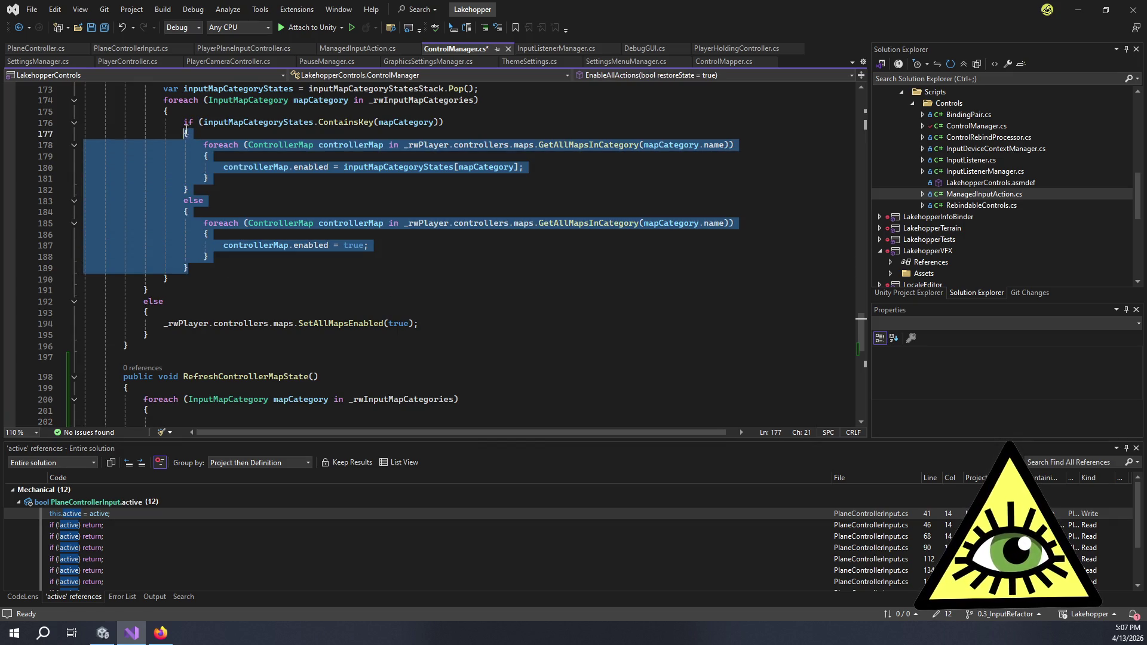
# Paste EnableAllActions' foreach loop into the new loop and check the inputMapCategoryStates error.
pyautogui.moveTo(170, 279)
pyautogui.mouseDown()
pyautogui.moveTo(179, 100)
pyautogui.moveTo(166, 100)
pyautogui.mouseUp()
pyautogui.scroll(-3, 166, 179)
pyautogui.moveTo(148, 332)
pyautogui.mouseDown()
pyautogui.moveTo(180, 298)
pyautogui.moveTo(144, 298)
pyautogui.mouseUp()
pyautogui.write('foreach (InputMapCategory mapCategory in _rwInputMapCategories)             {                 if (inputMapCategoryStates.ContainsKey(mapCategory))                 {                     foreach (ControllerMap controllerMap in _rwPlayer.controllers.maps.GetAllMapsInCategory(mapCategory.name))                     {                         controllerMap.enabled = inputMapCategoryStates[mapCategory];                     }                 }                 else                 {                     foreach (ControllerMap controllerMap in _rwPlayer.controllers.maps.GetAllMapsInCategory(mapCategory.name))                     {                         controllerMap.enabled = true;                     }                 }             }')
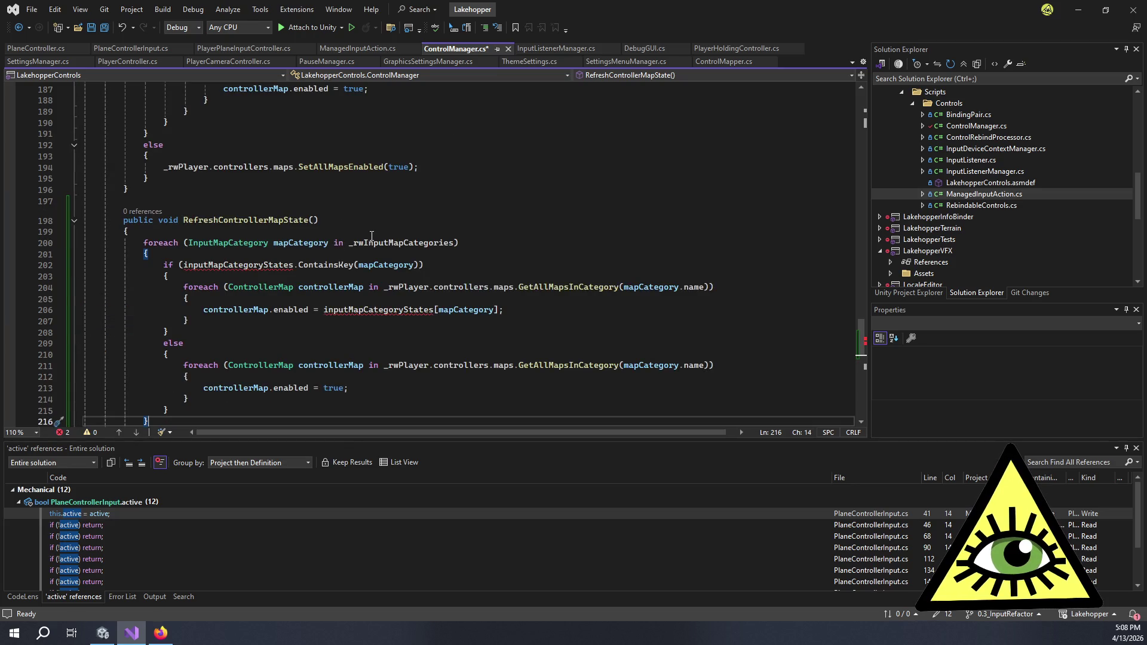
pyautogui.scroll(-3, 266, 157)
pyautogui.click(254, 165)
pyautogui.moveTo(286, 168)
pyautogui.scroll(3, 286, 168)
pyautogui.click(267, 242)
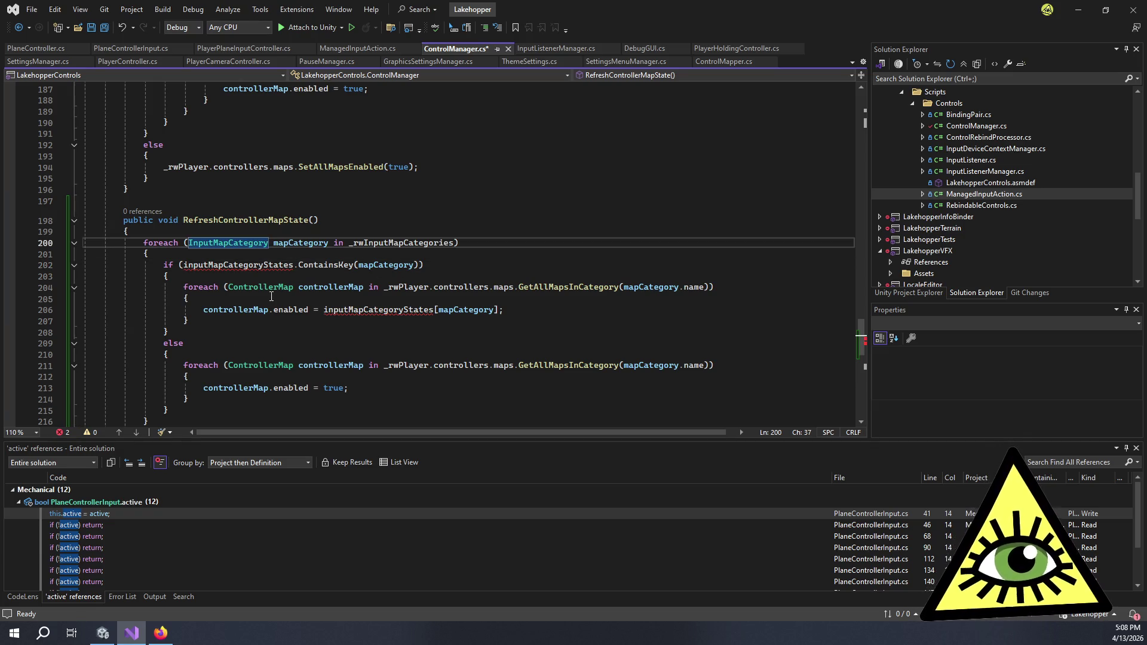
# Delete the ContainsKey if line, its braces and the else line, leaving blank lines.
pyautogui.click(156, 273)
pyautogui.moveTo(156, 273); pyautogui.dragTo(27, 270)
pyautogui.press('BackSpace')
pyautogui.press('BackSpace')
pyautogui.moveTo(169, 309); pyautogui.dragTo(53, 316)
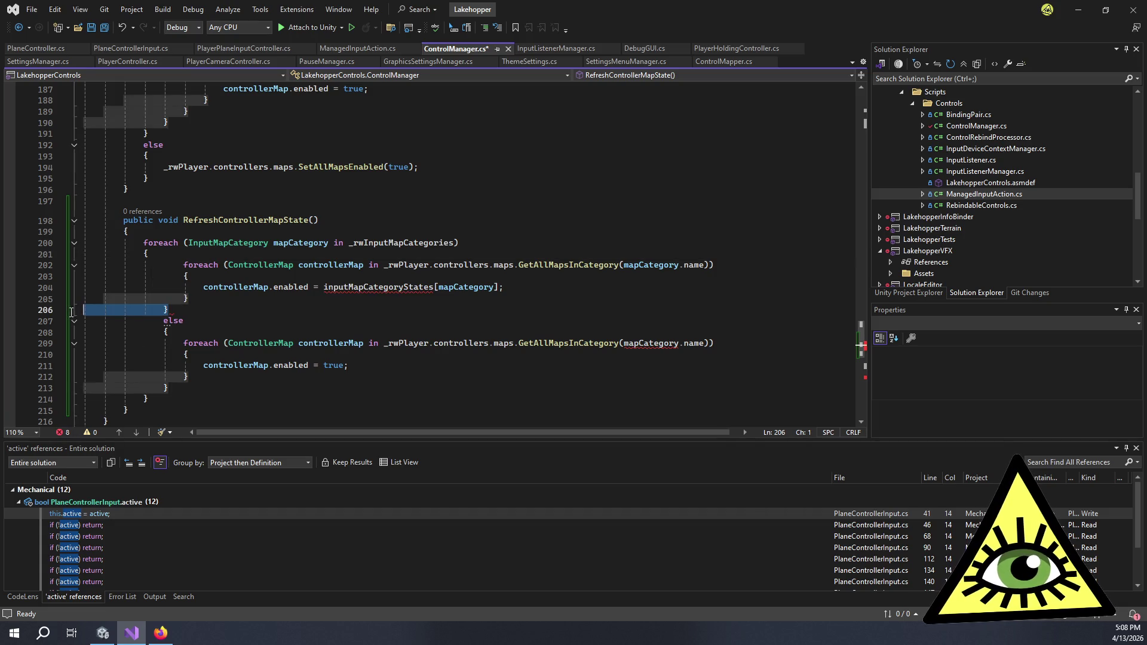
pyautogui.press('BackSpace')
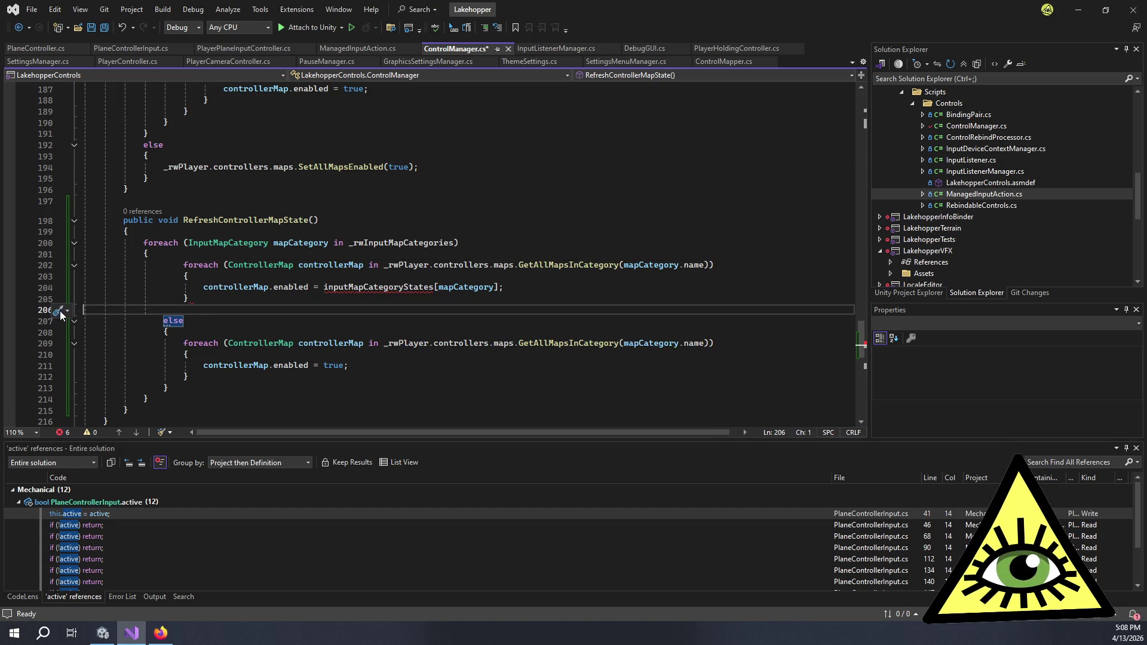
pyautogui.press('BackSpace')
pyautogui.moveTo(193, 321); pyautogui.dragTo(129, 310)
pyautogui.press('BackSpace')
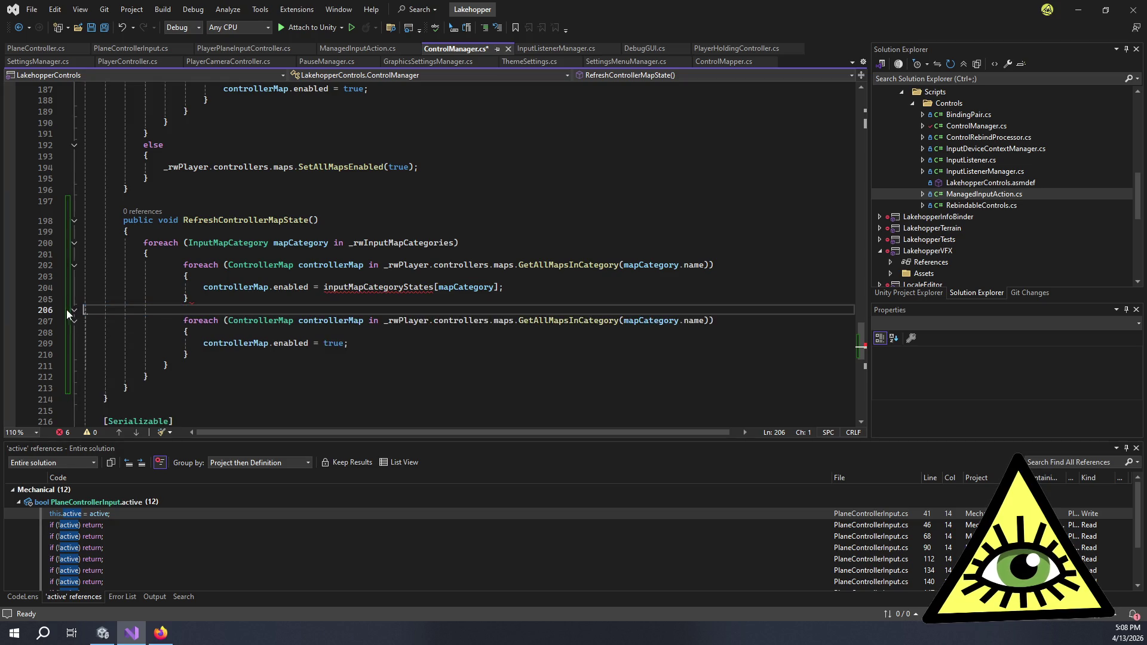
pyautogui.press('BackSpace')
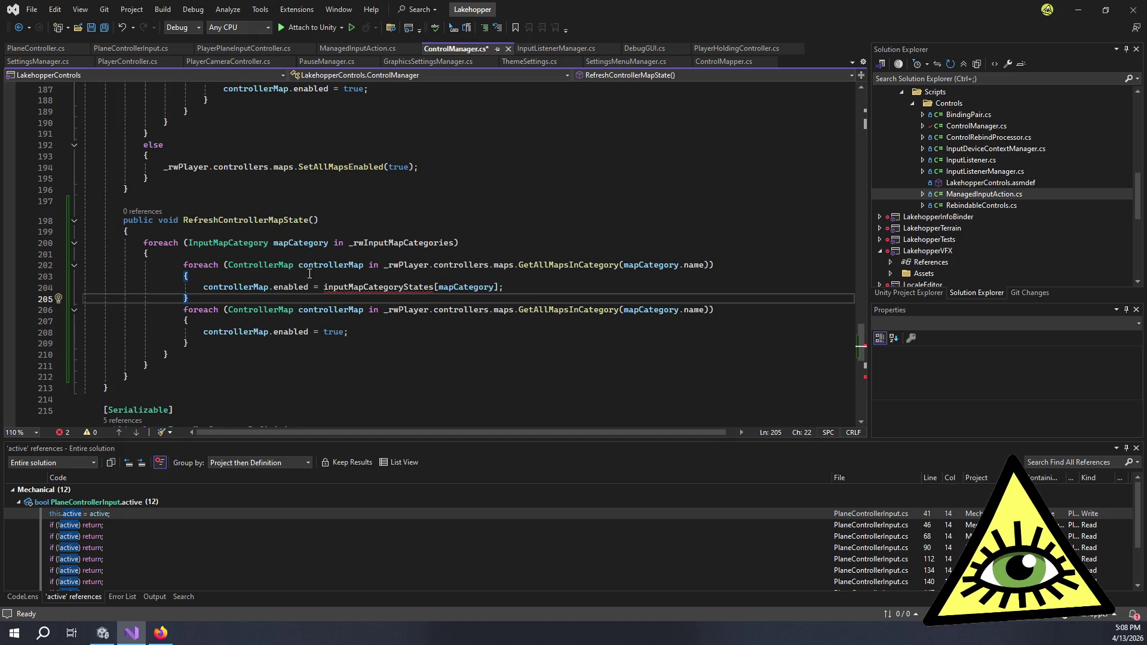
pyautogui.press('Return')
pyautogui.click(340, 252)
pyautogui.press('Return')
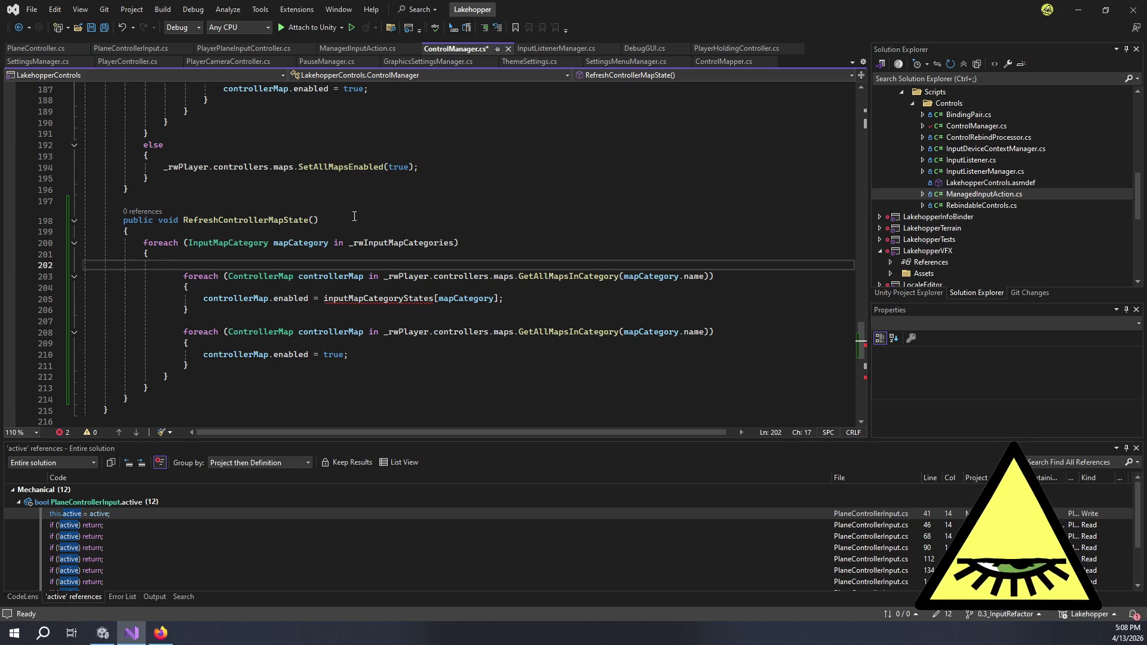
# Scroll up through the file to find the right input-map getter method.
pyautogui.write('GetCat')
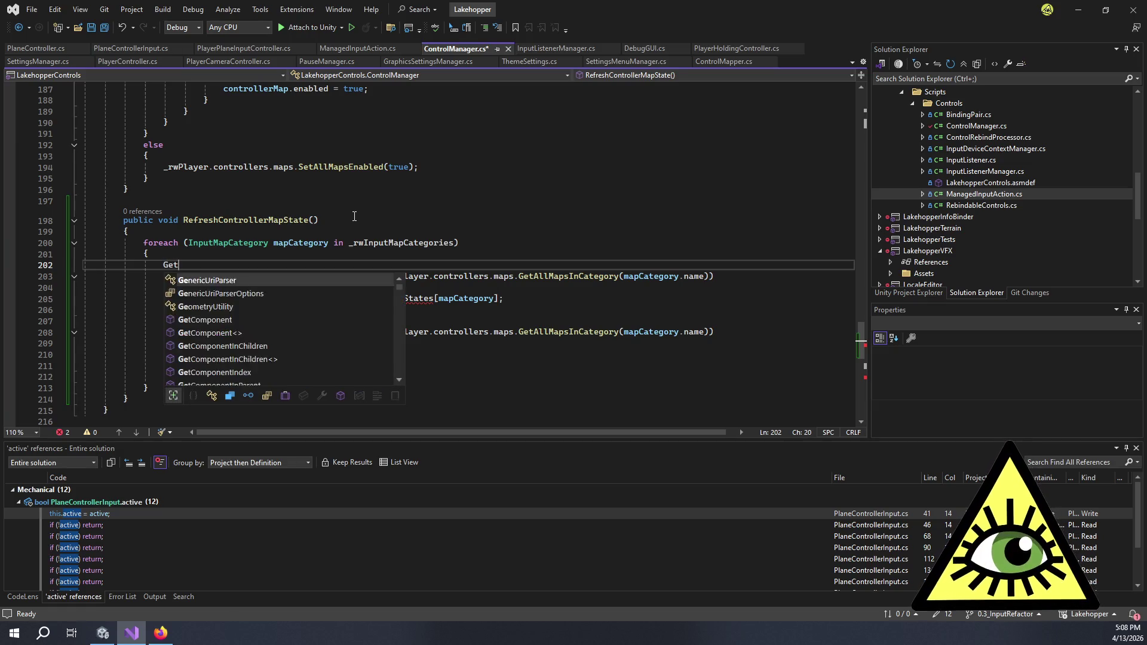
pyautogui.press('BackSpace')
pyautogui.press('BackSpace')
pyautogui.press('BackSpace')
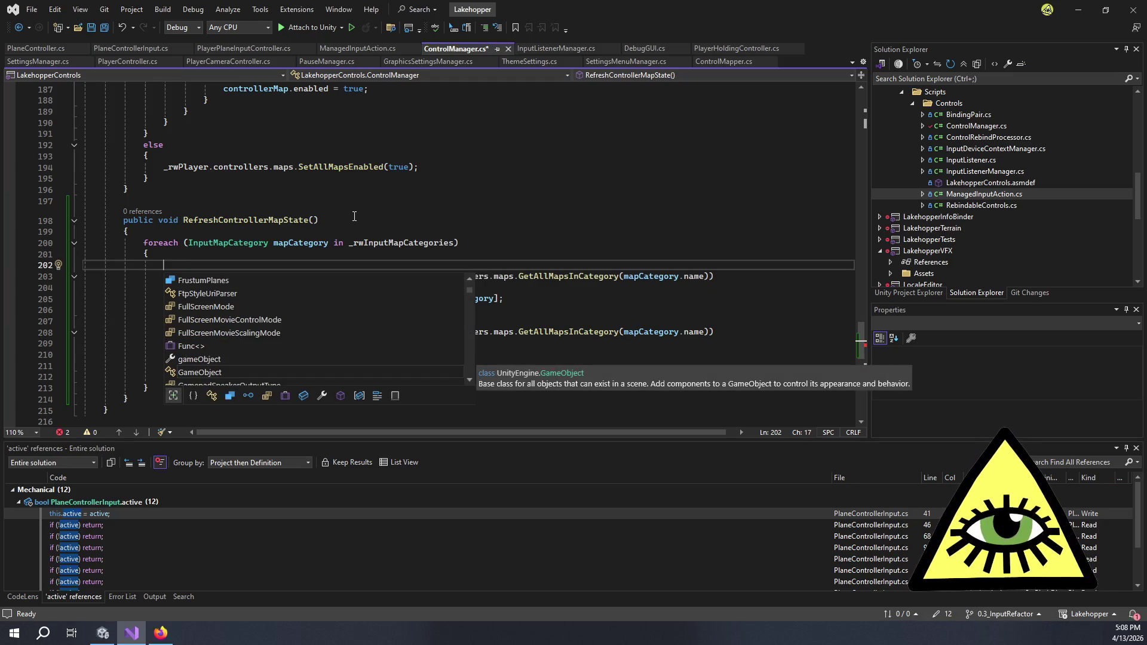
pyautogui.click(354, 216)
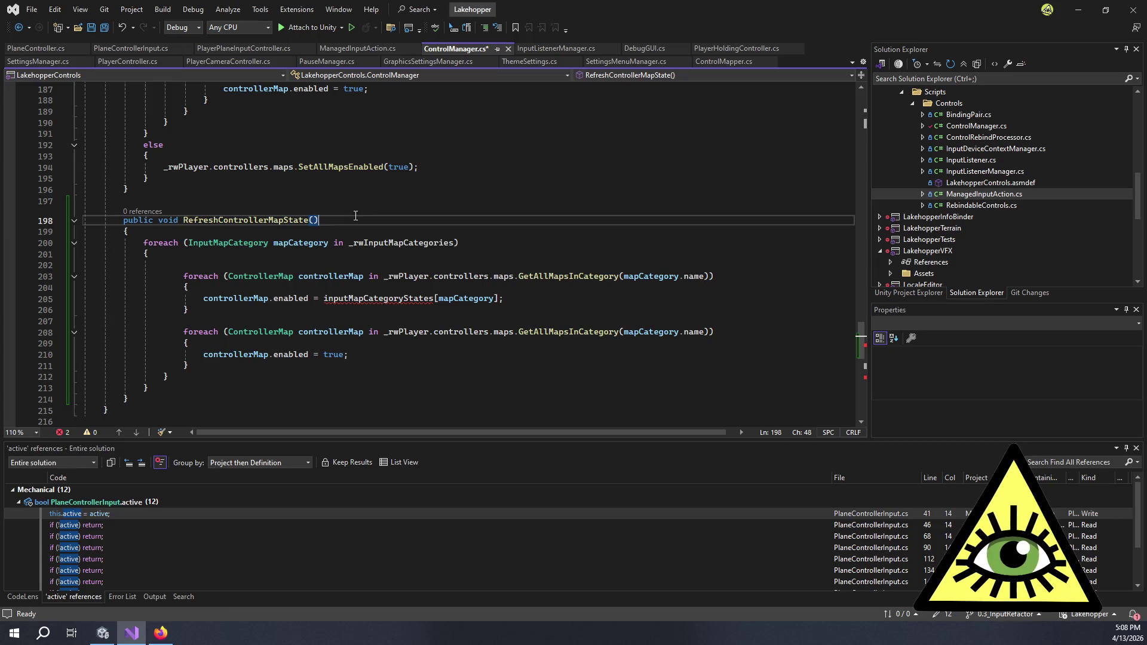
pyautogui.scroll(5, 450, 240)
pyautogui.scroll(4, 450, 240)
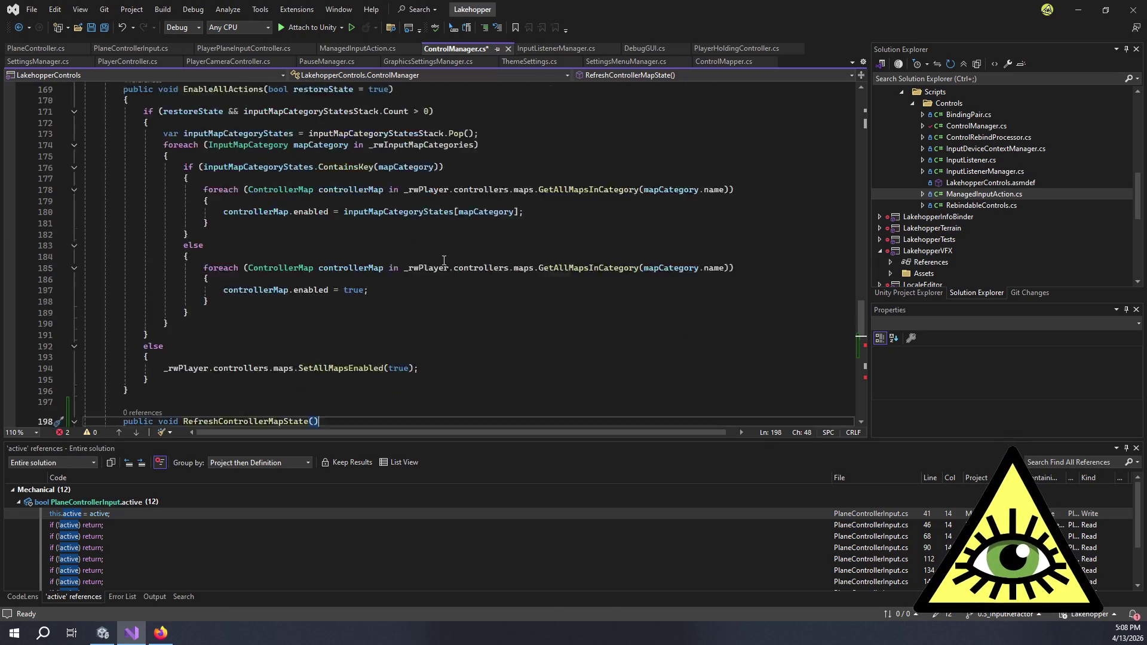
pyautogui.scroll(7, 478, 232)
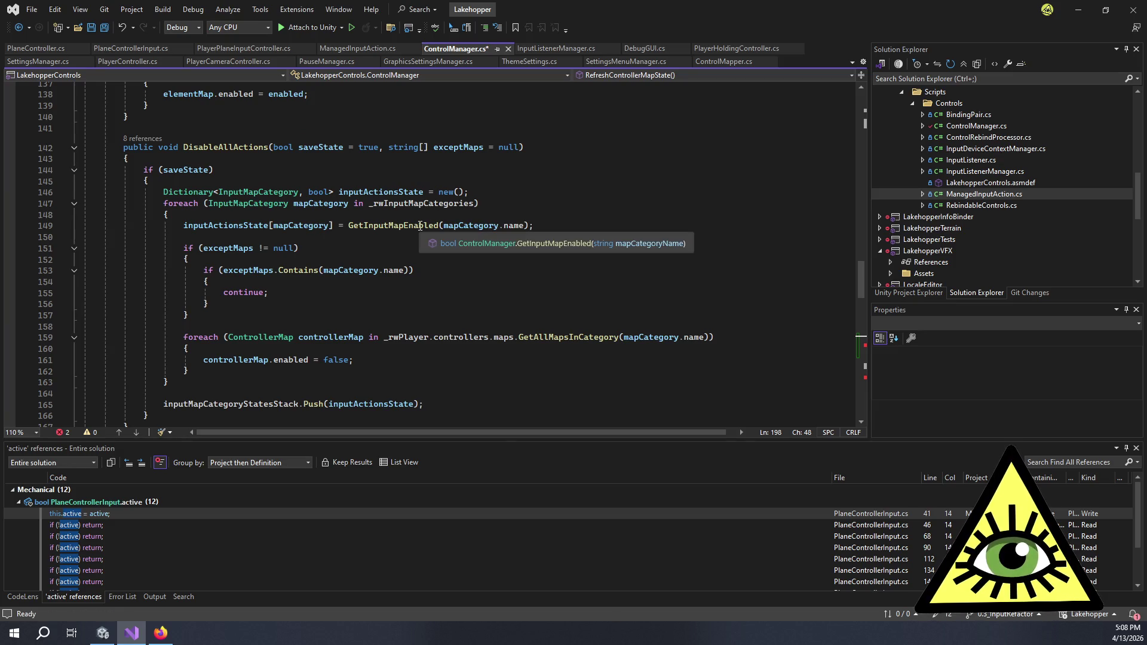
pyautogui.scroll(-14, 430, 224)
pyautogui.scroll(-2, 442, 223)
pyautogui.click(313, 263)
# Enter bool enabled = GetInputMapEnabled(mapCategory.name); at the top of the category loop.
pyautogui.write('GetInpu')
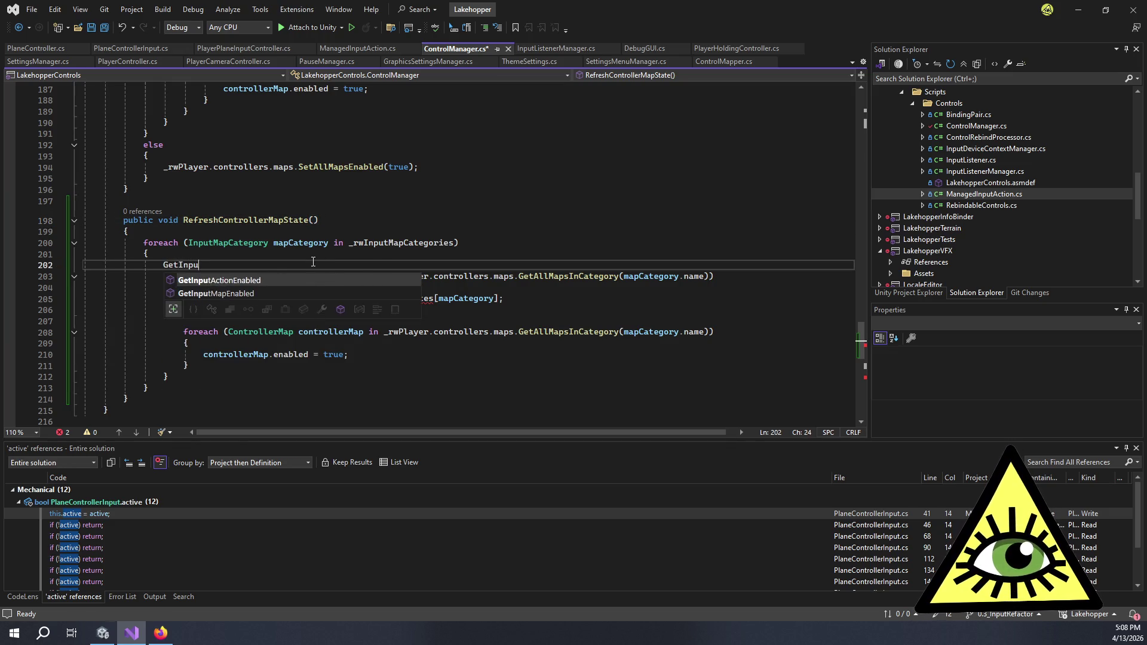
pyautogui.press('Tab')
pyautogui.hotkey('shift', 'Home')
pyautogui.press('BackSpace')
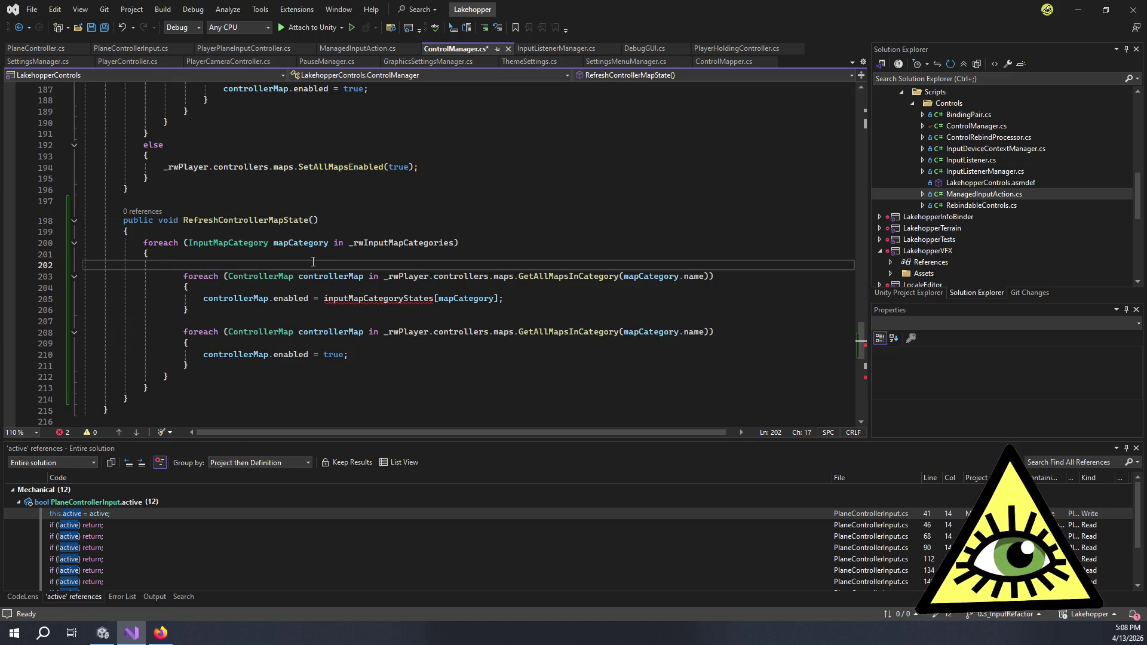
pyautogui.write('GetINputMap(')
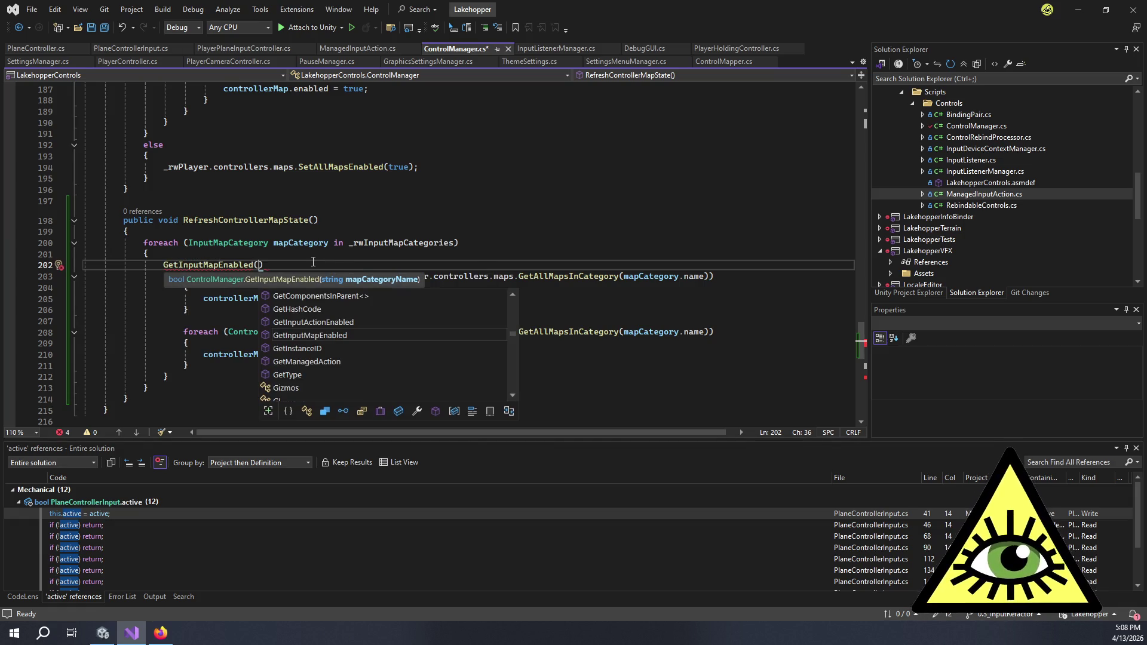
pyautogui.write('mapCategory.nam')
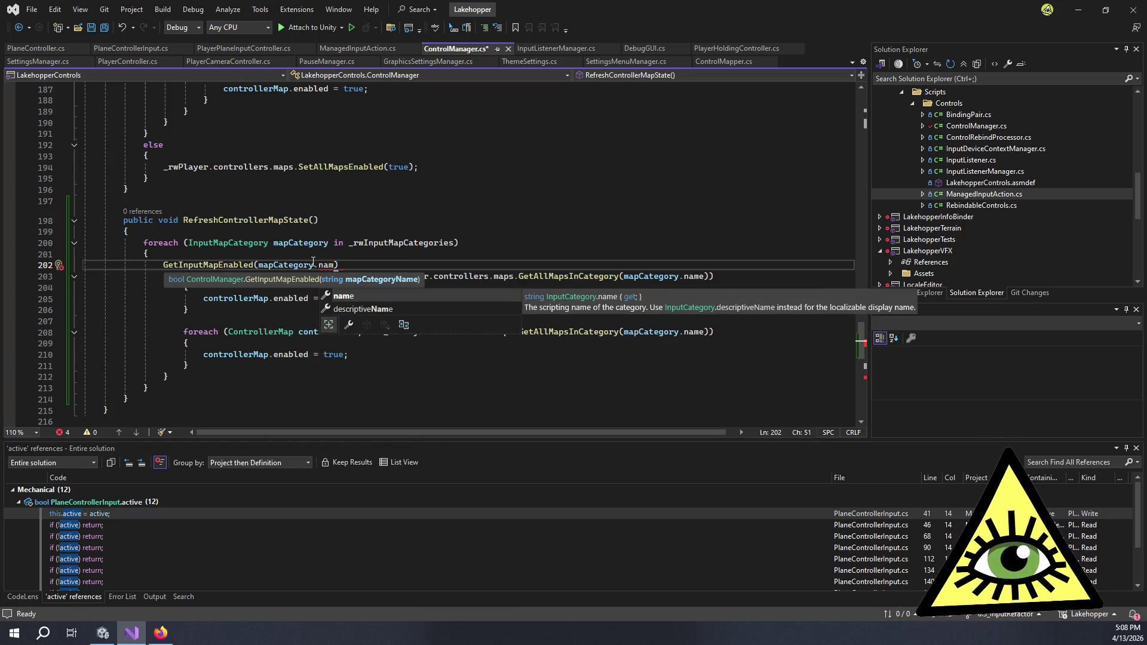
pyautogui.press('BackSpace')
pyautogui.write('m')
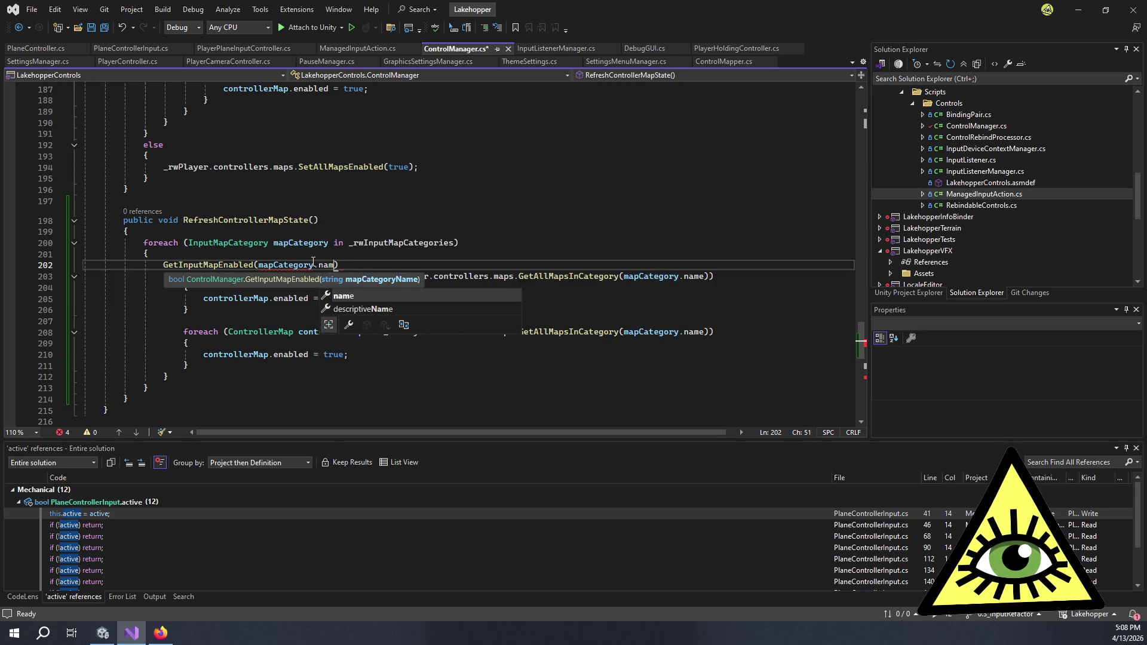
pyautogui.write('e')
pyautogui.press('Escape')
pyautogui.click(422, 256)
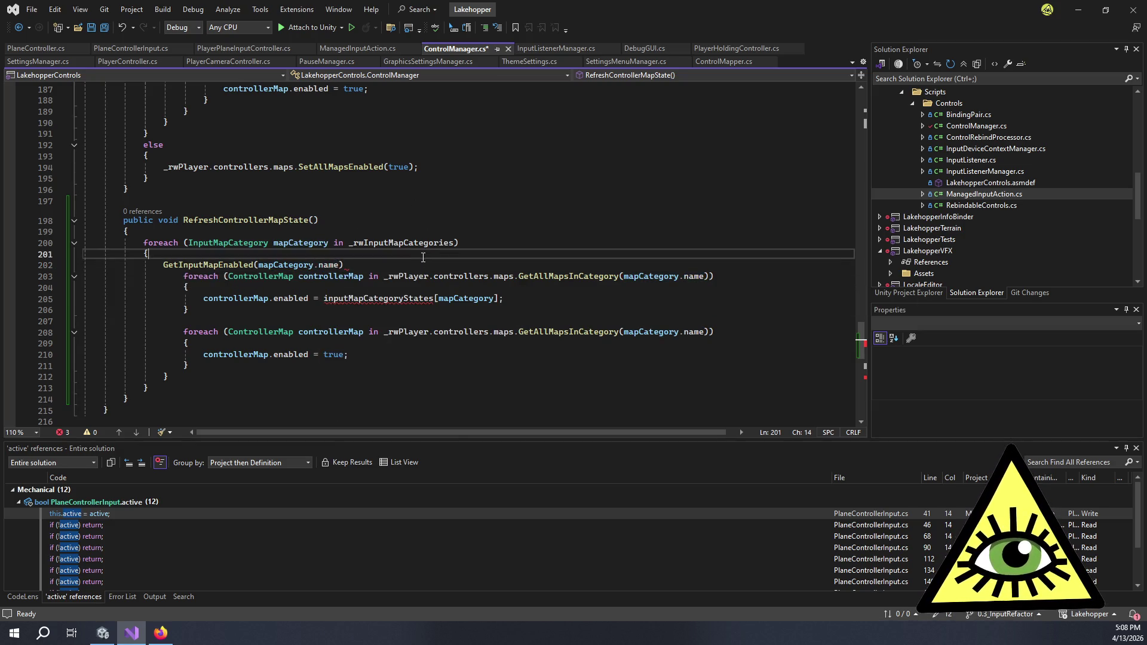
pyautogui.click(169, 263)
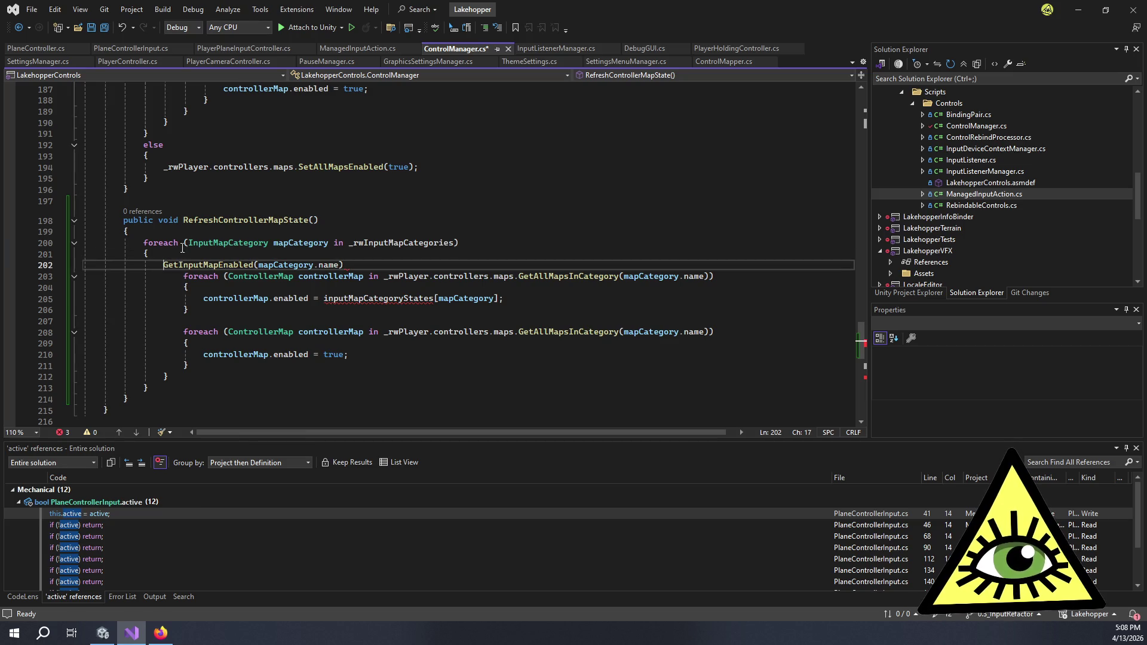
pyautogui.write('bool enabled =')
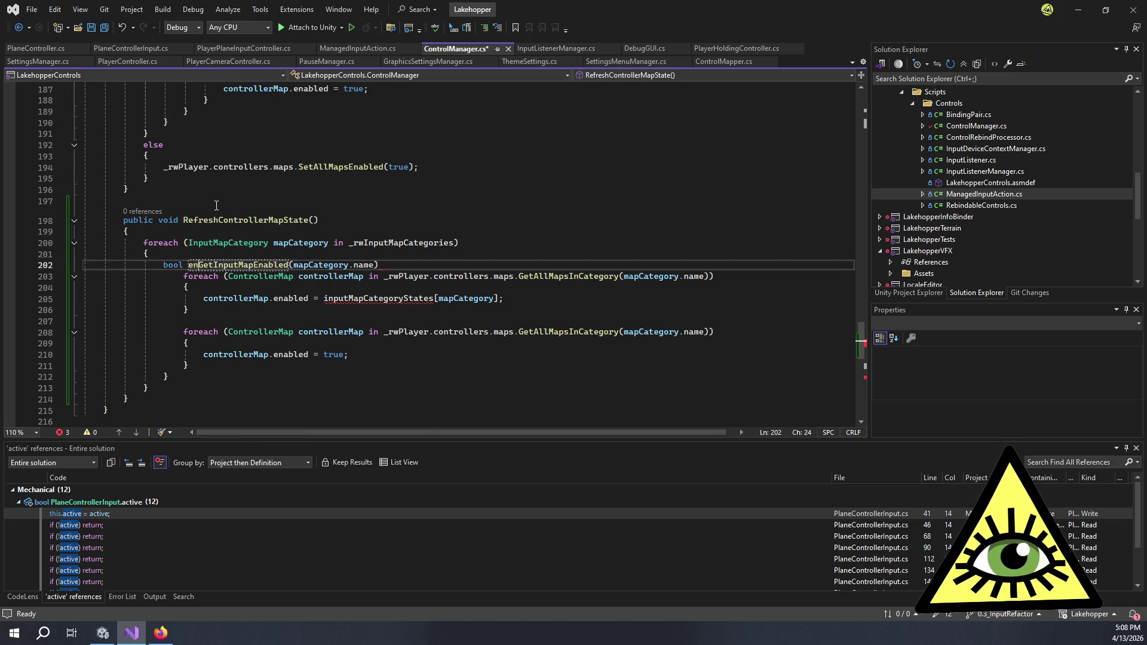
pyautogui.click(428, 266)
pyautogui.write(';')
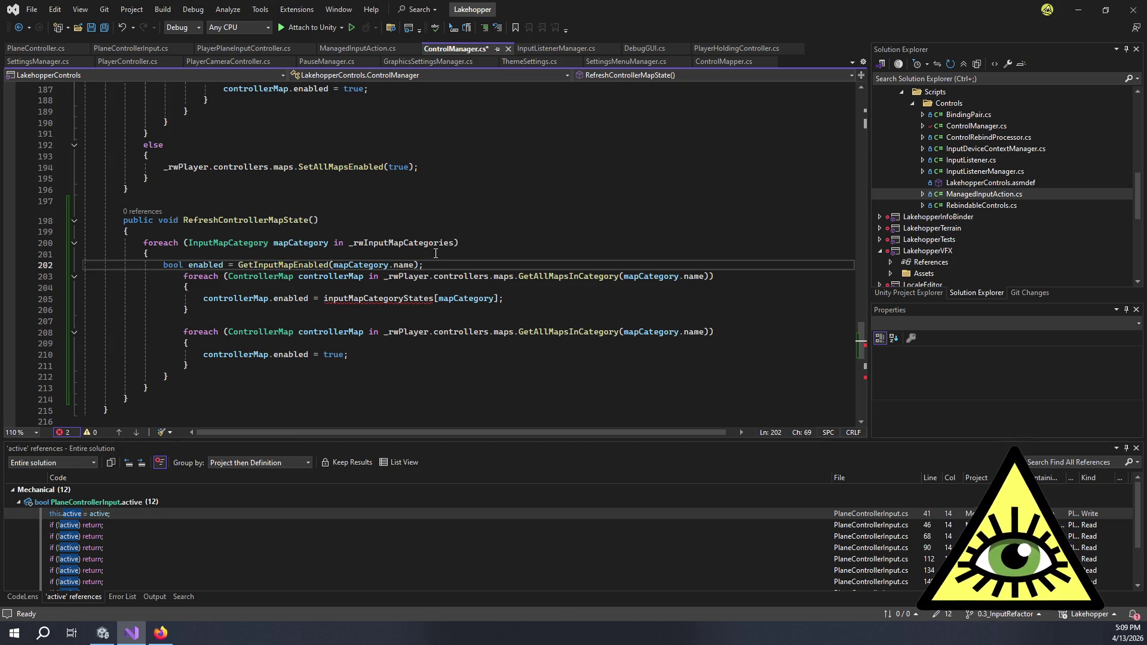
# Re-indent both inner map loops under the new line, then select the always-enable loop.
pyautogui.moveTo(433, 265)
pyautogui.mouseDown()
pyautogui.moveTo(402, 322)
pyautogui.moveTo(353, 365)
pyautogui.mouseUp()
pyautogui.hotkey('shift', 'Tab')
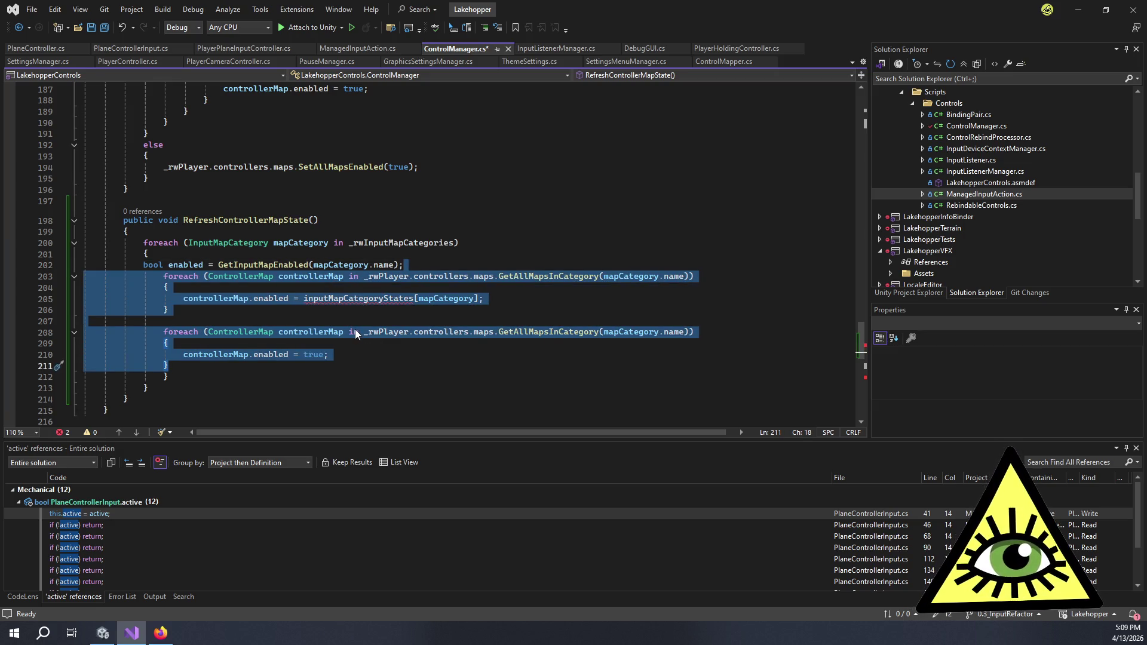
pyautogui.press('Tab')
pyautogui.moveTo(236, 367); pyautogui.dragTo(183, 281)
pyautogui.hotkey('shift', 'Tab')
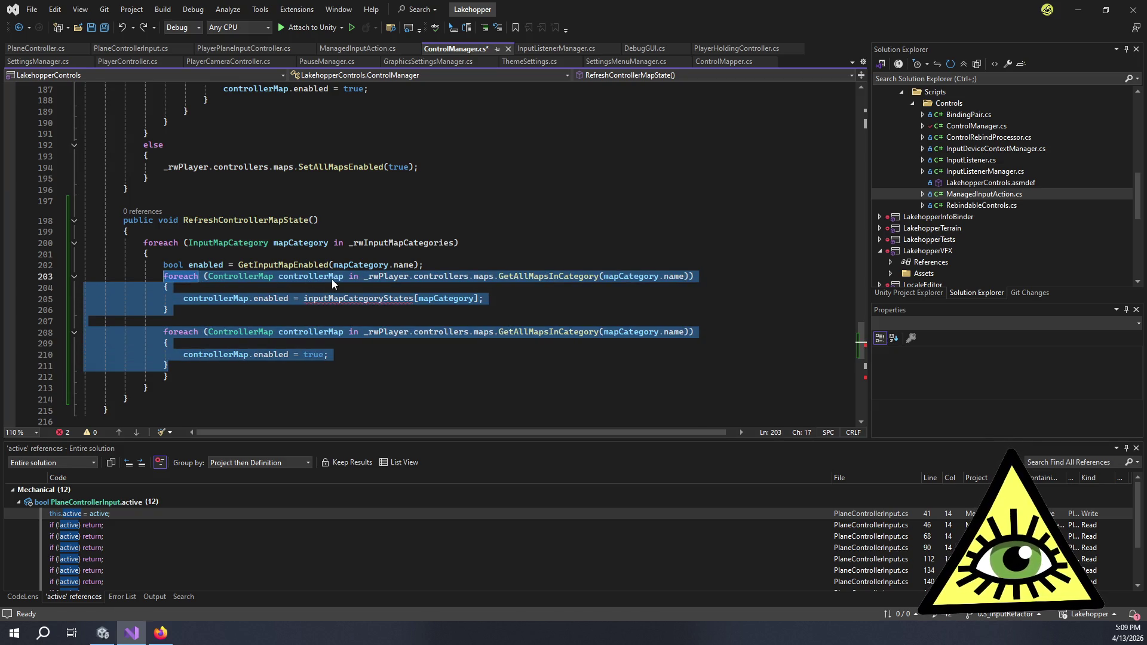
pyautogui.click(326, 287)
pyautogui.moveTo(318, 162)
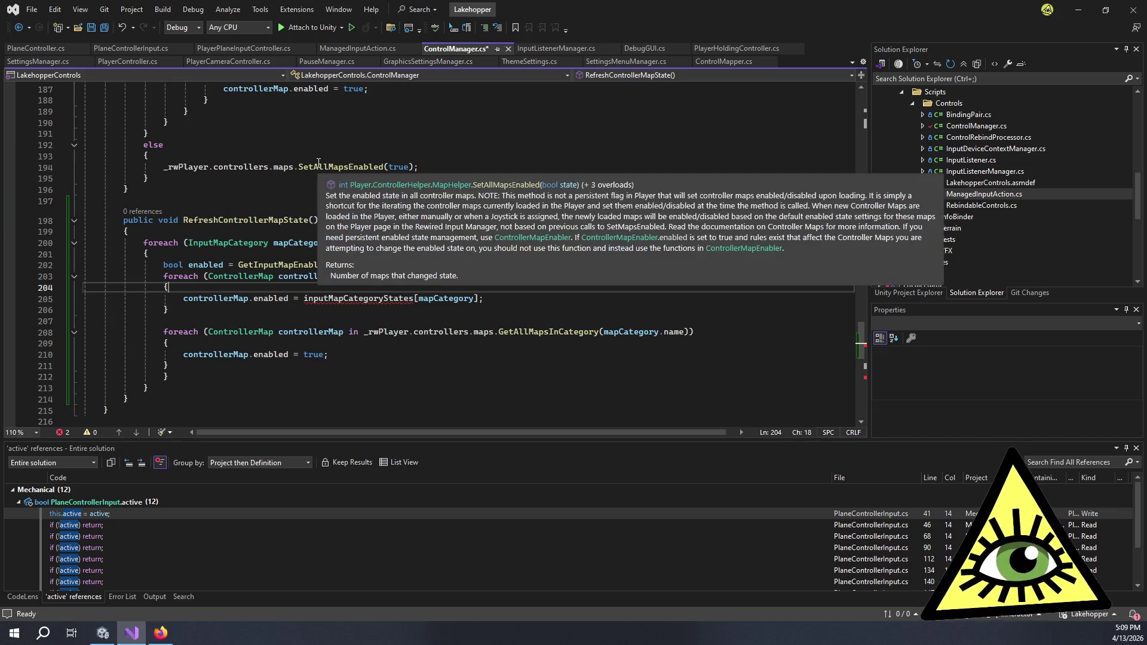
pyautogui.click(425, 306)
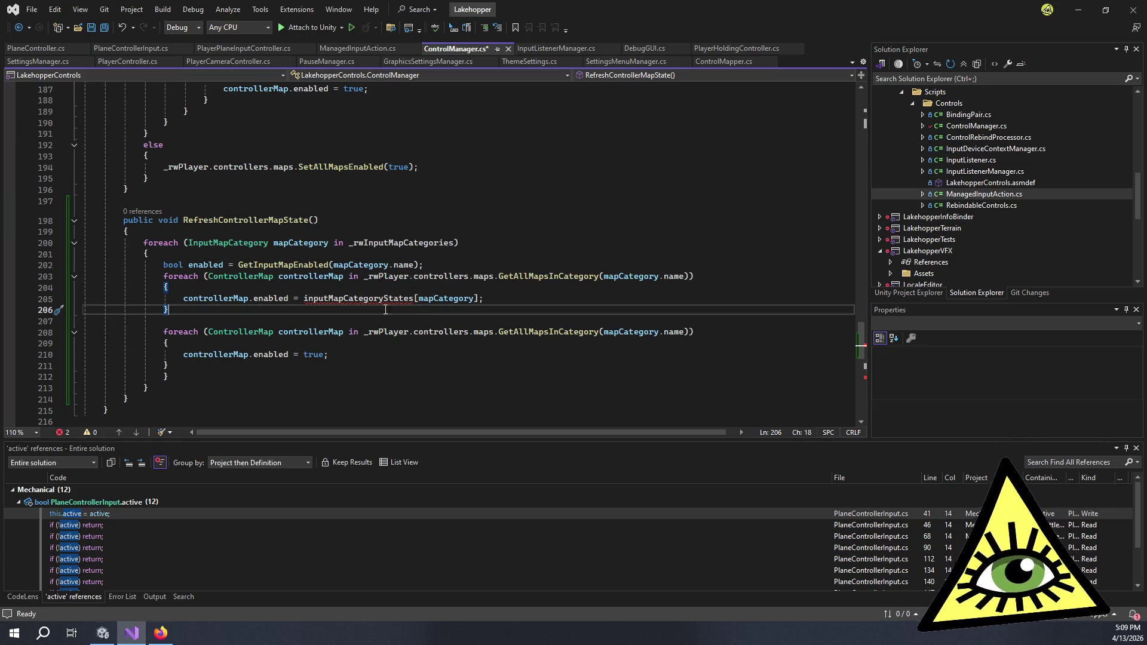
pyautogui.moveTo(268, 350)
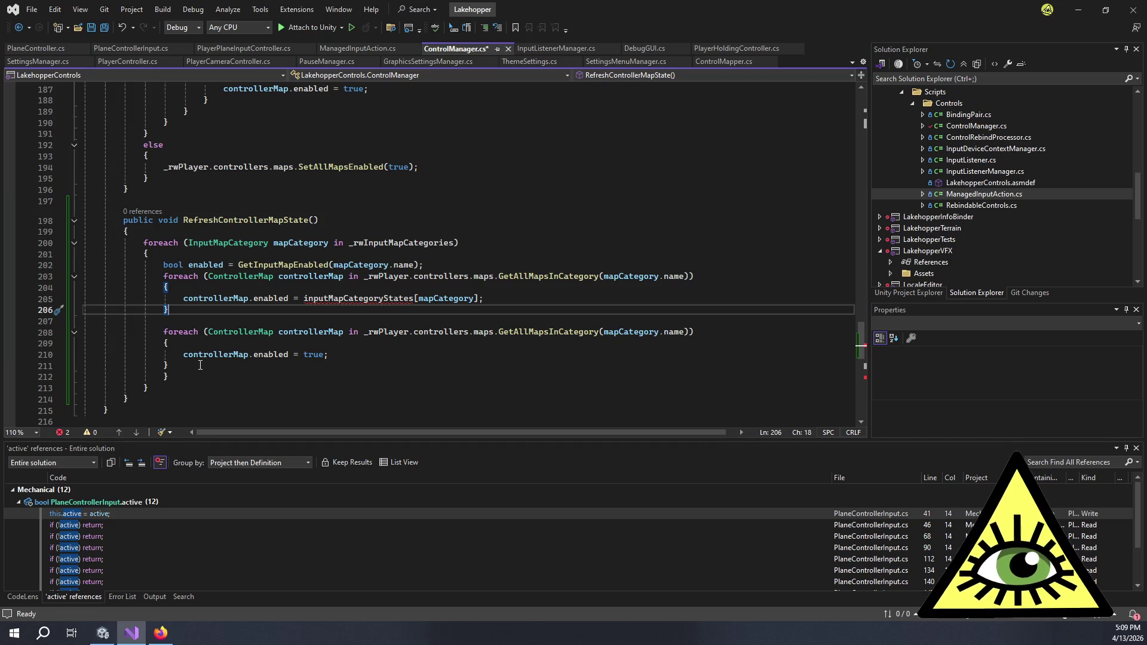
pyautogui.moveTo(200, 365); pyautogui.dragTo(60, 332)
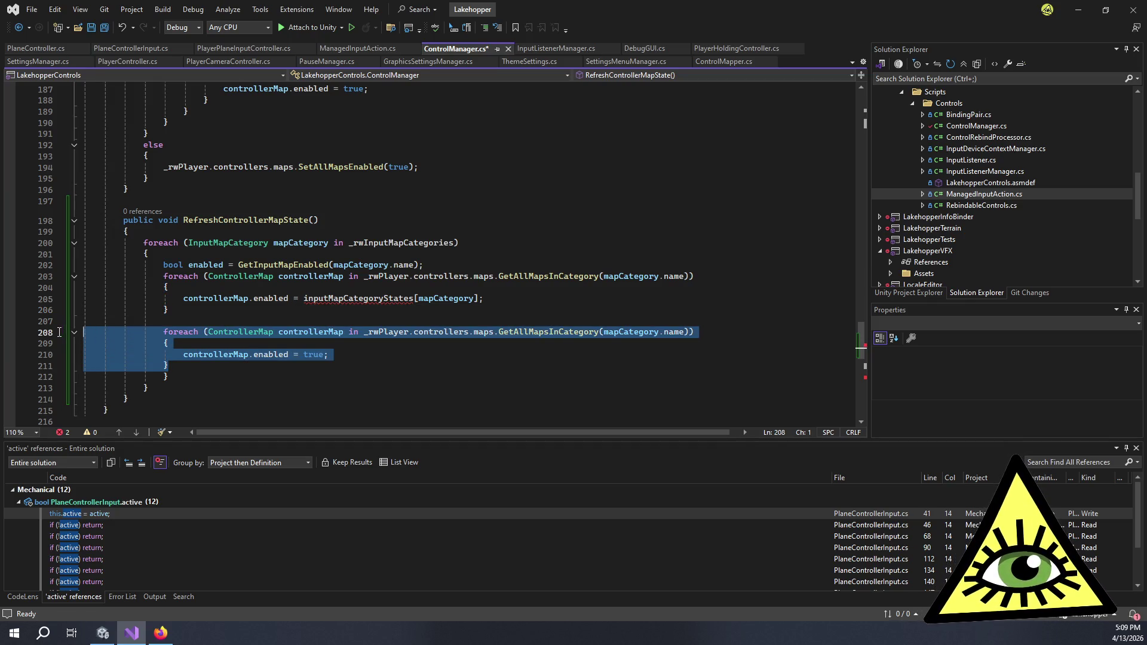
# Delete the second foreach loop, its leftover blank lines and the duplicate closing brace.
pyautogui.press('Delete')
pyautogui.press('BackSpace')
pyautogui.press('Delete')
pyautogui.moveTo(170, 321); pyautogui.dragTo(45, 321)
pyautogui.press('BackSpace')
pyautogui.press('BackSpace')
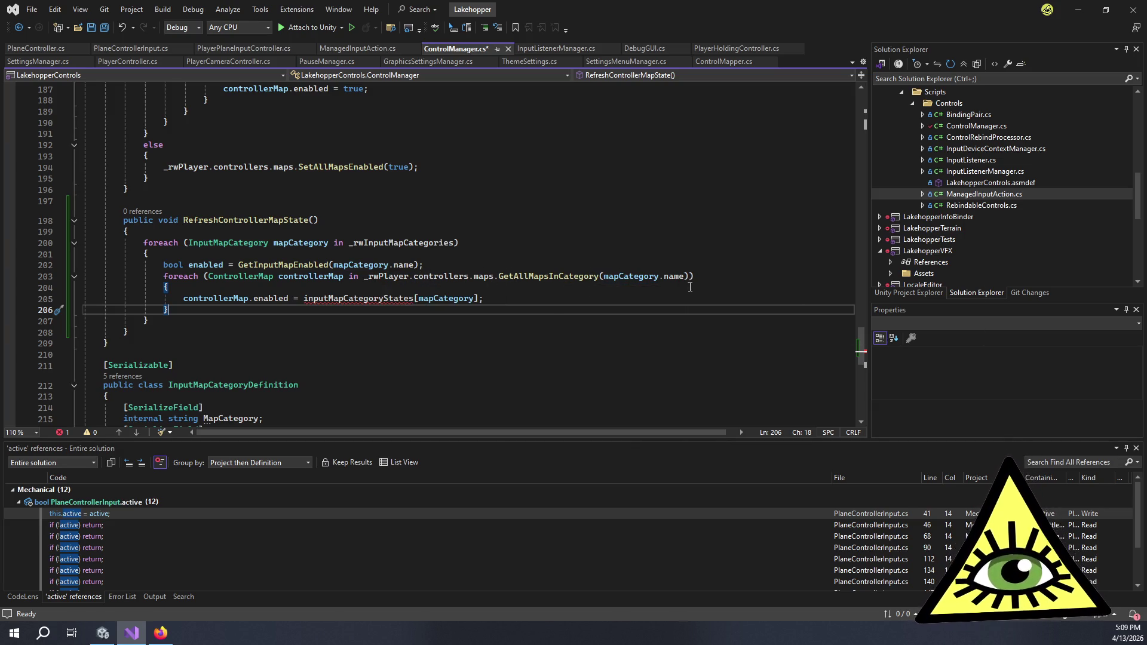
# Replace the map's dictionary lookup with 'enabled' and save ControlManager.cs.
pyautogui.moveTo(304, 298)
pyautogui.mouseDown()
pyautogui.moveTo(436, 299)
pyautogui.moveTo(484, 313)
pyautogui.moveTo(481, 299)
pyautogui.moveTo(460, 298)
pyautogui.mouseUp()
pyautogui.write('enabled = enabled;')
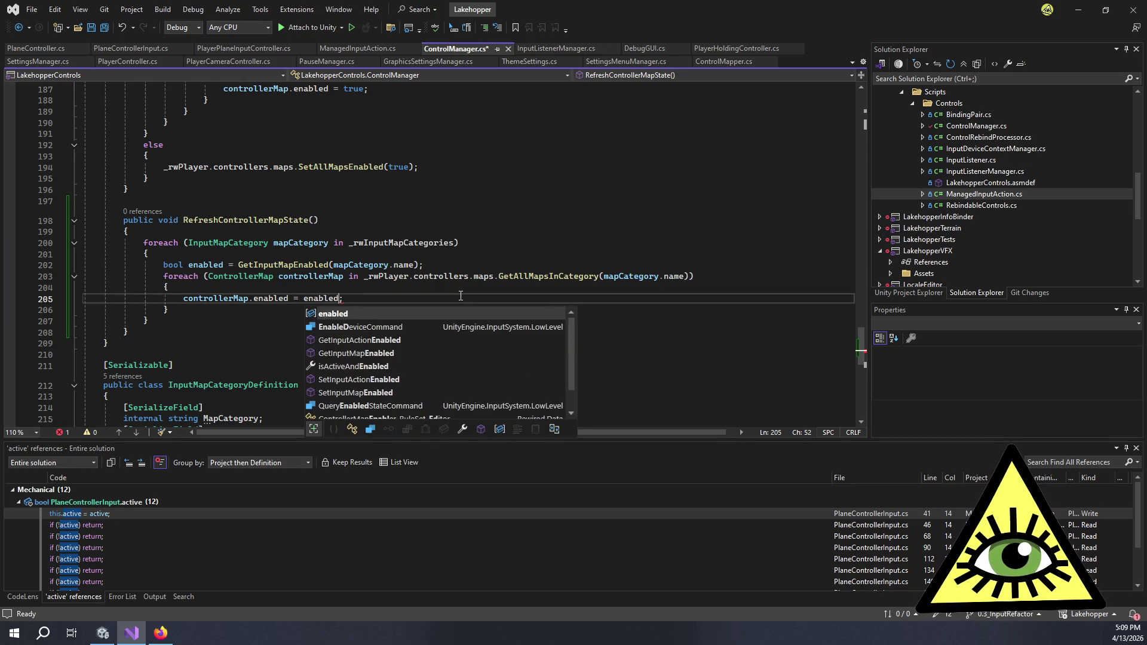
pyautogui.hotkey('ctrl', 's')
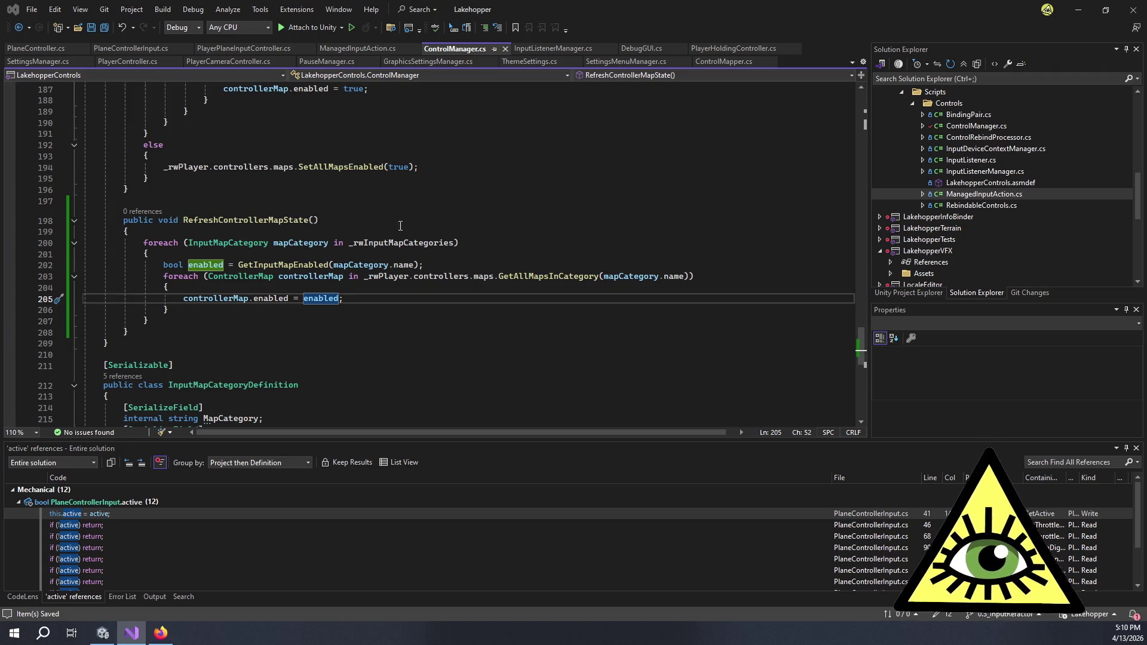
# In ControlMapper.cs, collapse Inspector Vars and expand the Events region to read its event declarations.
pyautogui.click(706, 64)
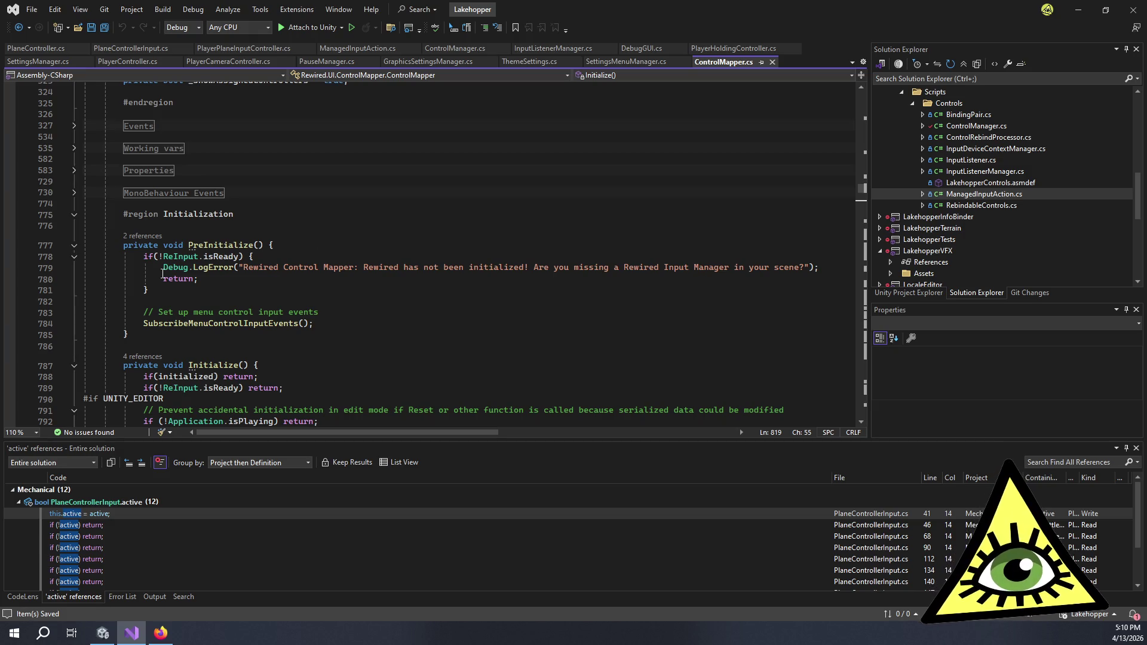
pyautogui.scroll(20, 100, 210)
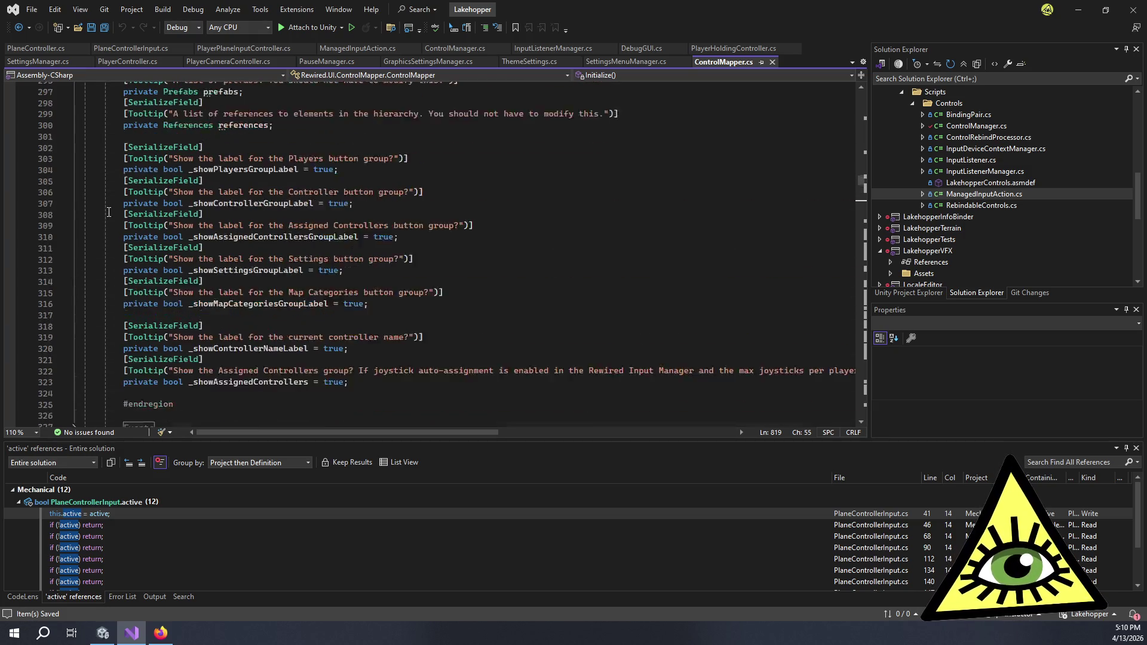
pyautogui.scroll(20, 124, 222)
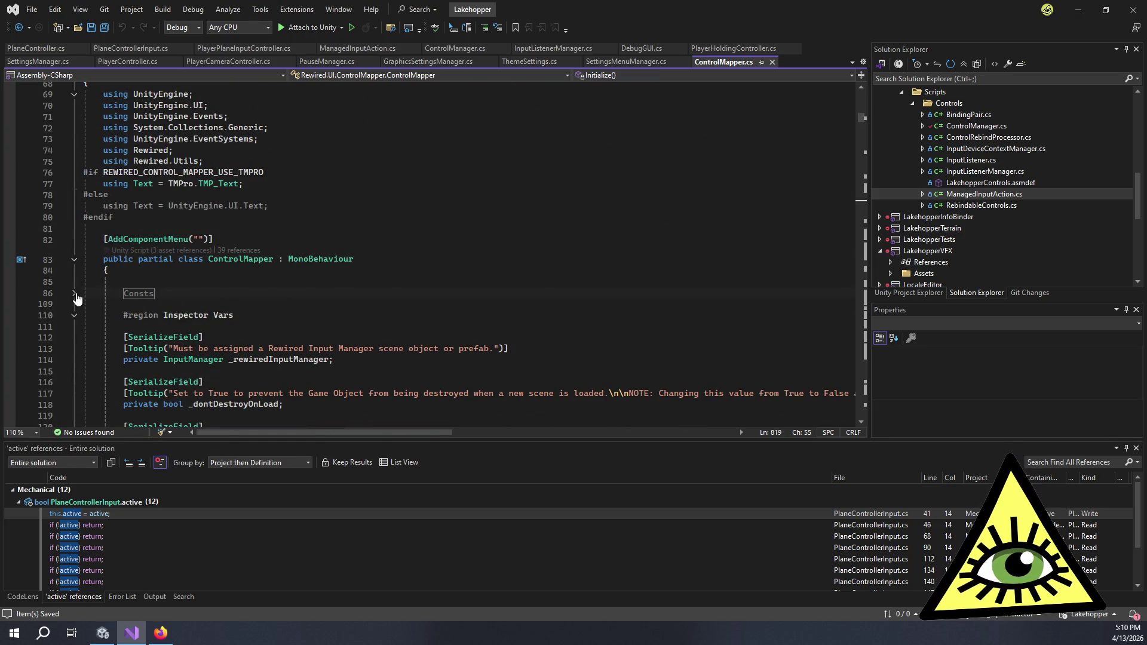
pyautogui.click(74, 314)
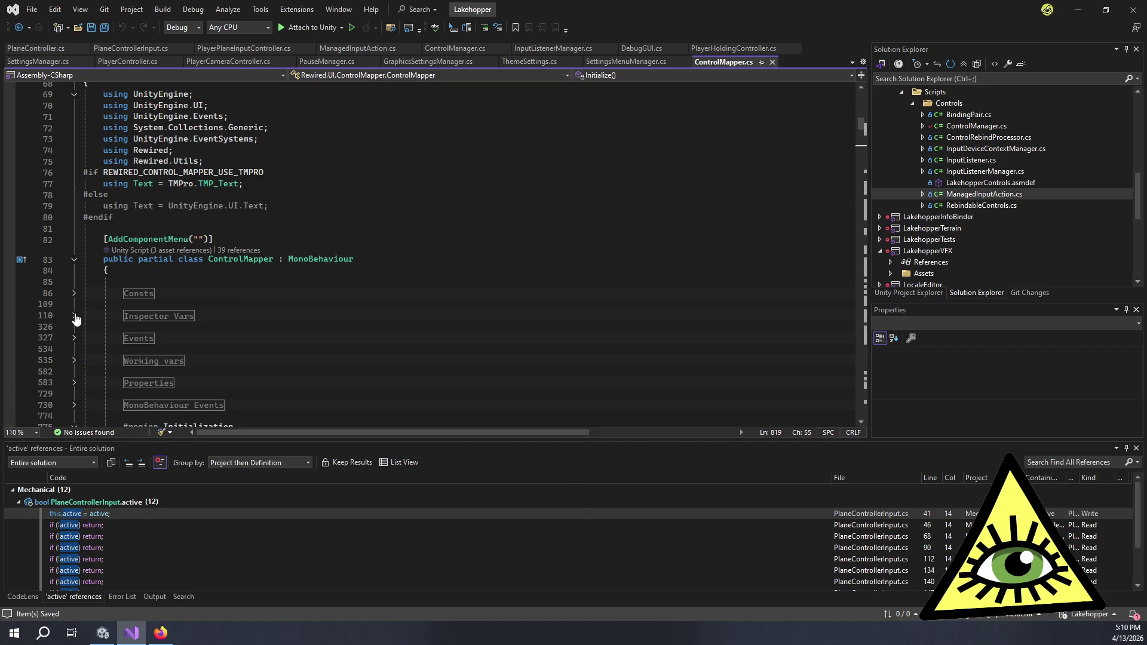
pyautogui.click(74, 339)
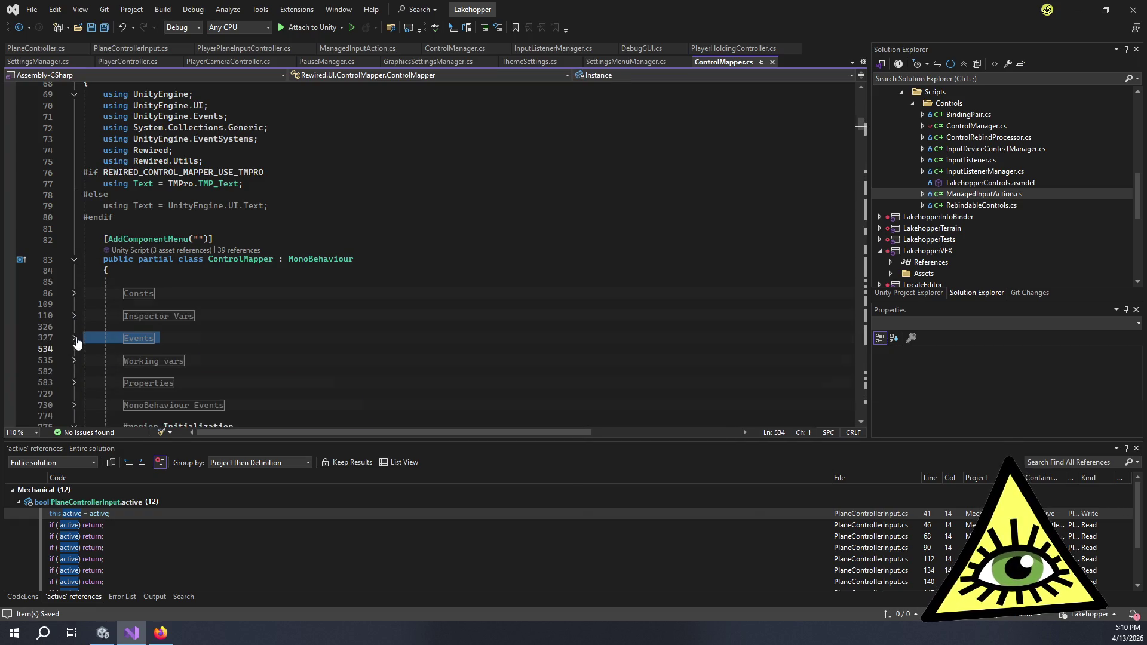
pyautogui.click(74, 338)
pyautogui.scroll(-4, 356, 278)
pyautogui.click(405, 251)
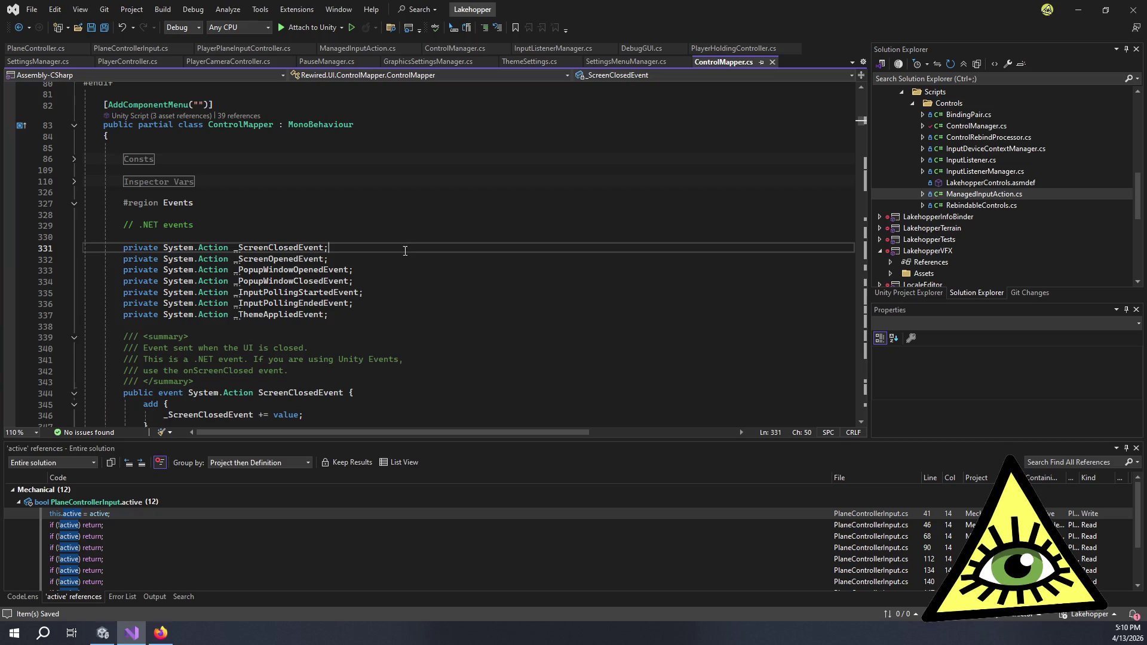
pyautogui.scroll(-4, 401, 254)
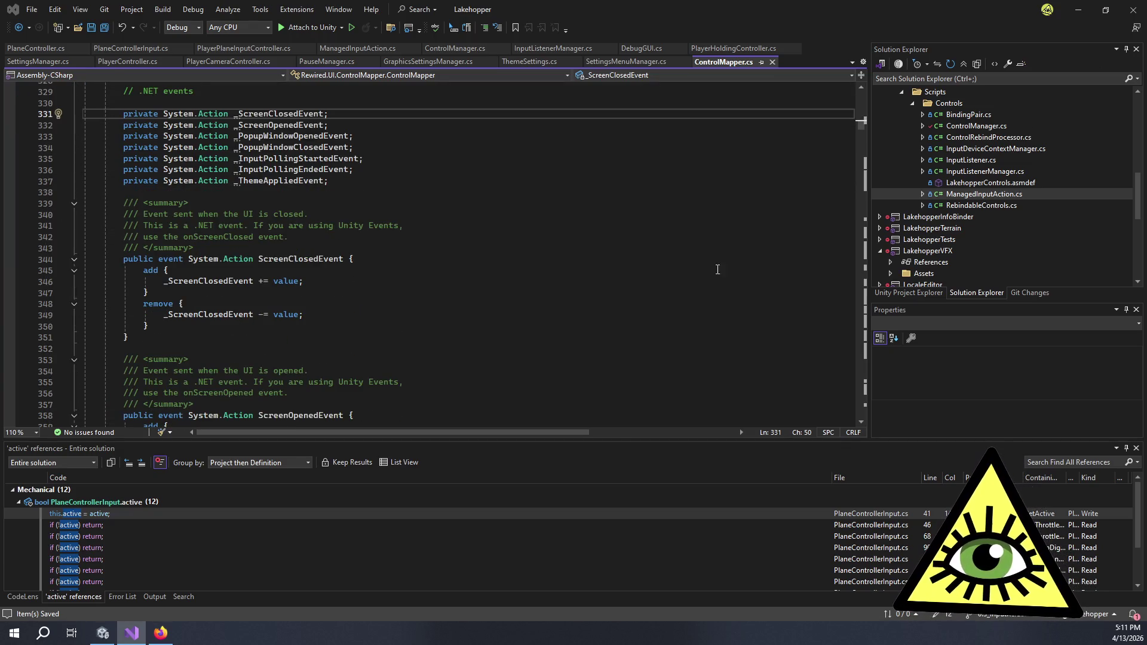
pyautogui.scroll(-12, 499, 300)
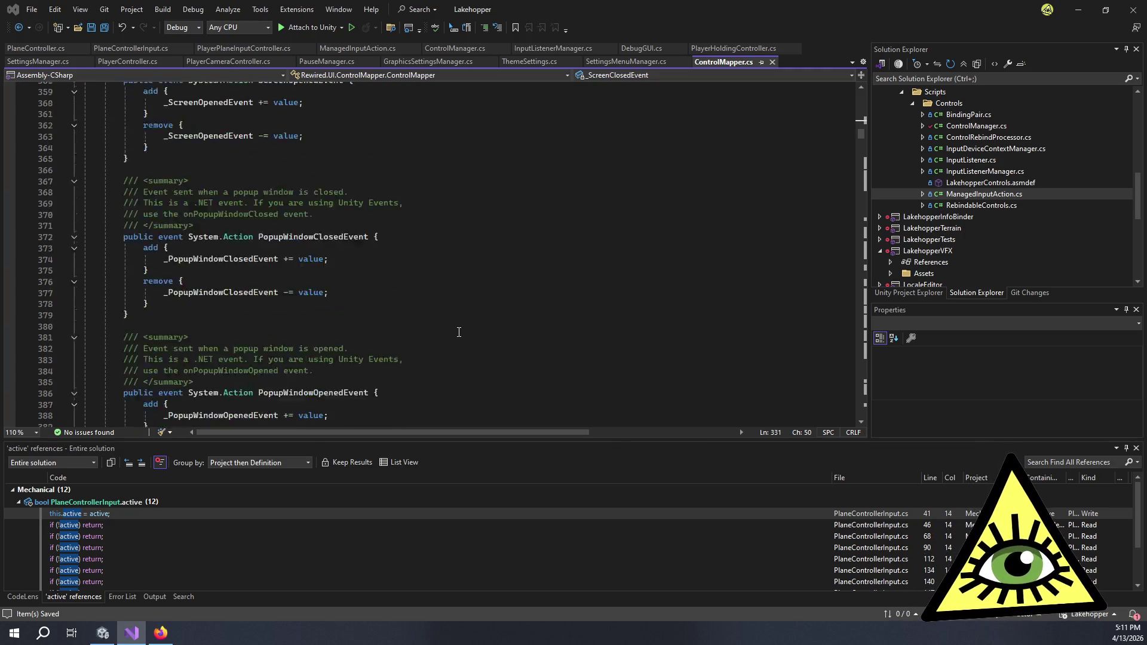
pyautogui.scroll(-20, 460, 330)
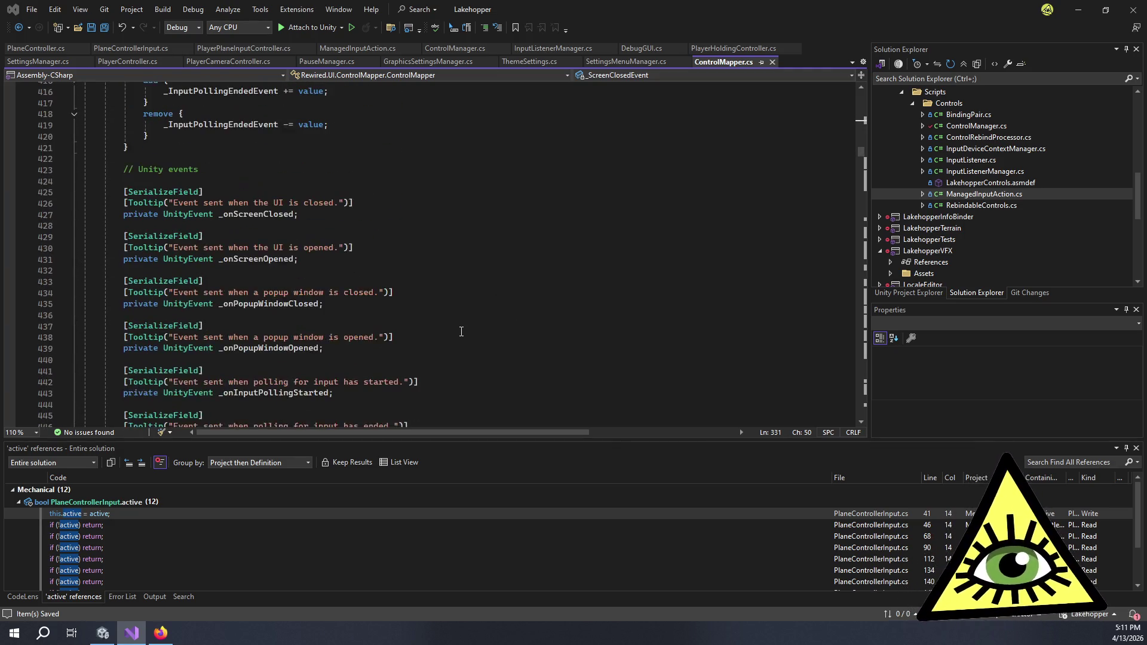
pyautogui.scroll(-1, 410, 333)
# Expand MonoBehaviour Events and select OnJoystickConnected in the OnDestroy method.
pyautogui.click(319, 297)
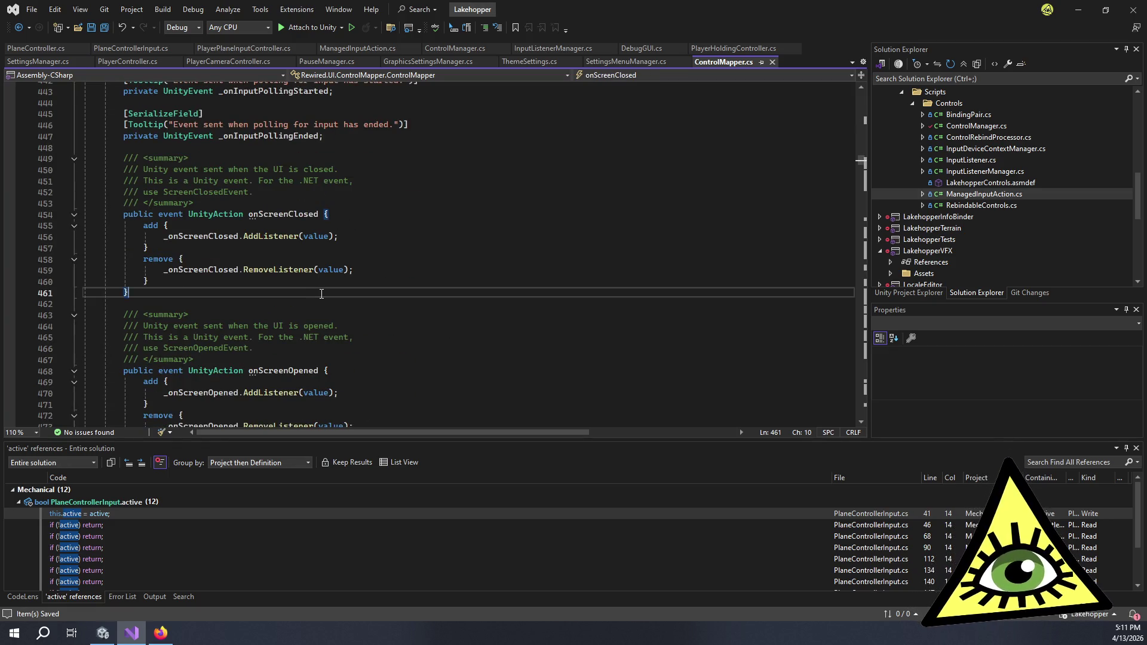
pyautogui.scroll(-16, 371, 290)
pyautogui.scroll(-8, 419, 284)
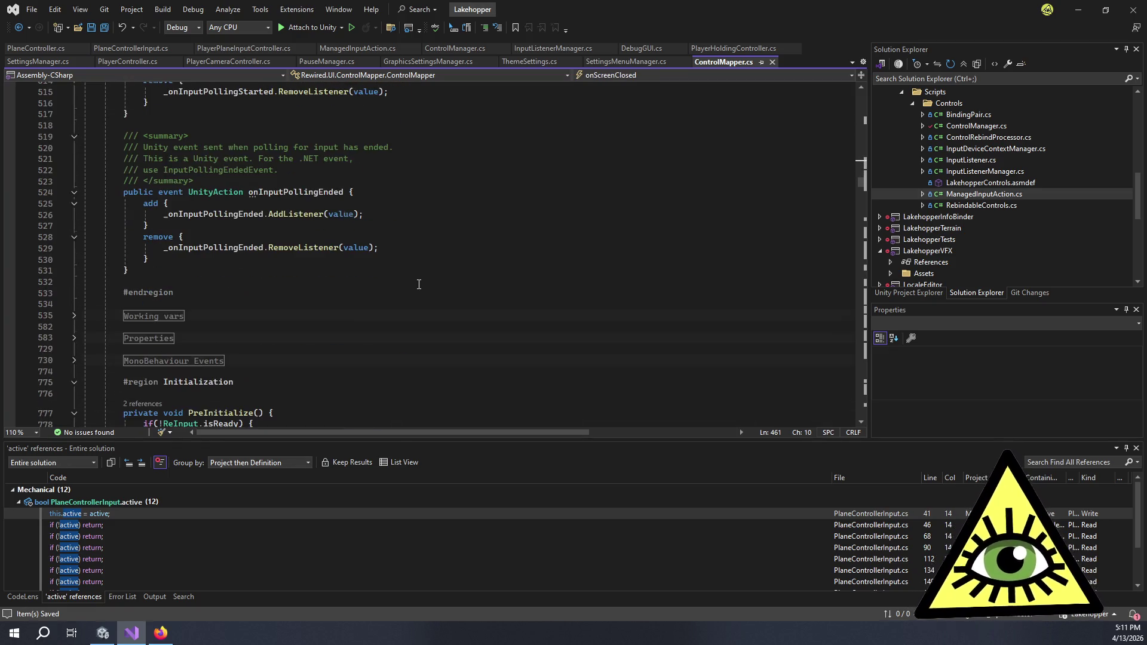
pyautogui.scroll(-1, 419, 285)
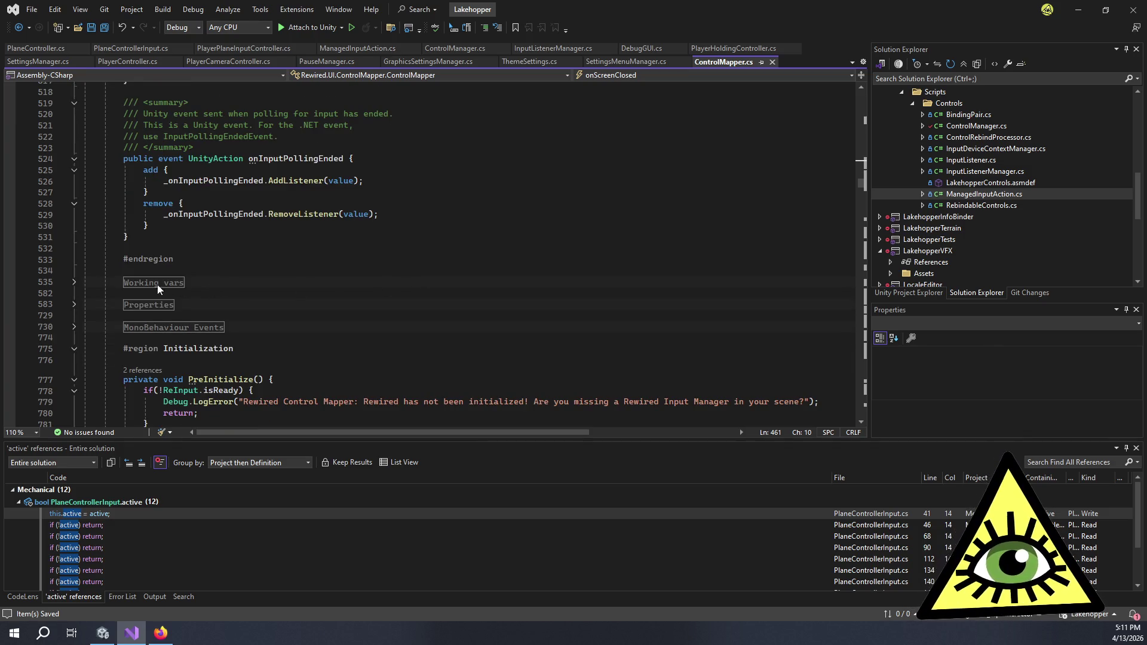
pyautogui.click(74, 327)
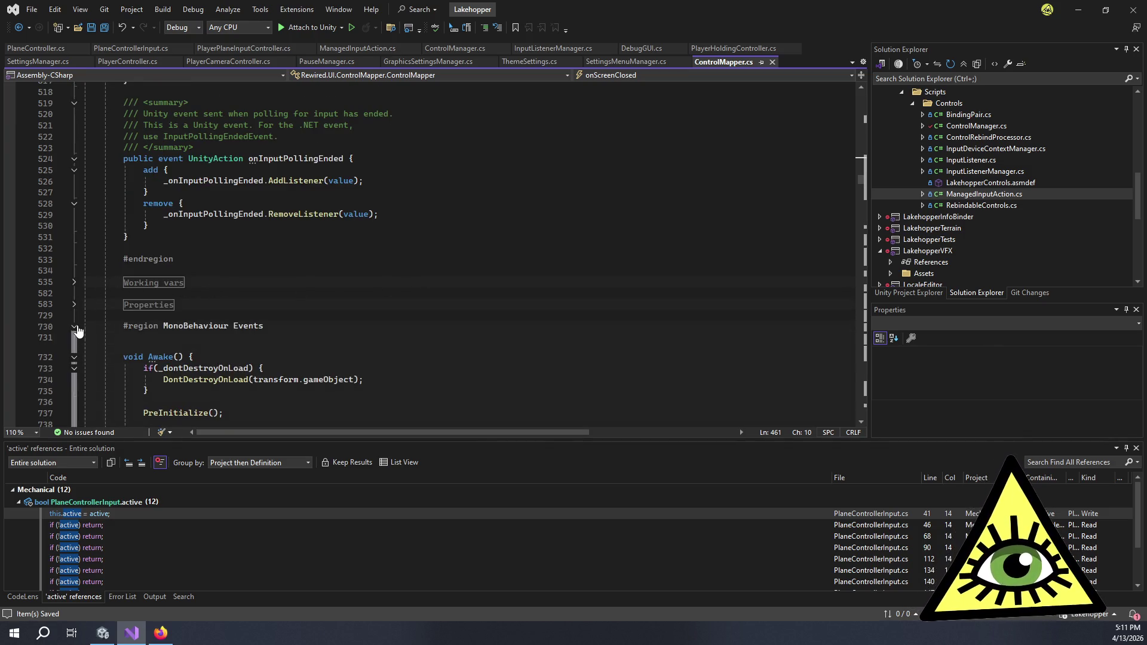
pyautogui.scroll(-4, 161, 318)
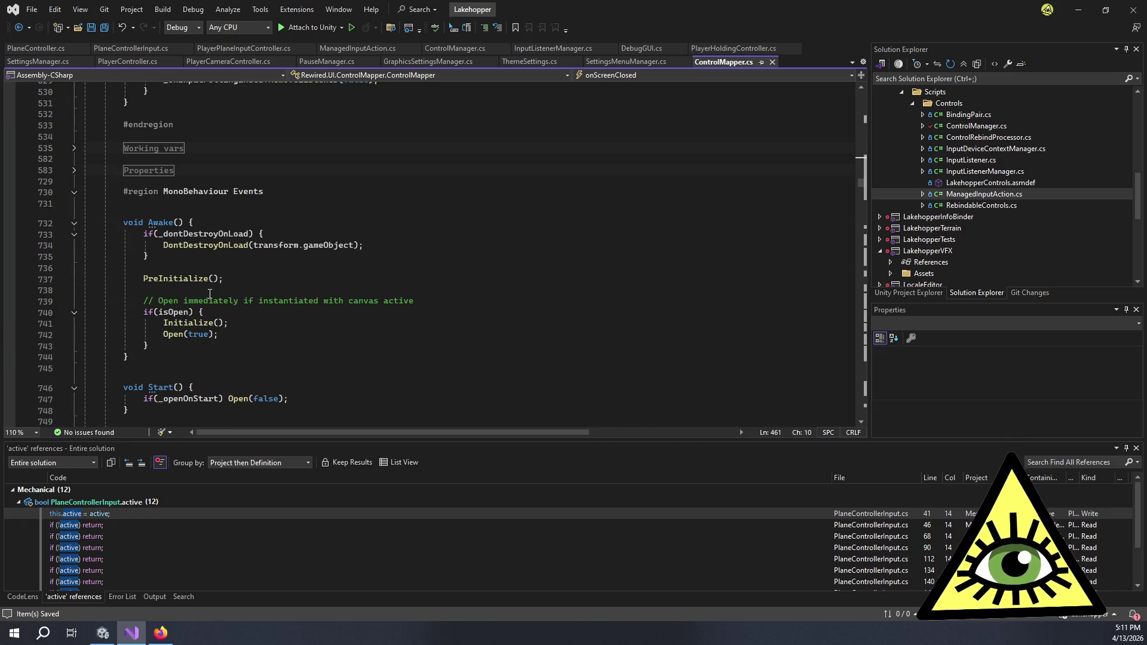
pyautogui.scroll(-7, 209, 294)
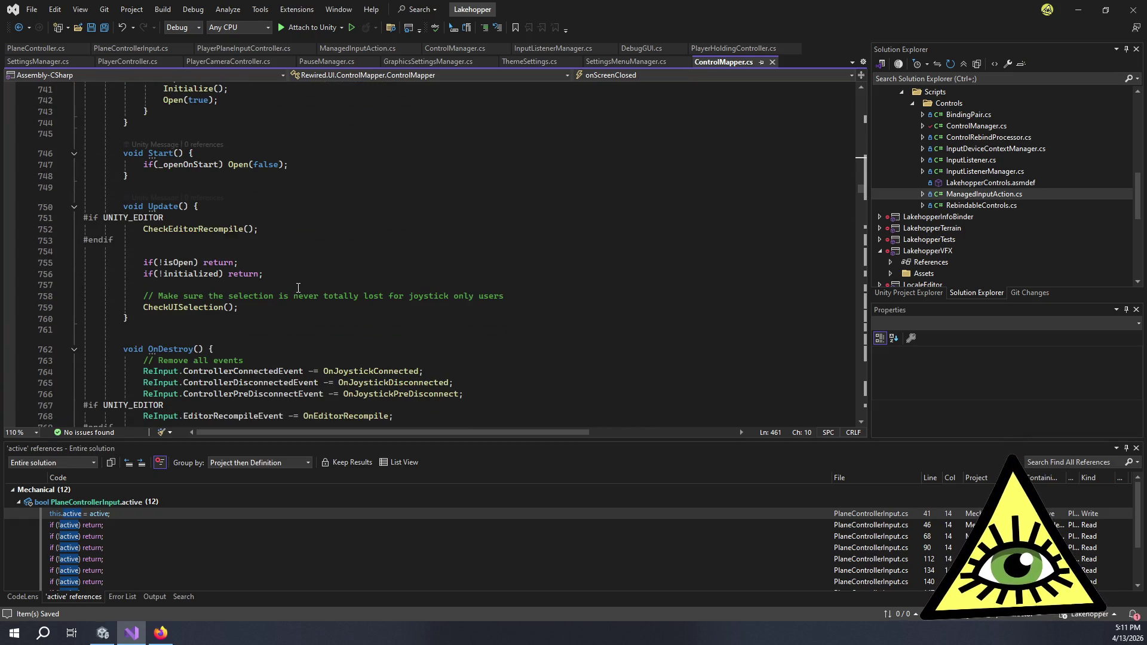
pyautogui.scroll(-3, 263, 299)
pyautogui.doubleClick(375, 237)
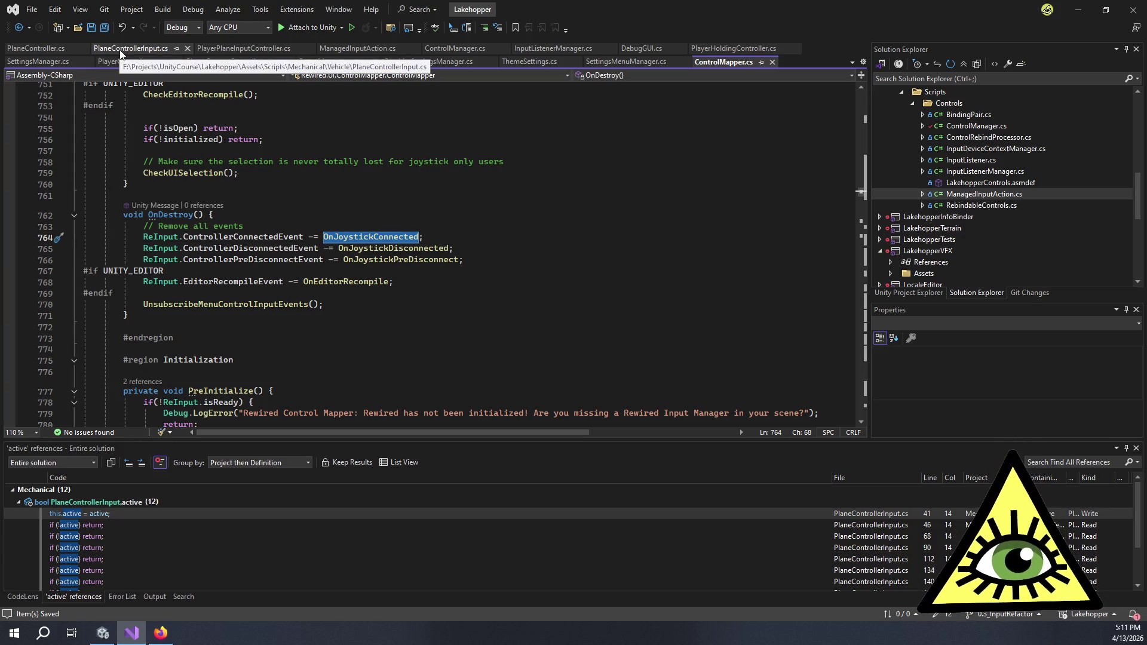
# Back in ControlManager.cs, add a new line after line 81 at the end of Awake.
pyautogui.click(475, 47)
pyautogui.scroll(4, 358, 278)
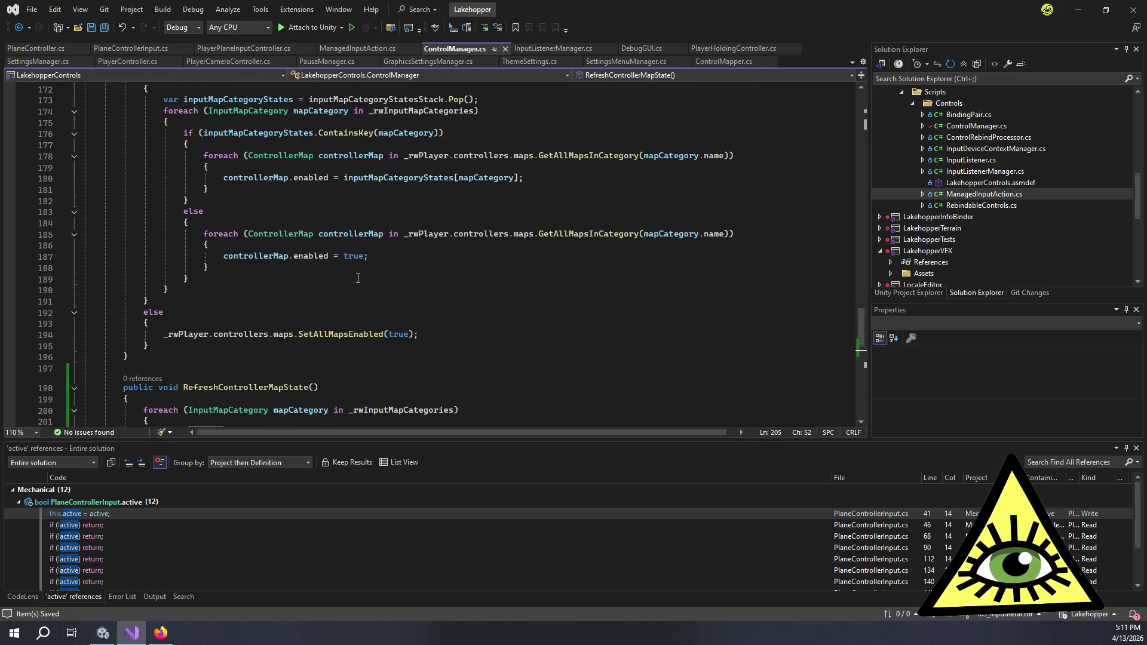
pyautogui.scroll(-4, 357, 278)
pyautogui.scroll(20, 376, 271)
pyautogui.scroll(20, 380, 267)
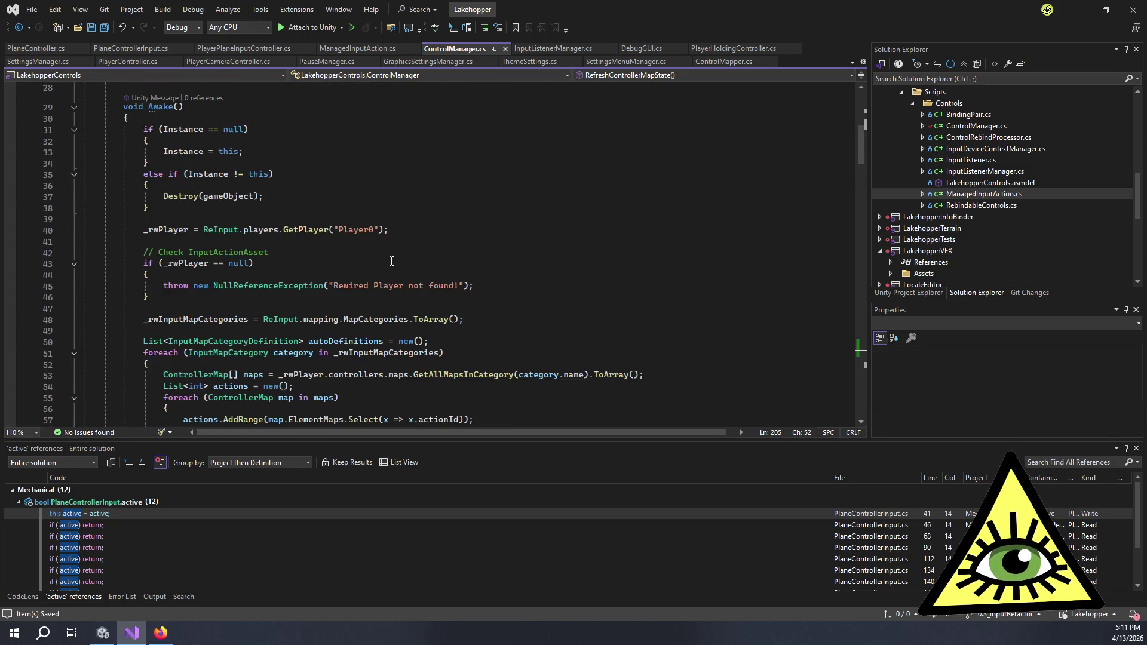
pyautogui.scroll(-5, 282, 151)
pyautogui.scroll(4, 251, 191)
pyautogui.scroll(-4, 228, 232)
pyautogui.scroll(-5, 228, 233)
pyautogui.click(447, 318)
pyautogui.press('Return')
pyautogui.press('Return')
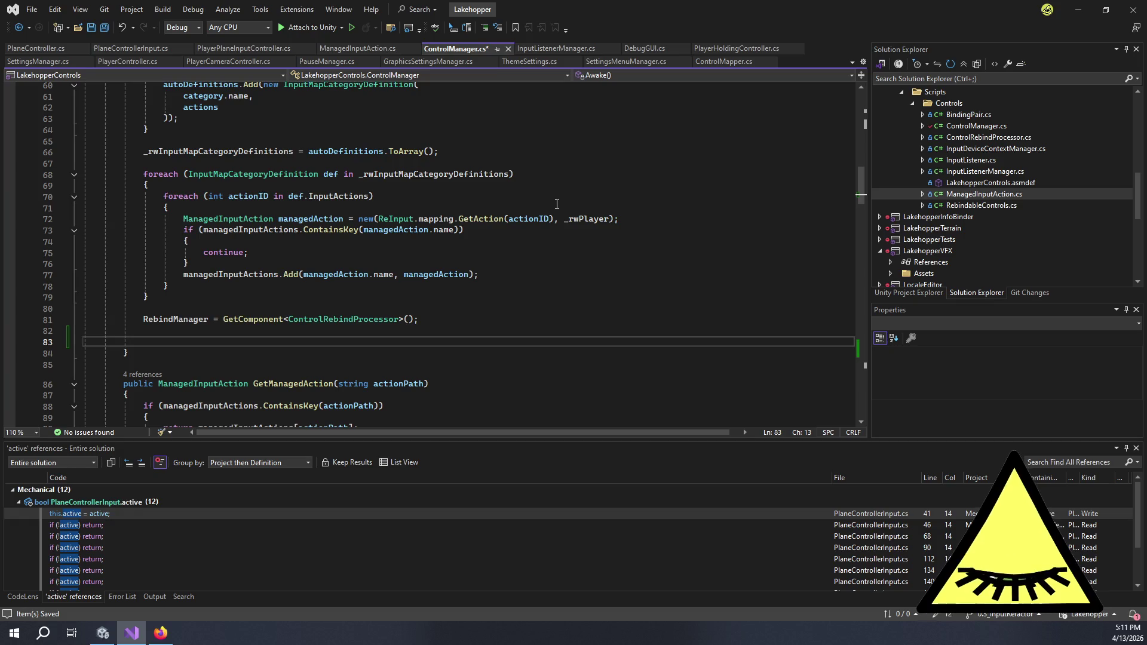
# On line 83, write 'ReInput.ControllerConnectedEvent += RefreshControllerMapState;' using IntelliSense completions.
pyautogui.write('Rewired')
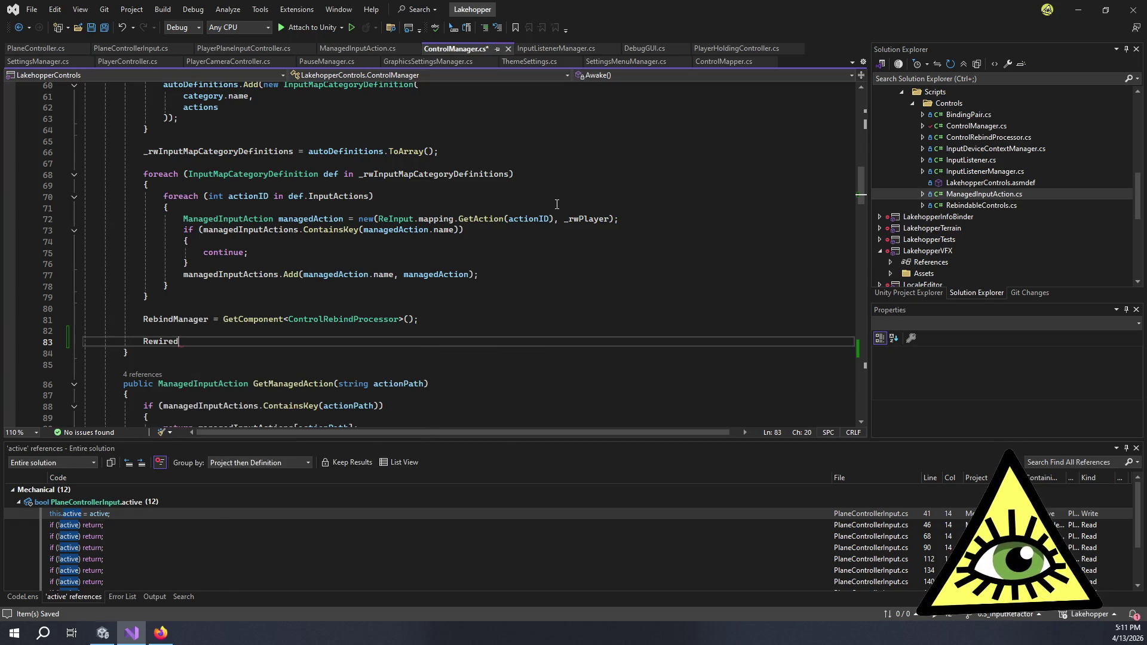
pyautogui.write('.')
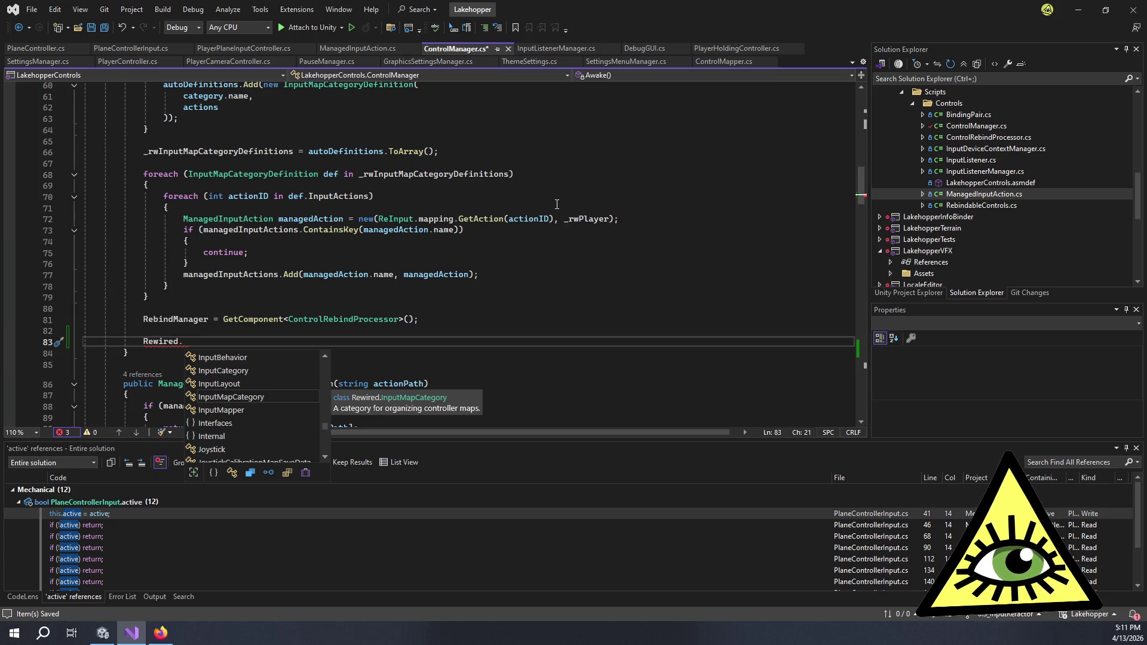
pyautogui.click(707, 59)
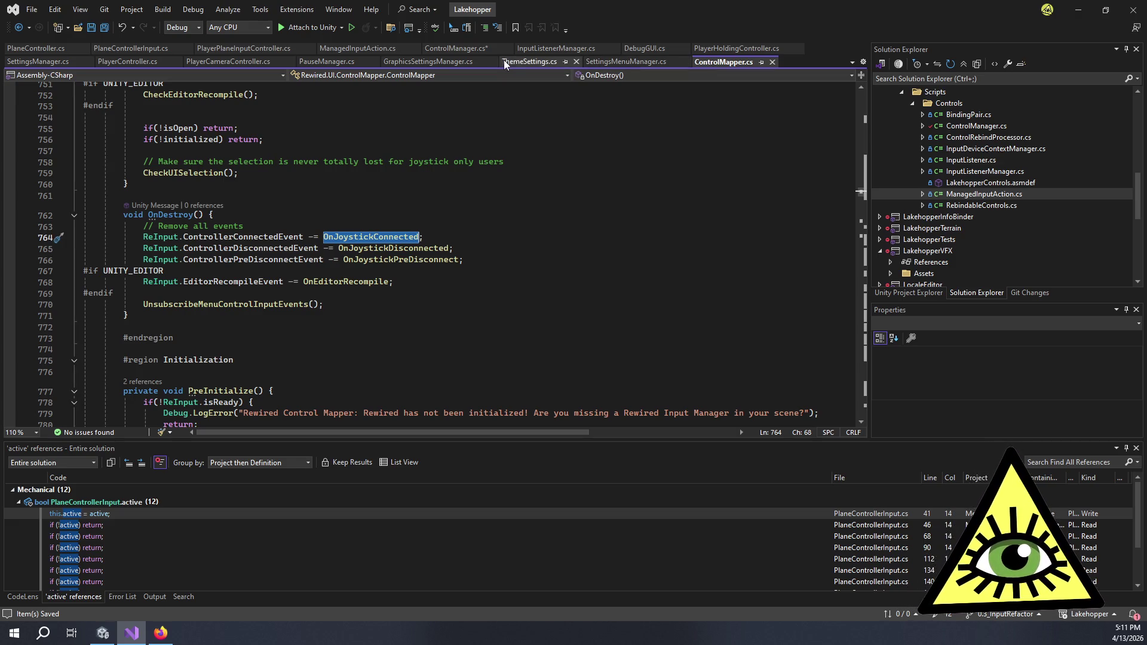
pyautogui.click(482, 49)
pyautogui.press('BackSpace')
pyautogui.press('BackSpace')
pyautogui.press('BackSpace')
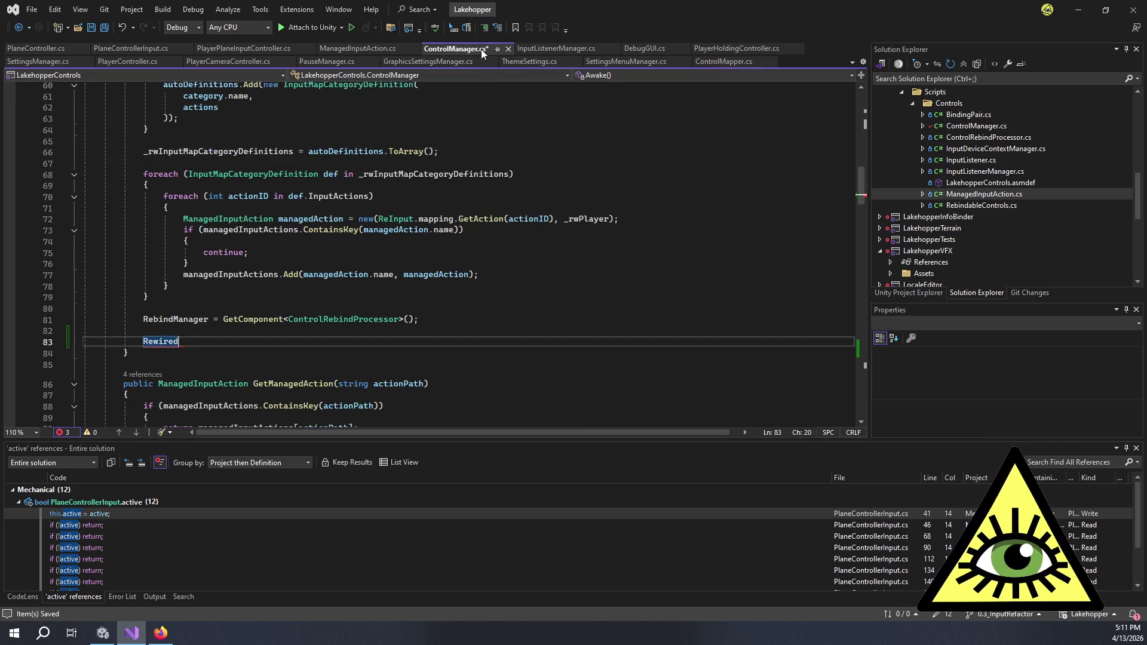
pyautogui.write('Re')
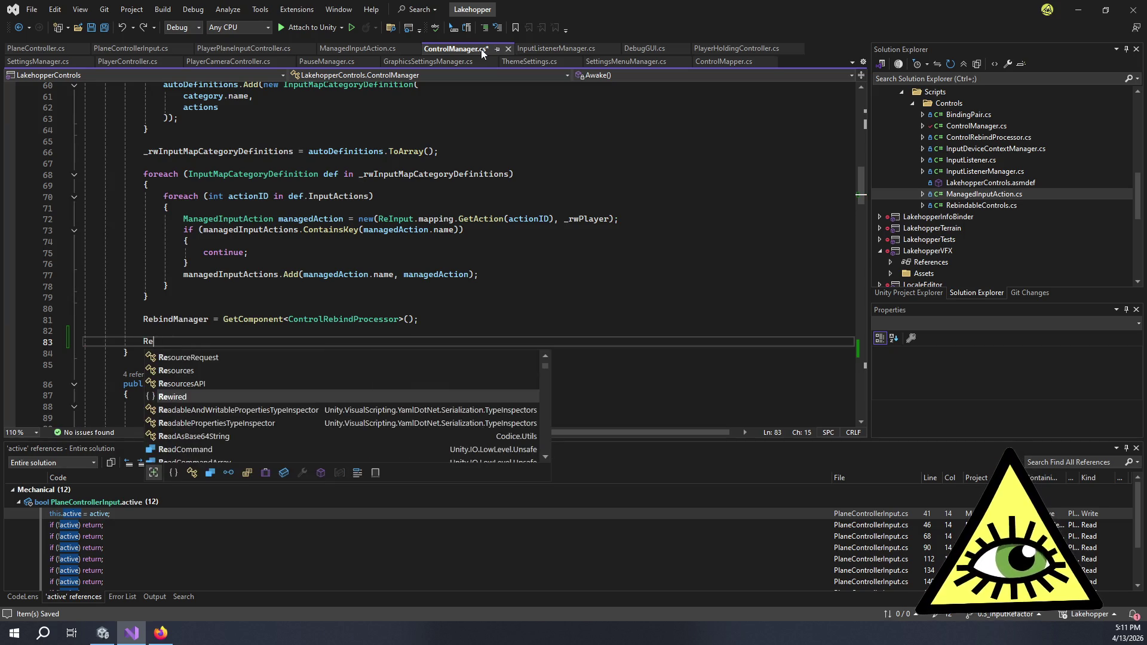
pyautogui.write('Input.Con')
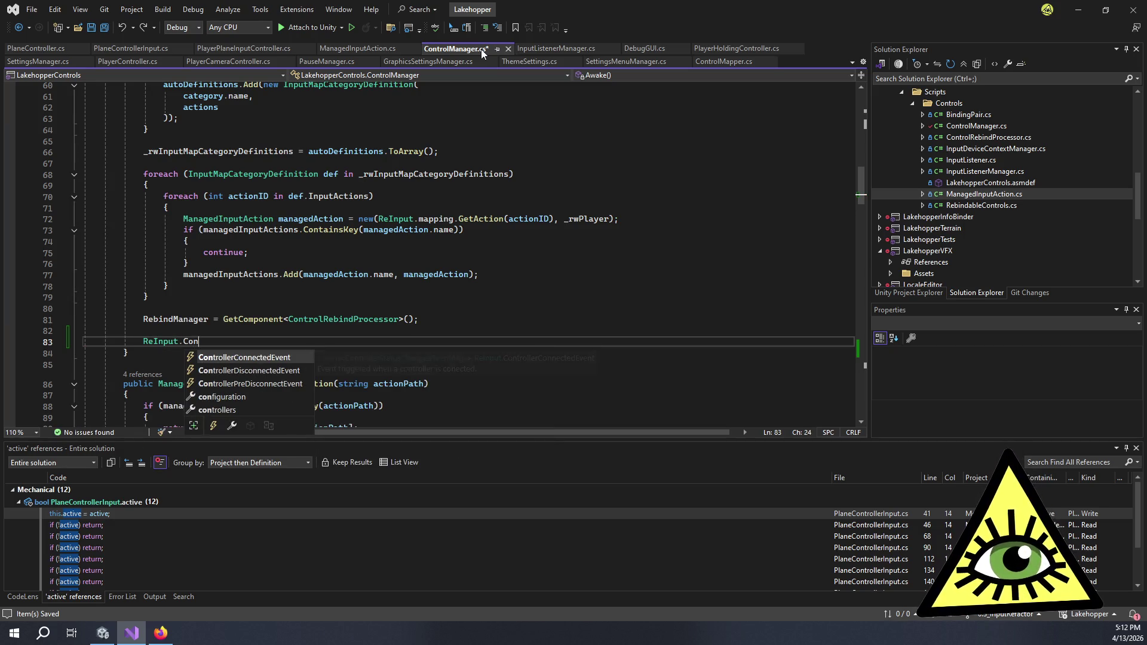
pyautogui.press('Tab')
pyautogui.write('+= Refresh')
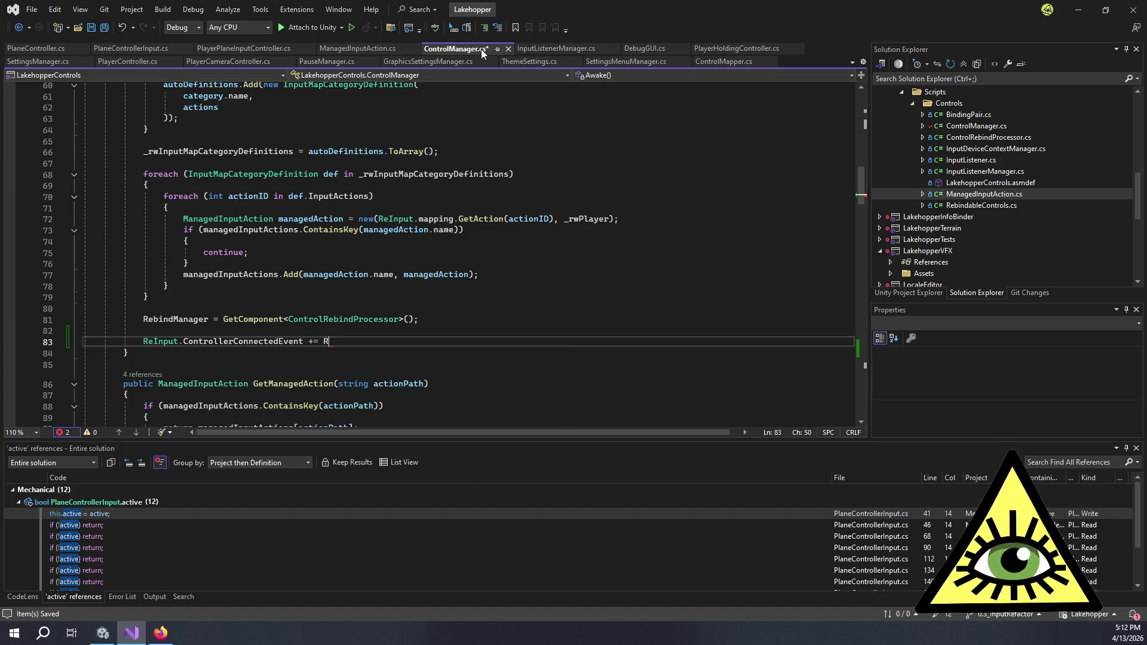
pyautogui.press('Down')
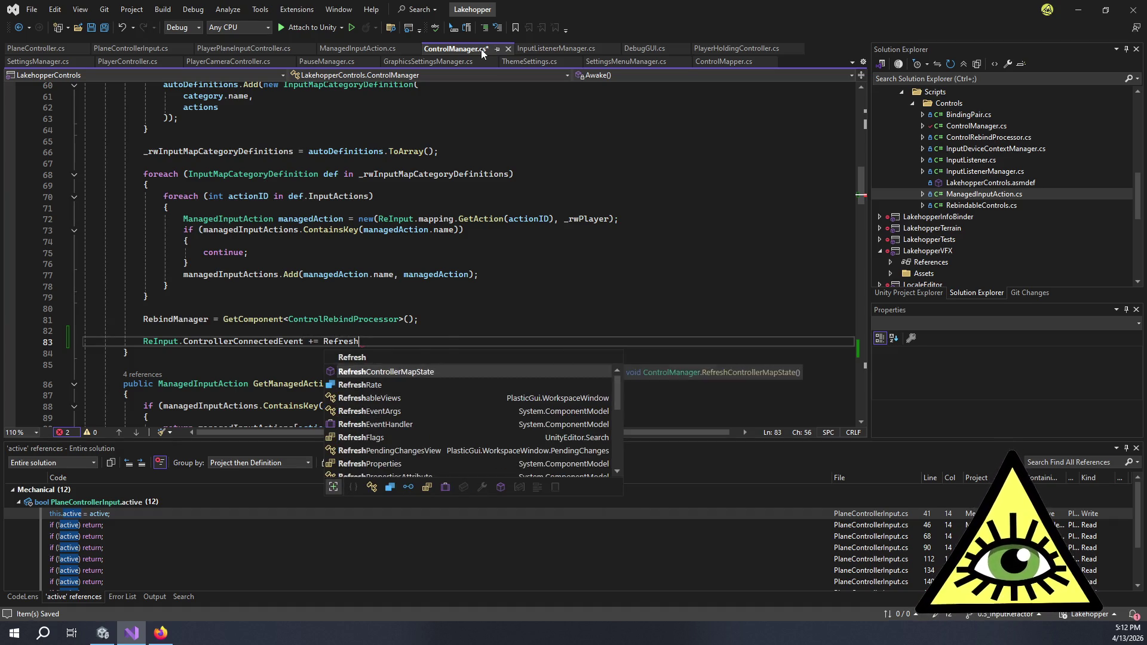
pyautogui.press('Tab')
pyautogui.write('()')
pyautogui.press('BackSpace')
pyautogui.press('BackSpace')
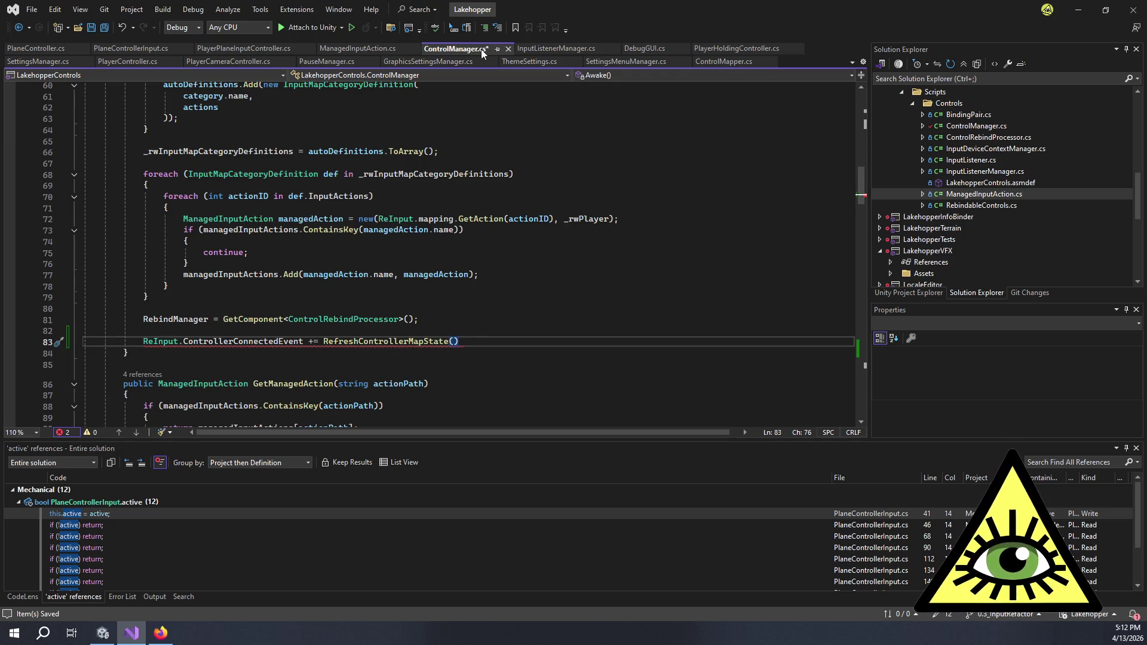
pyautogui.write(';')
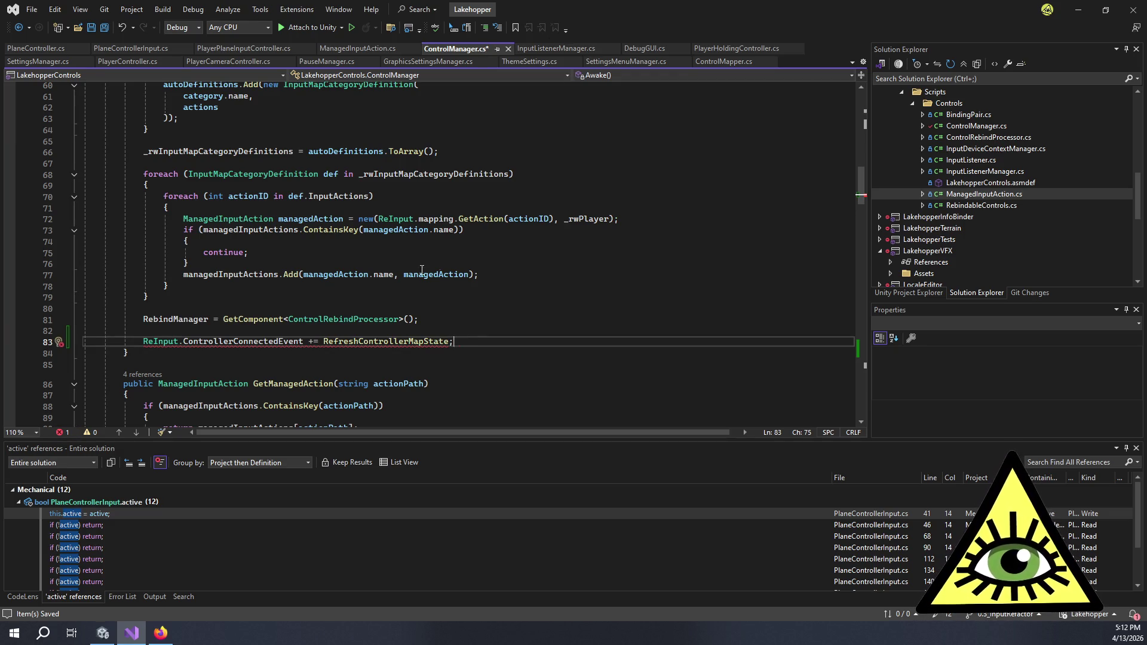
pyautogui.moveTo(399, 342)
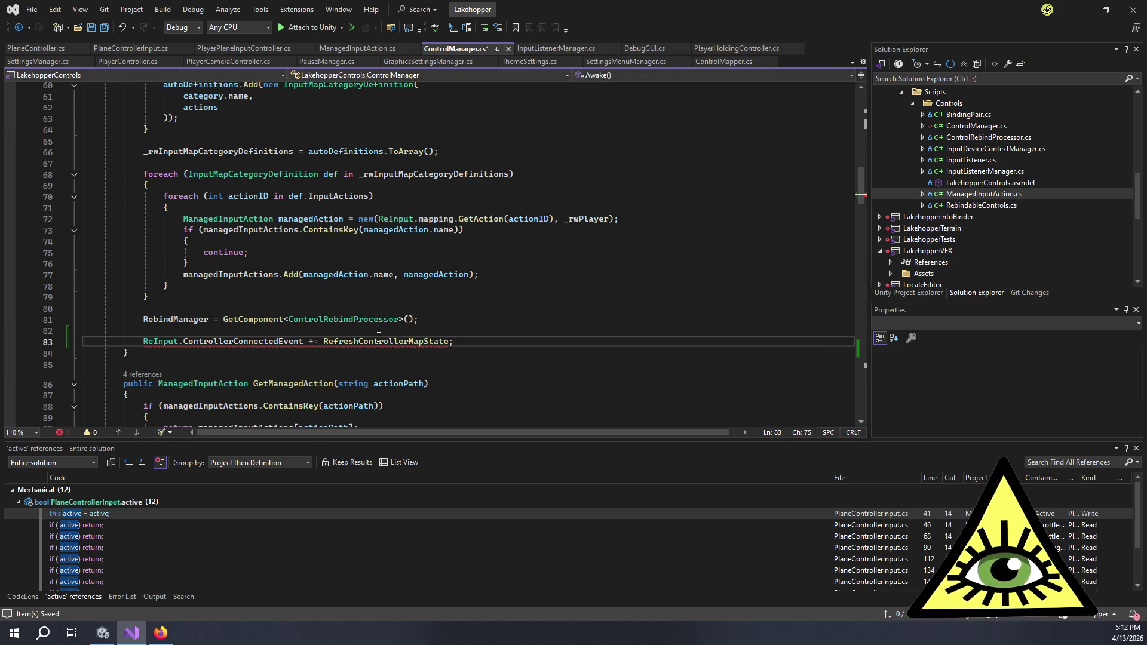
# Start typing an Action<ControllerStatusChangedEventArgs> status = null parameter into RefreshControllerMapState's declaration.
pyautogui.scroll(-20, 396, 332)
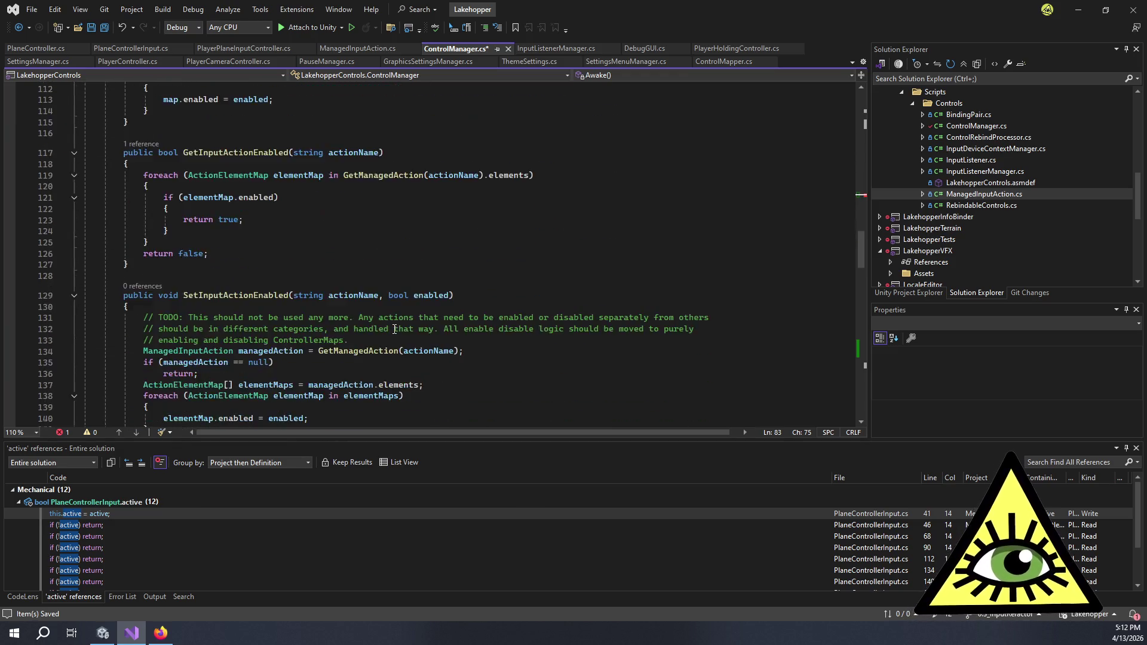
pyautogui.scroll(-17, 394, 332)
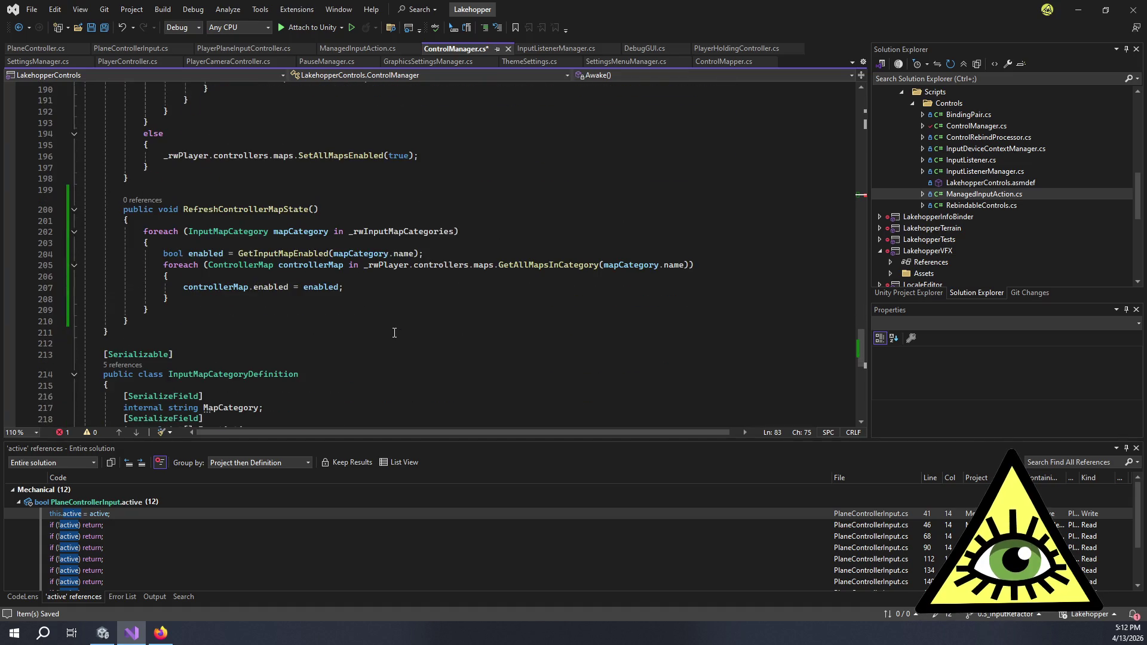
pyautogui.click(316, 210)
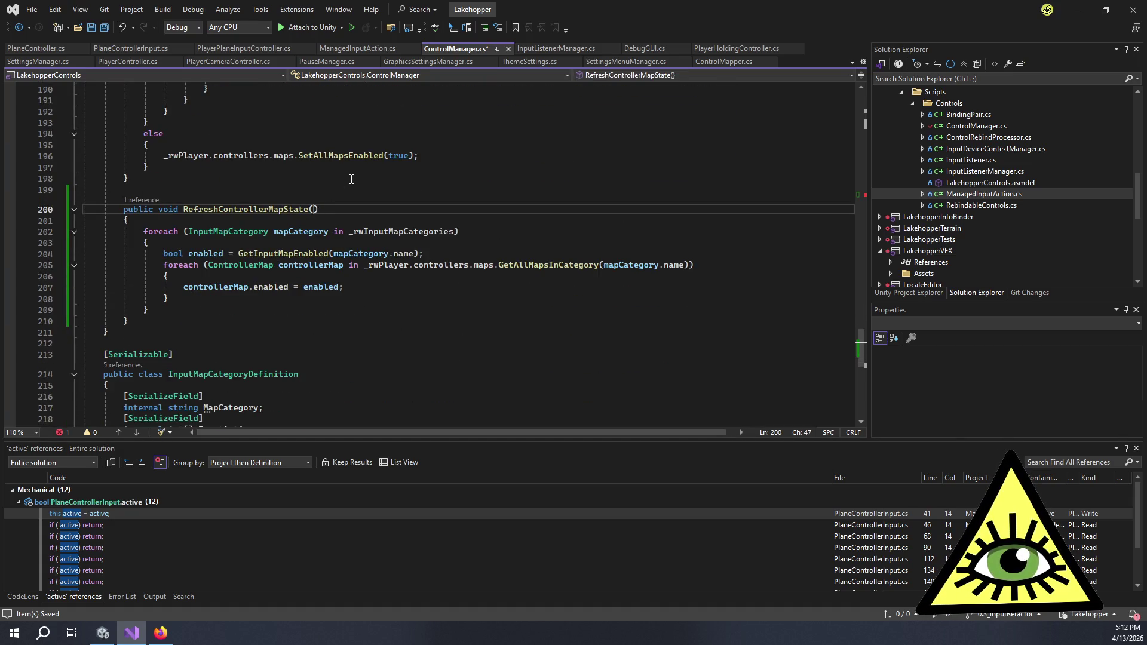
pyautogui.write('Action')
pyautogui.write('<Controllers')
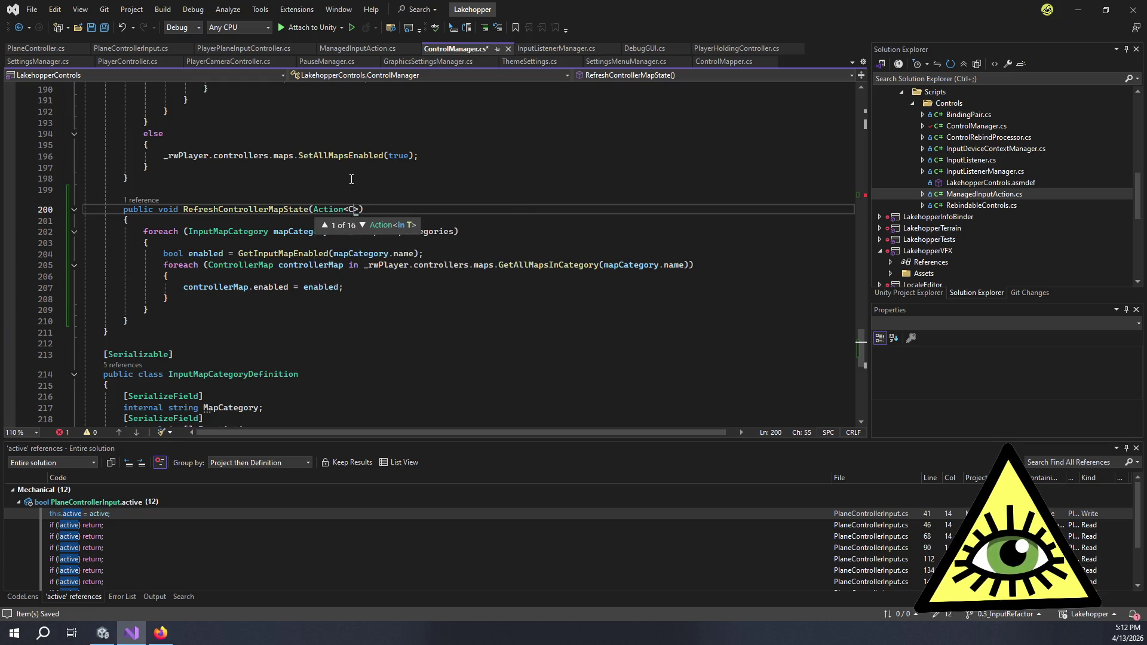
pyautogui.write('tat')
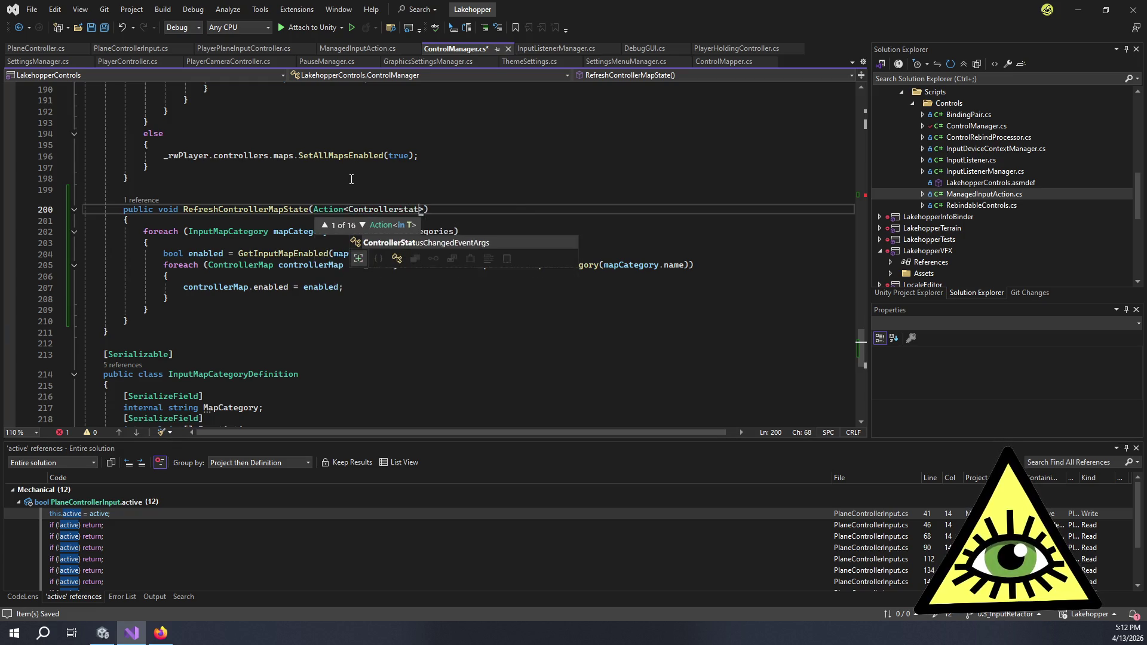
pyautogui.write('> status = null')
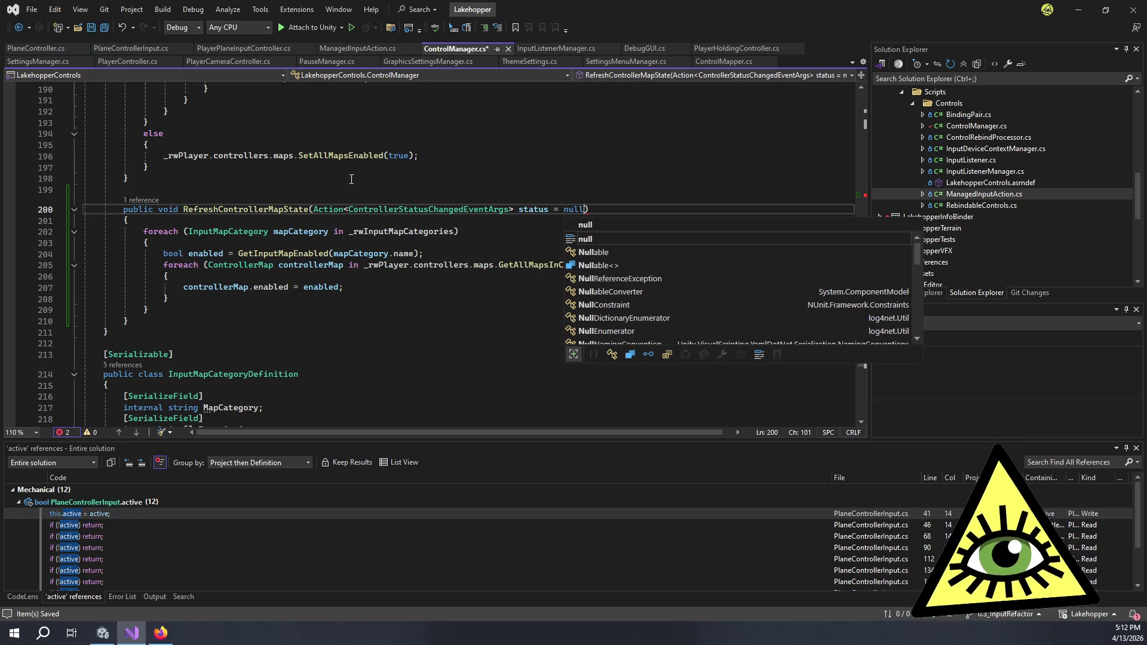
pyautogui.write(')')
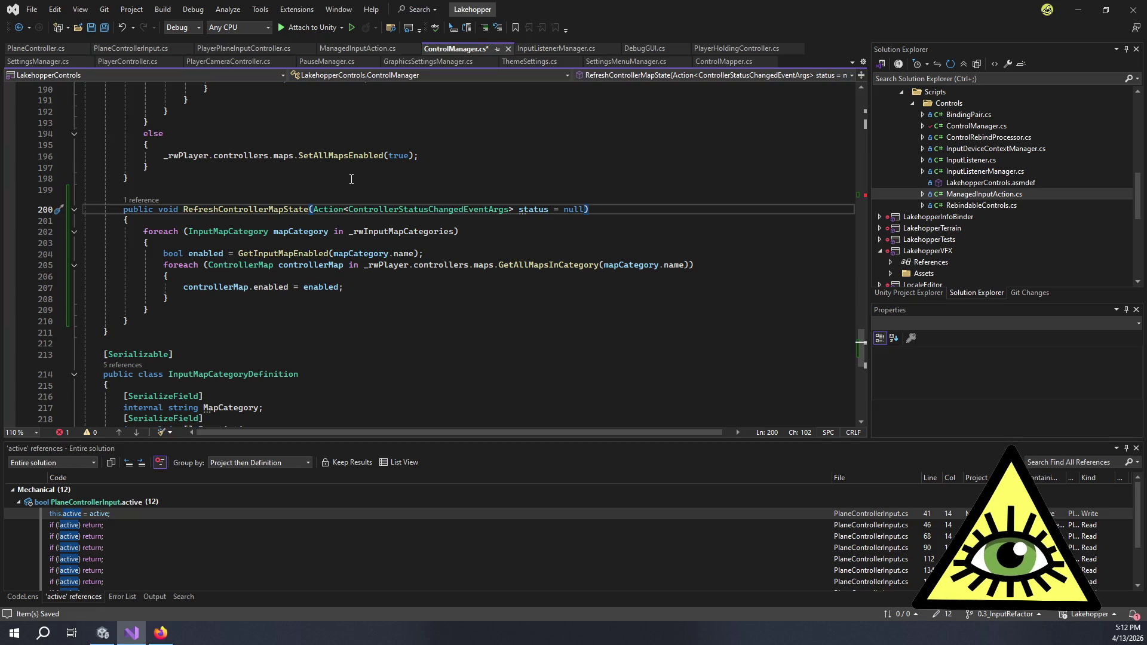
# Delete the ' = null' default from RefreshControllerMapState's status parameter.
pyautogui.scroll(20, 351, 180)
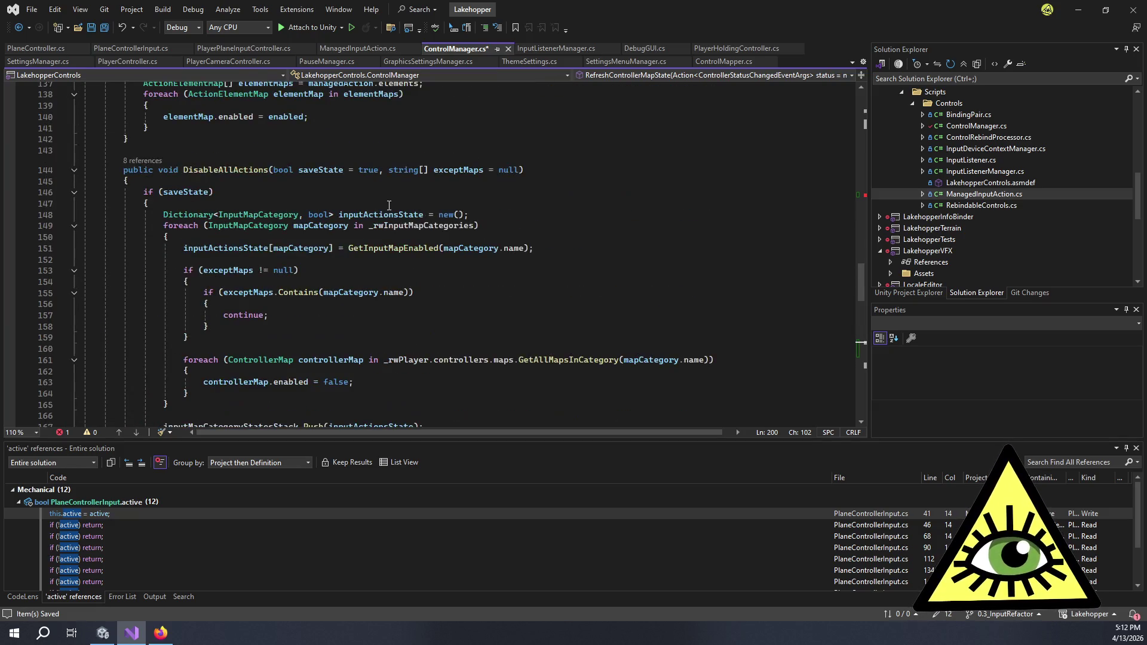
pyautogui.scroll(9, 389, 206)
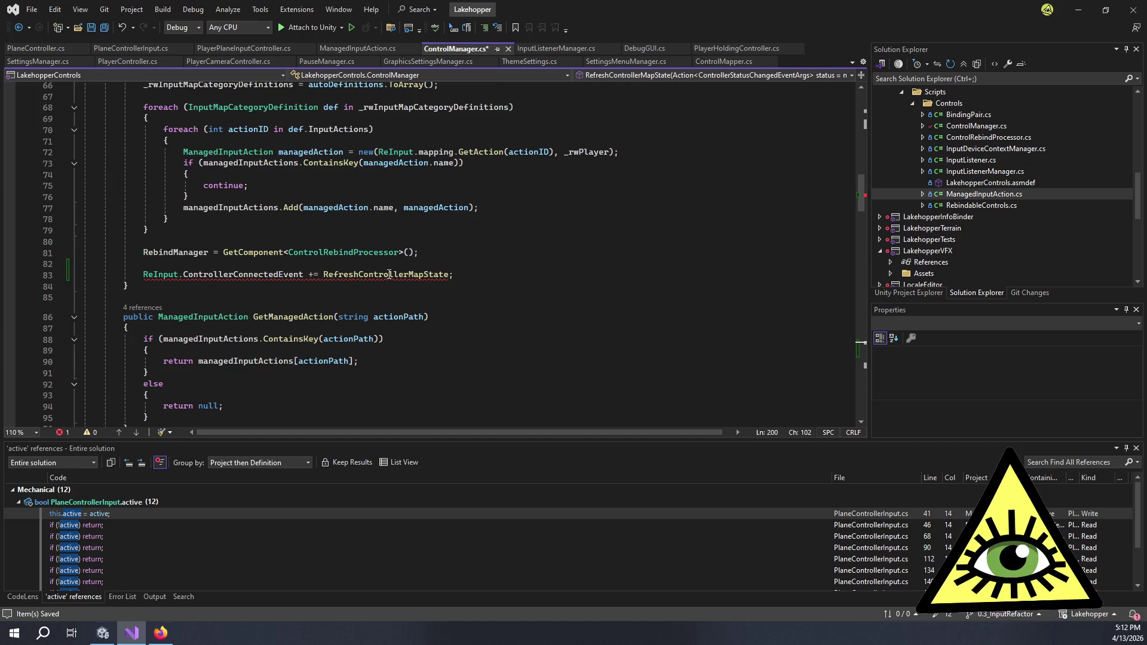
pyautogui.moveTo(390, 273)
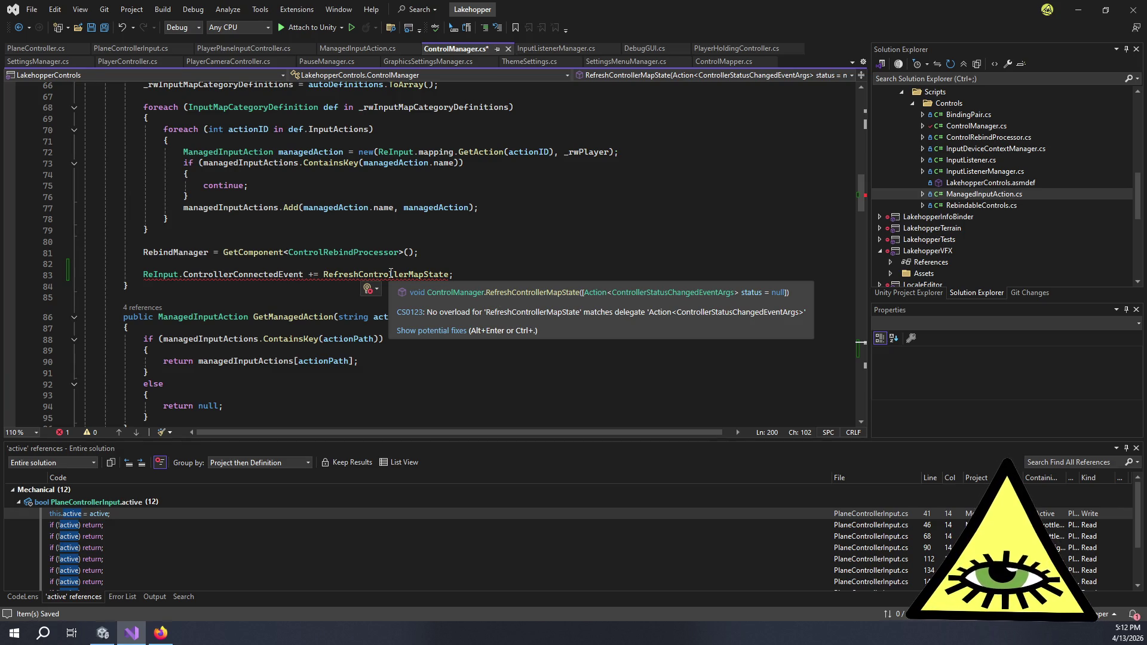
pyautogui.scroll(-20, 391, 273)
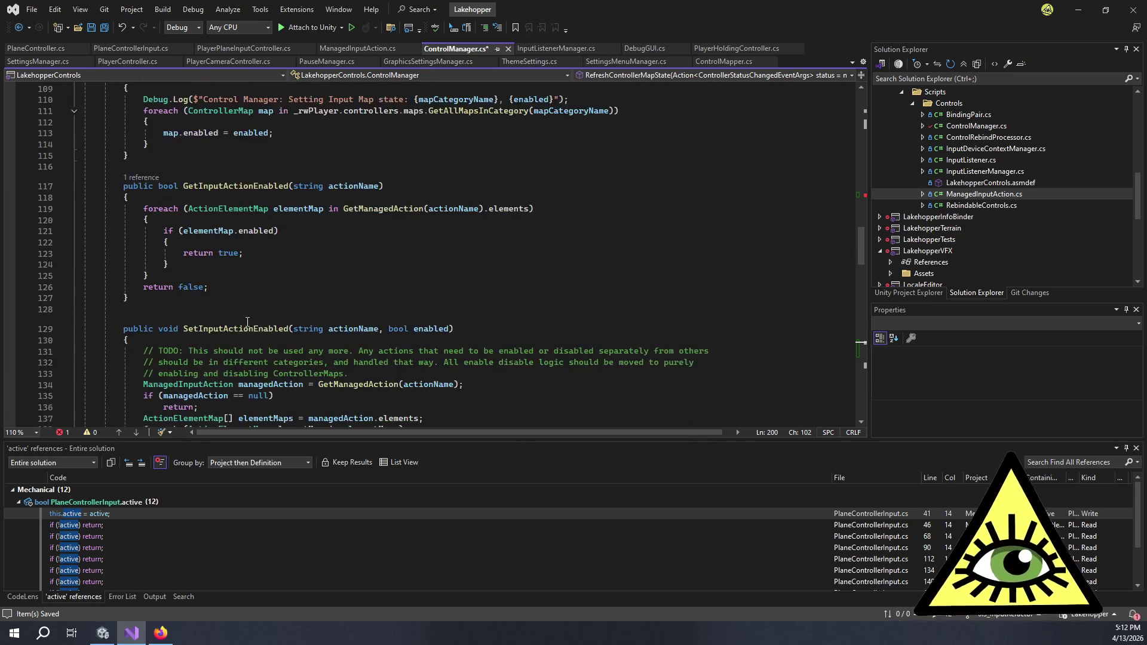
pyautogui.scroll(9, 315, 307)
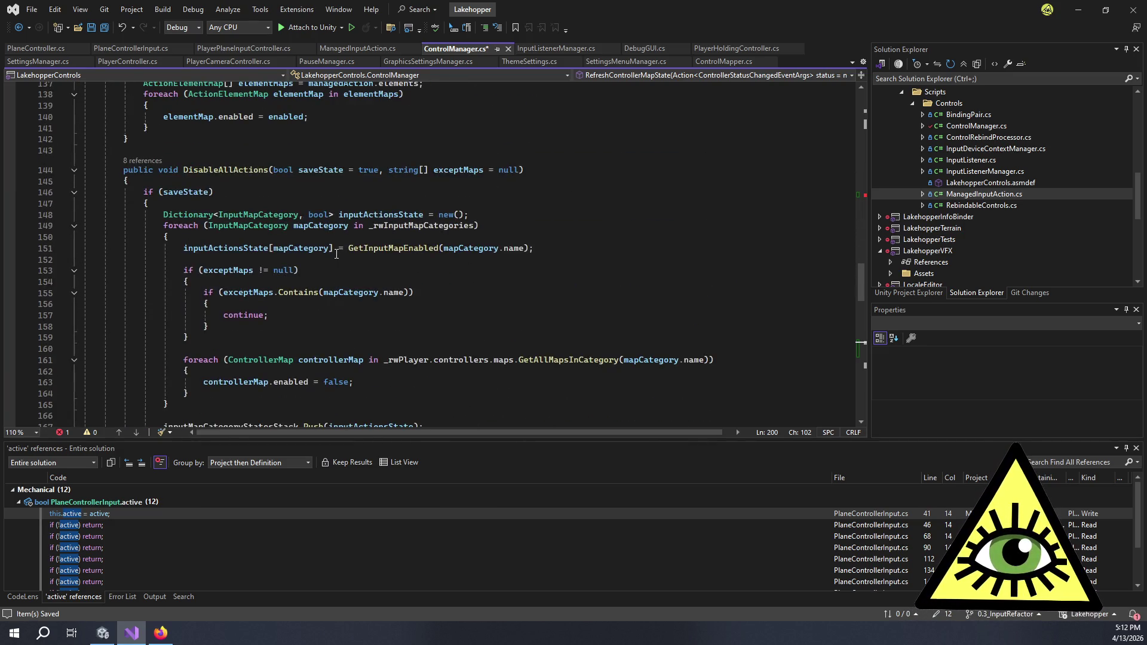
pyautogui.scroll(4, 336, 254)
pyautogui.scroll(-20, 250, 238)
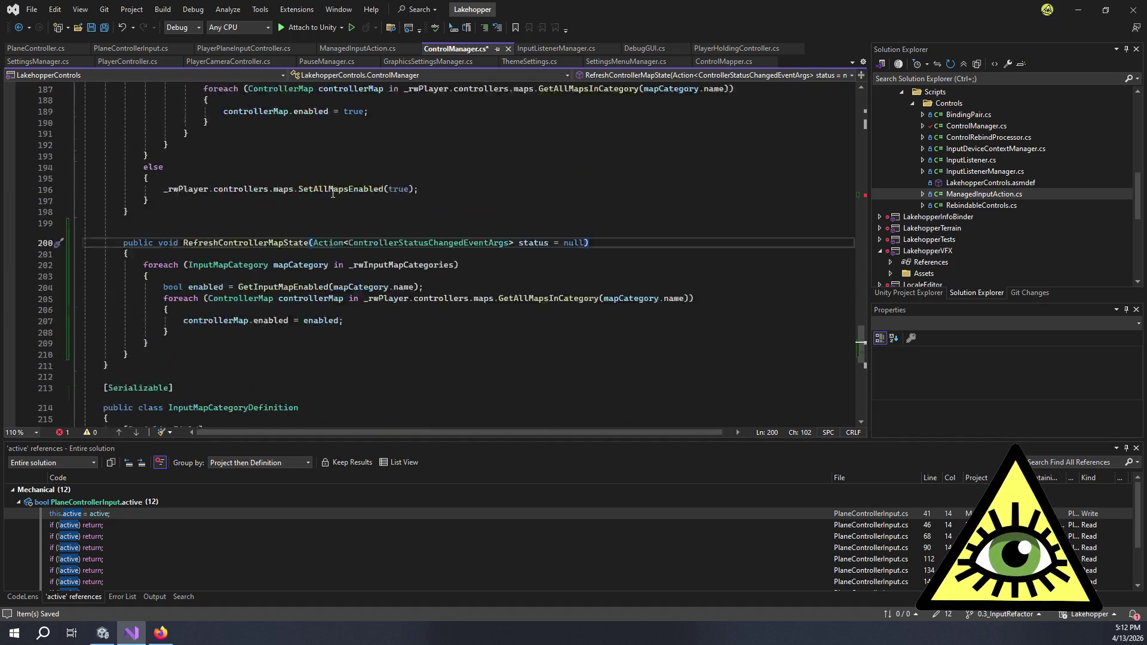
pyautogui.moveTo(585, 209); pyautogui.dragTo(548, 209)
pyautogui.press('BackSpace')
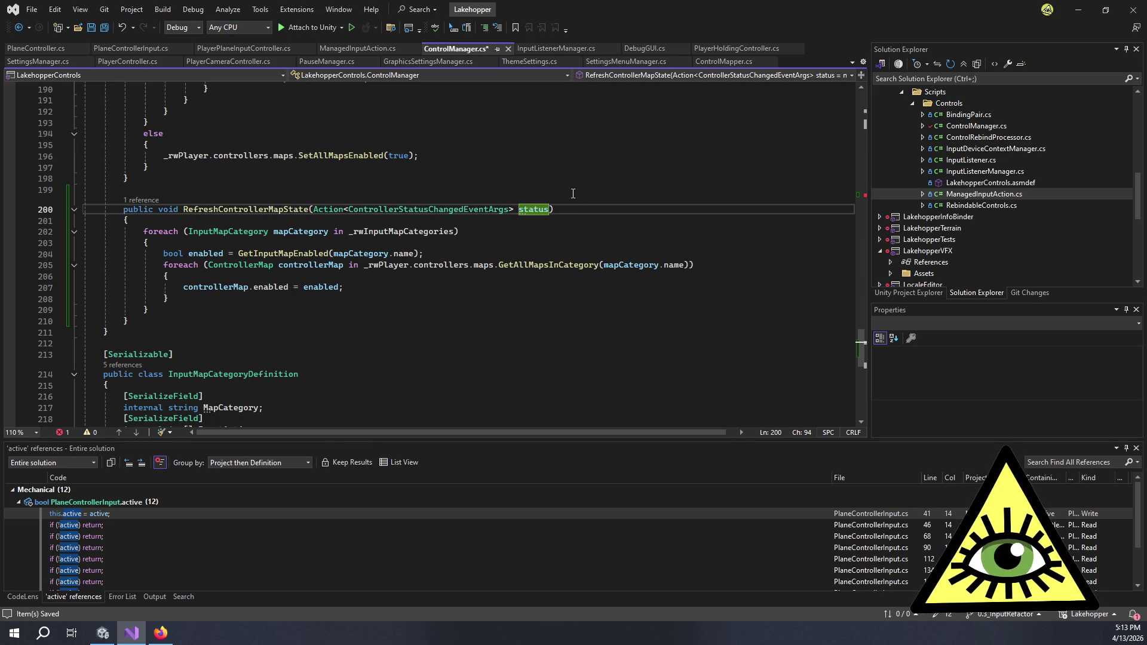
# Show the Error List to check the remaining compile errors.
pyautogui.click(572, 192)
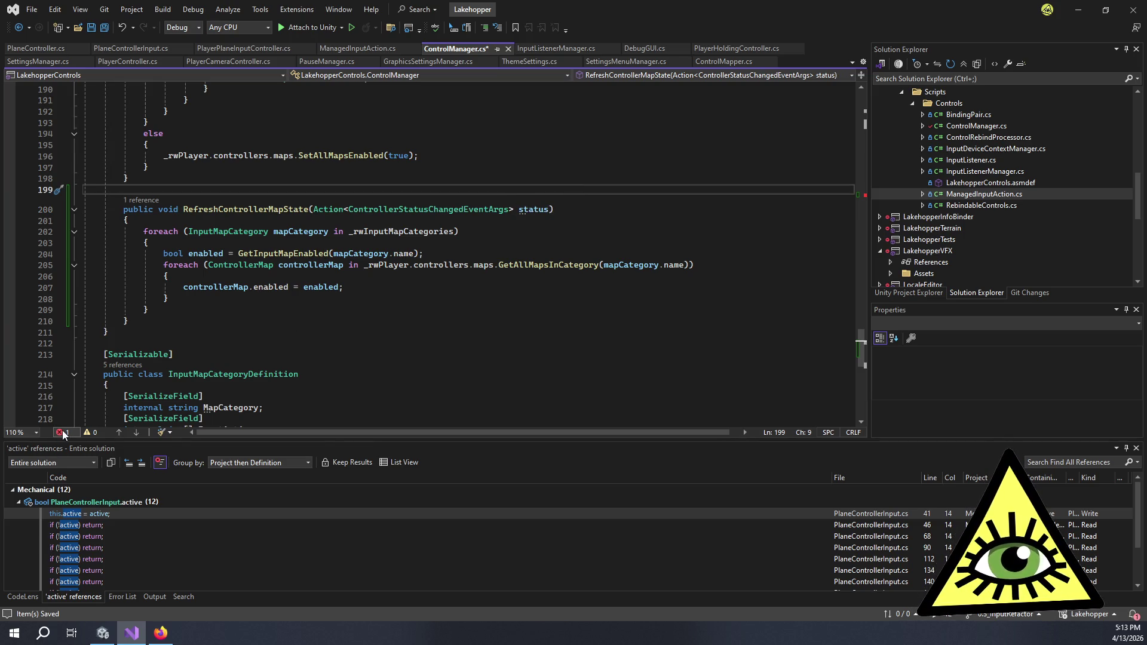
pyautogui.moveTo(435, 206)
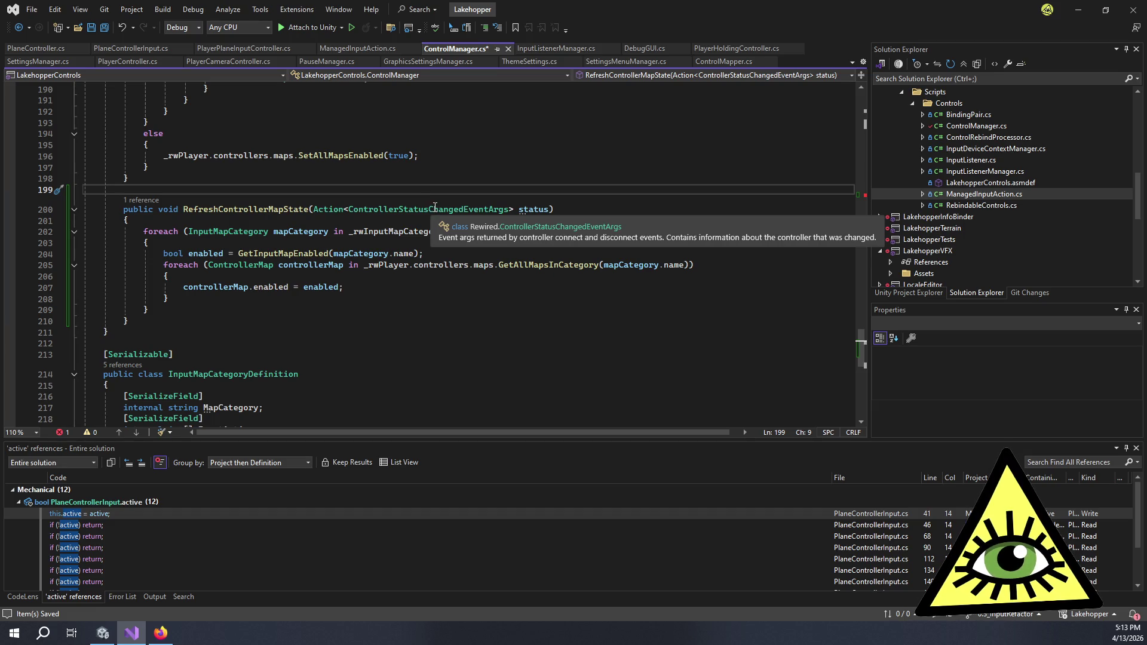
pyautogui.click(56, 433)
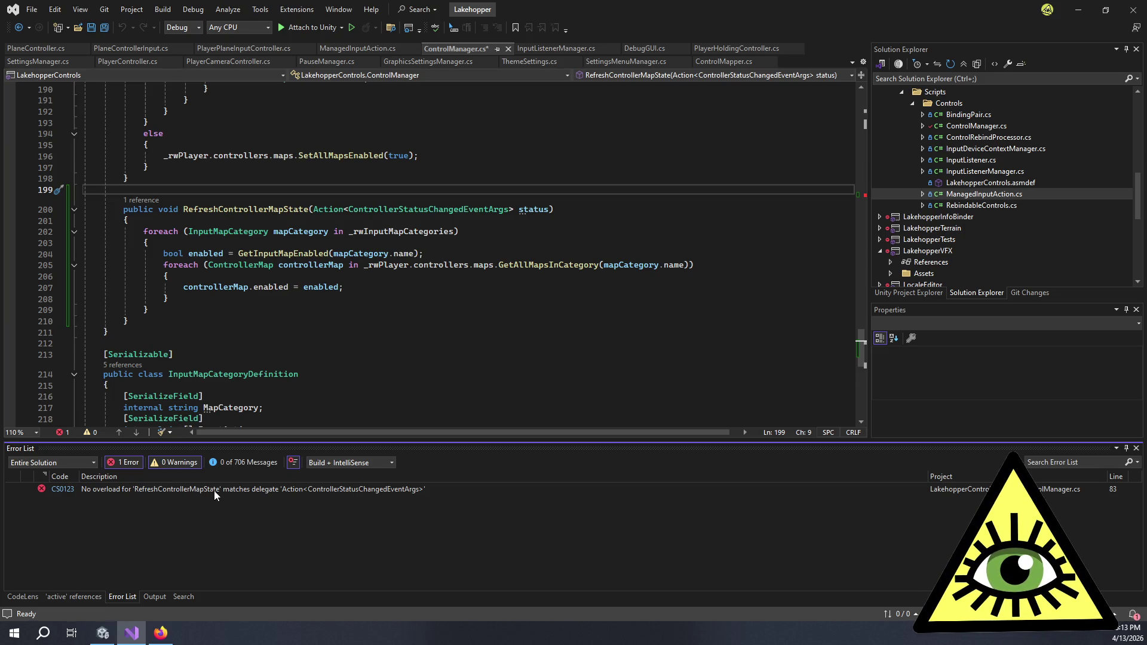
# Inspect the CS0123 delegate mismatch error and the Action parameter type in the method signature.
pyautogui.click(214, 490)
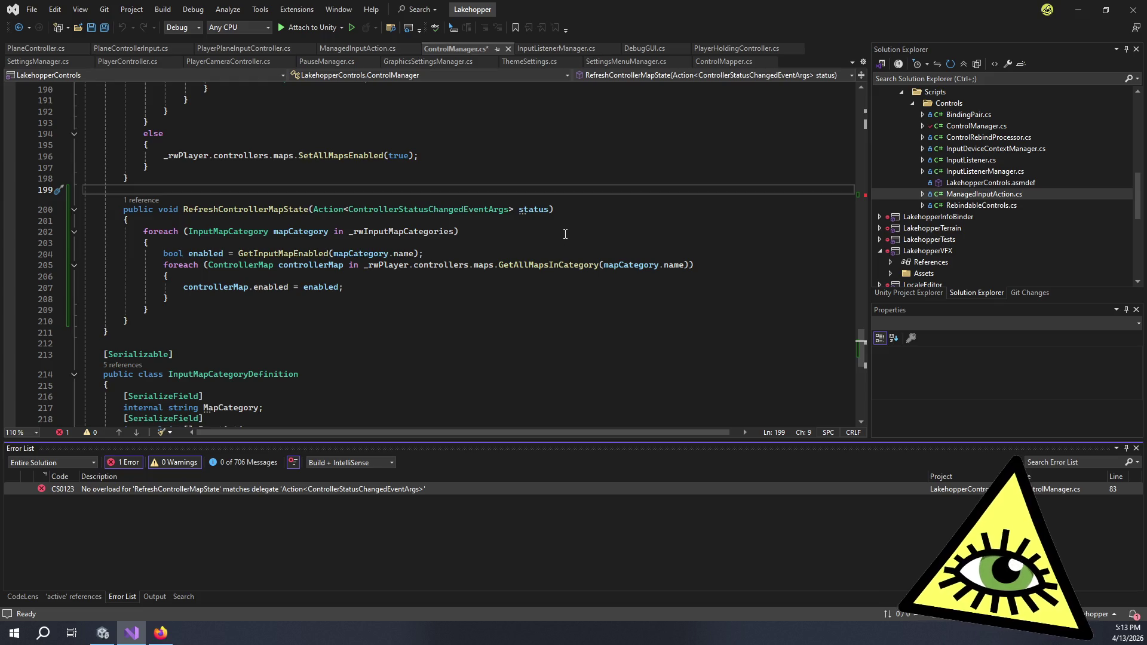
pyautogui.moveTo(533, 206)
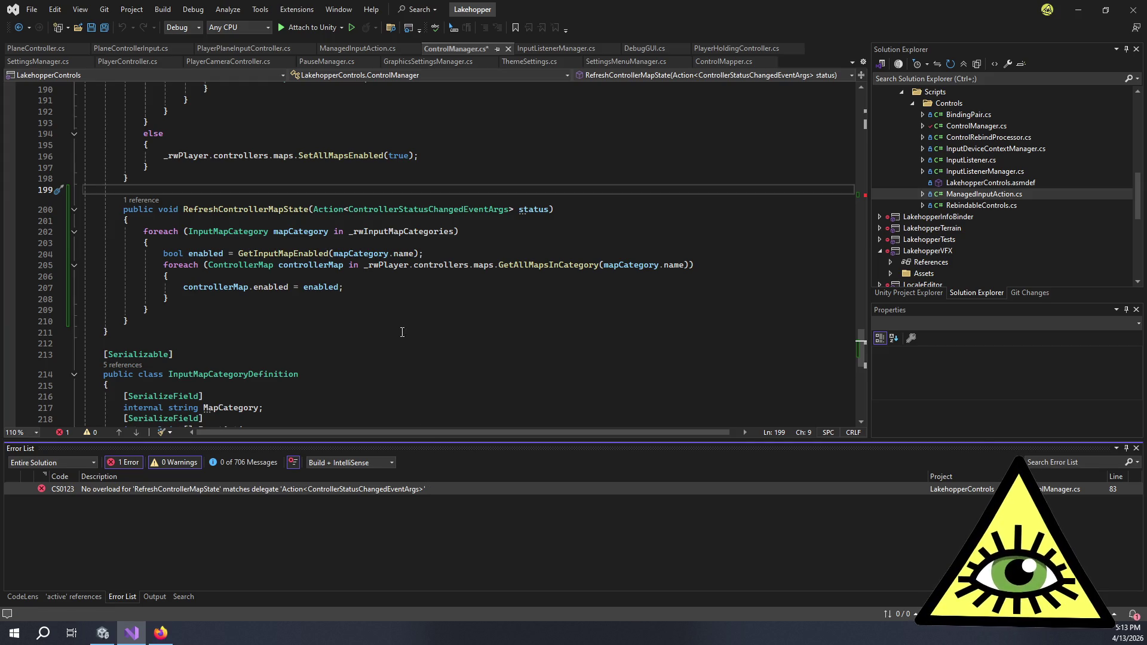
pyautogui.doubleClick(328, 209)
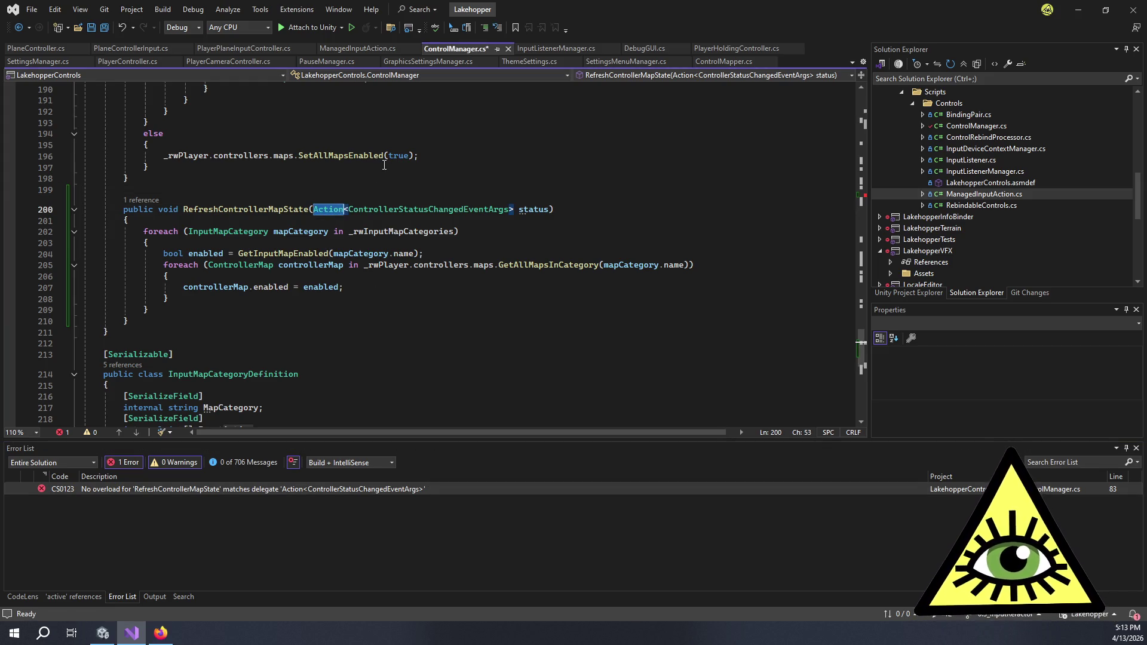
pyautogui.hotkey('ctrl', 'space')
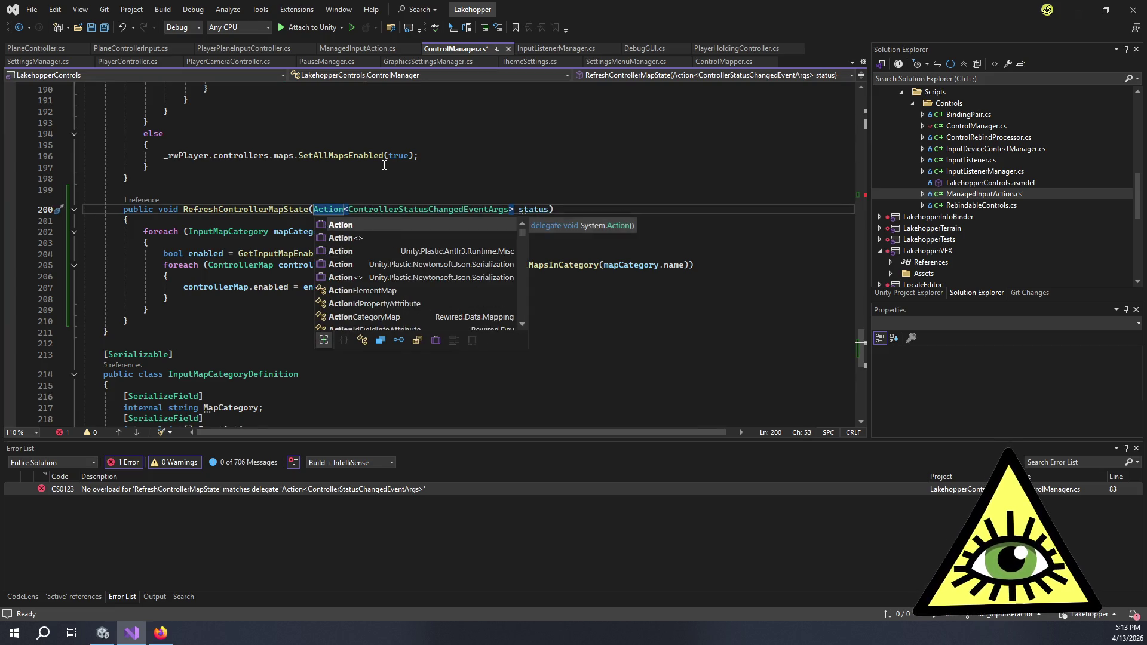
pyautogui.press('Escape')
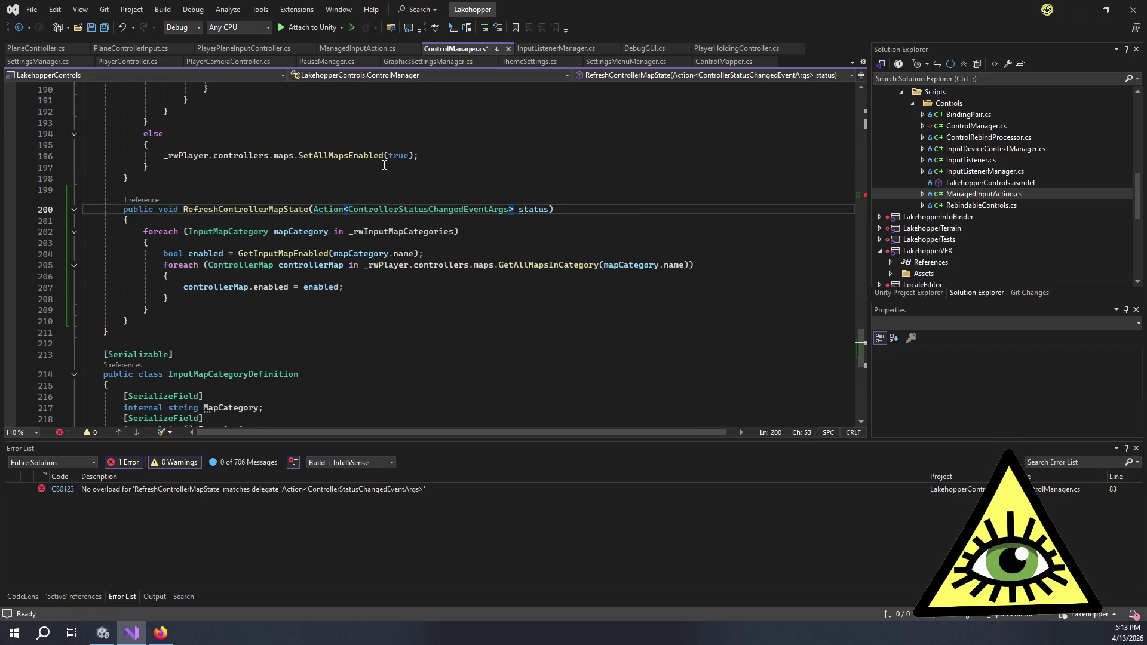
pyautogui.press('Right')
pyautogui.scroll(20, 388, 173)
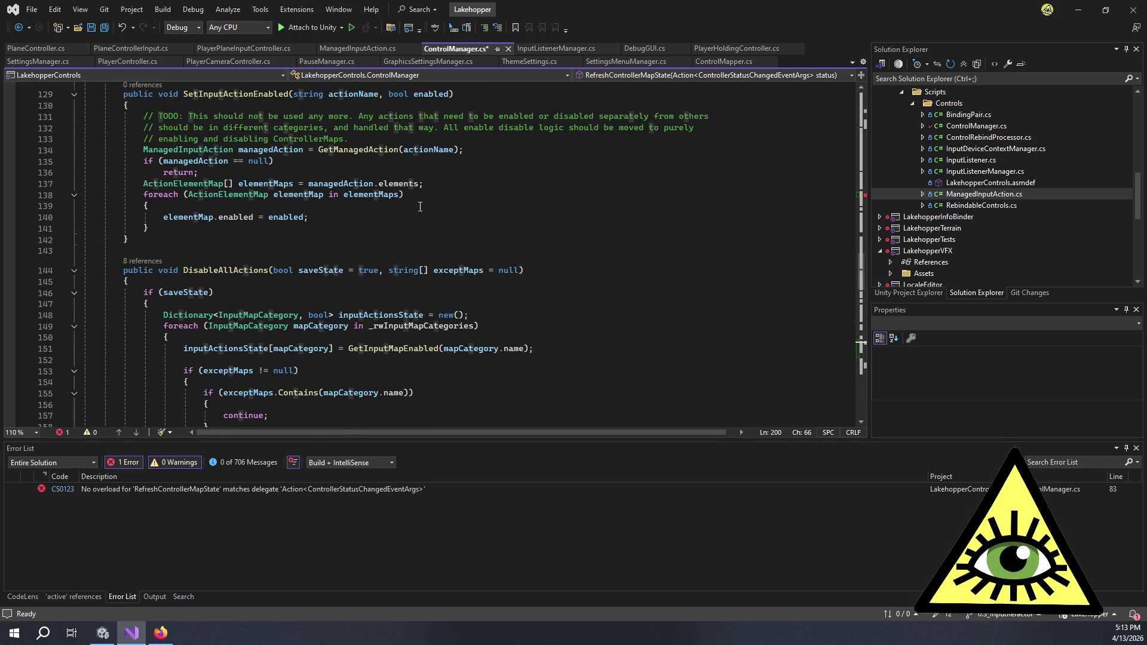
pyautogui.scroll(8, 418, 209)
pyautogui.scroll(14, 371, 261)
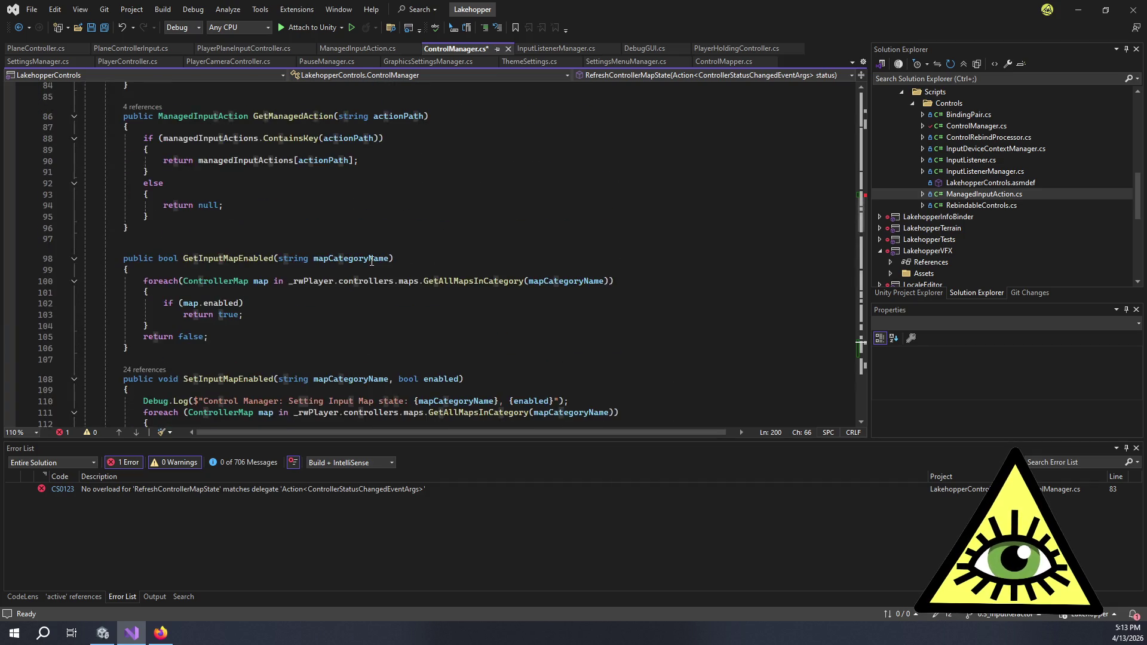
pyautogui.moveTo(360, 310)
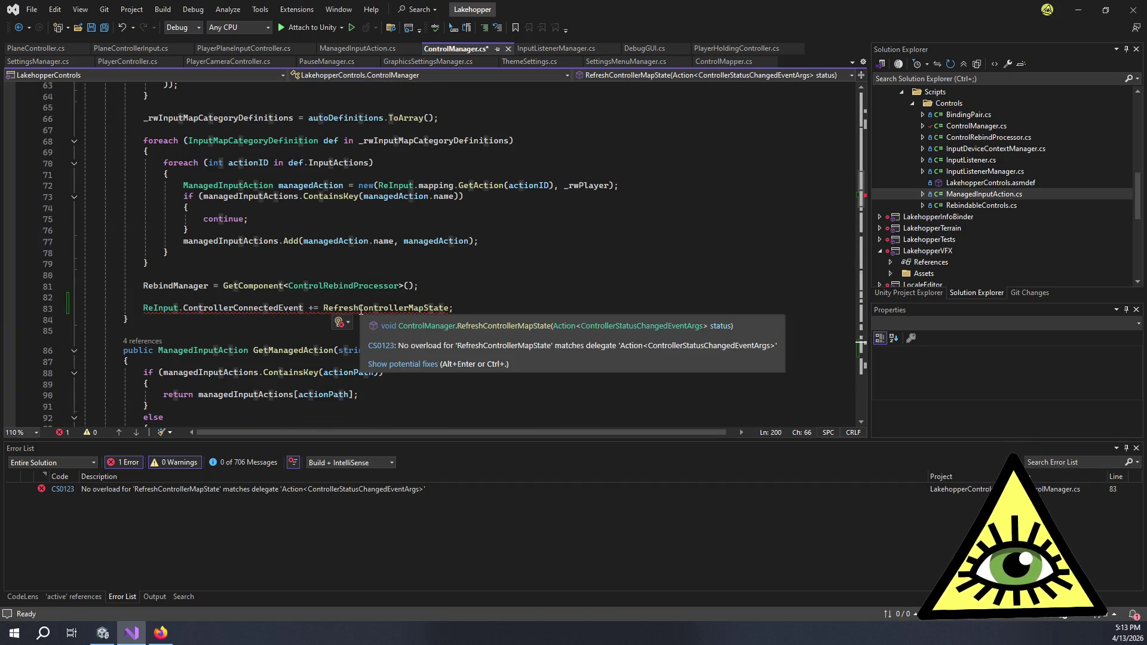
pyautogui.click(564, 327)
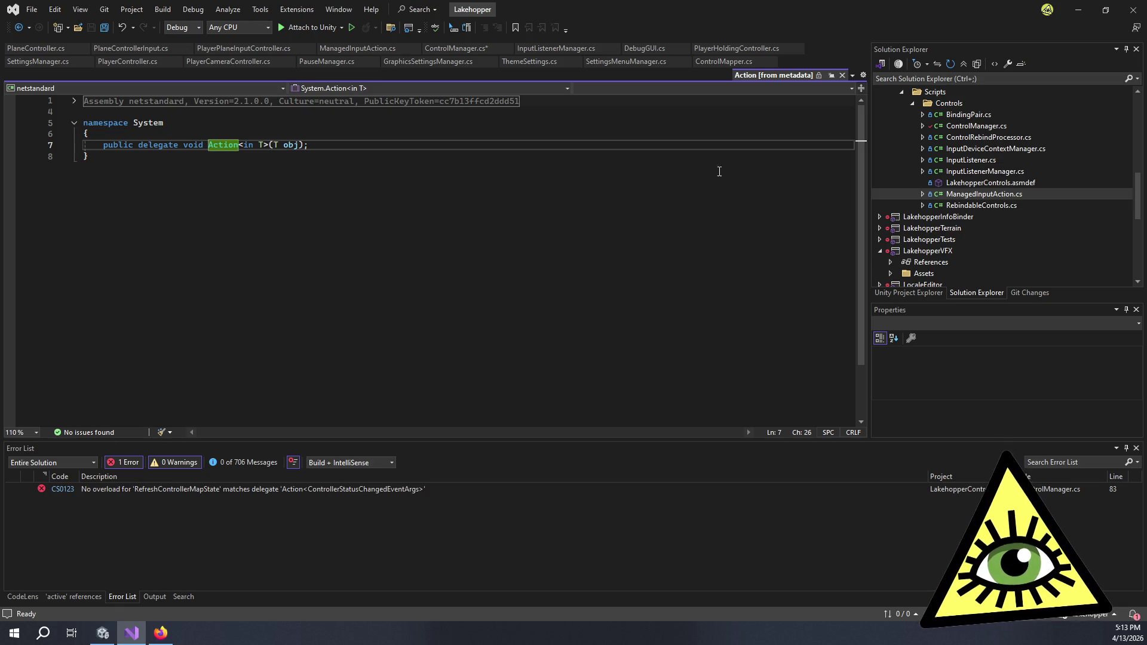
pyautogui.click(841, 75)
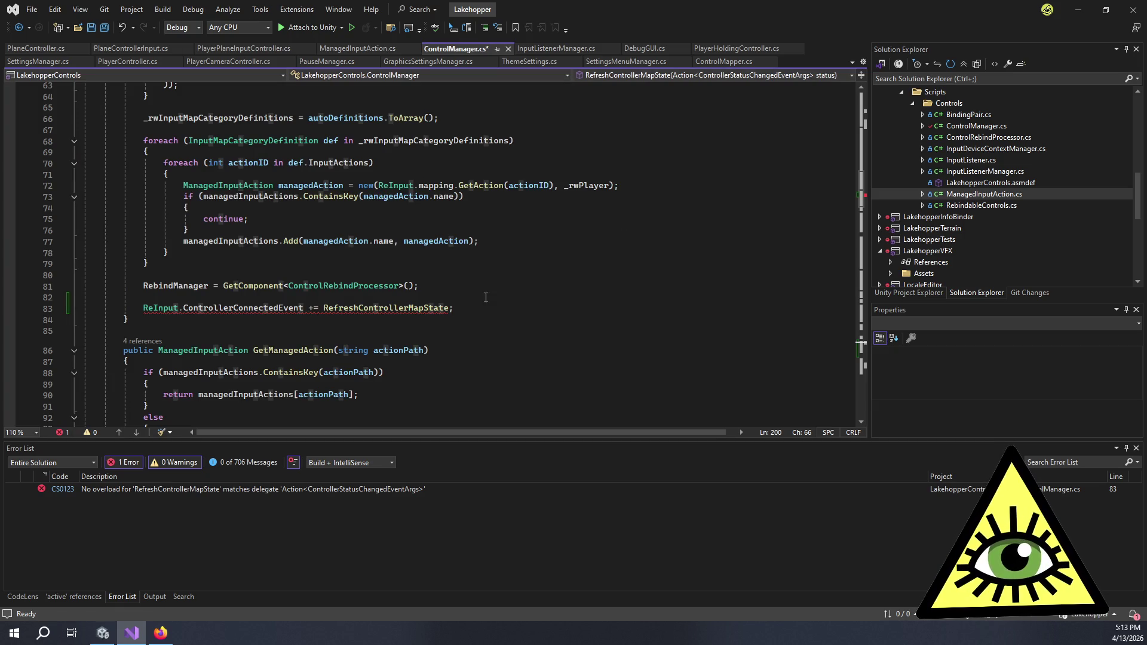
# Use the lightbulb fix to generate a RefreshControllerMapState(ControllerStatusChangedEventArgs args) stub.
pyautogui.moveTo(427, 308)
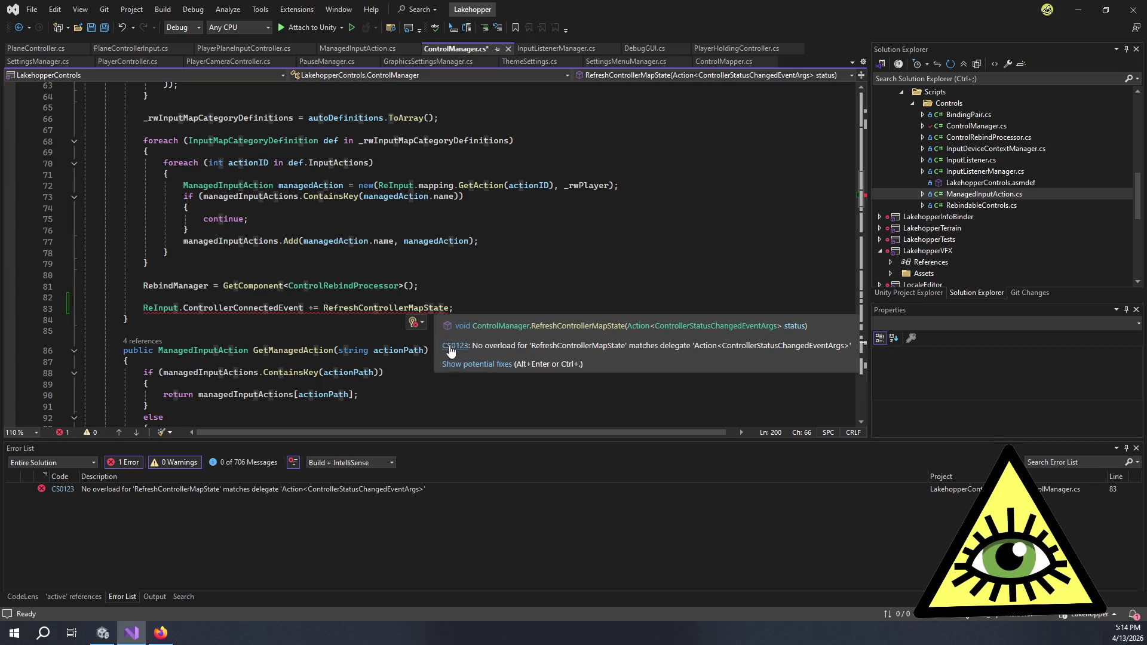
pyautogui.click(465, 362)
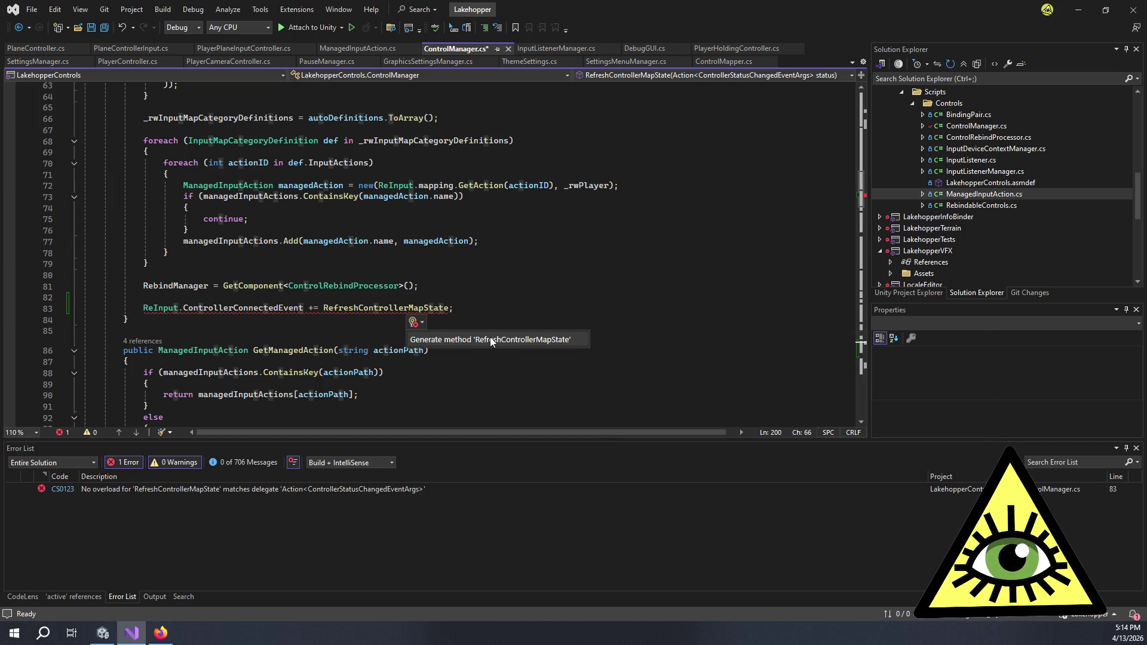
pyautogui.press('Escape')
pyautogui.press('Down')
pyautogui.press('Down')
pyautogui.press('Down')
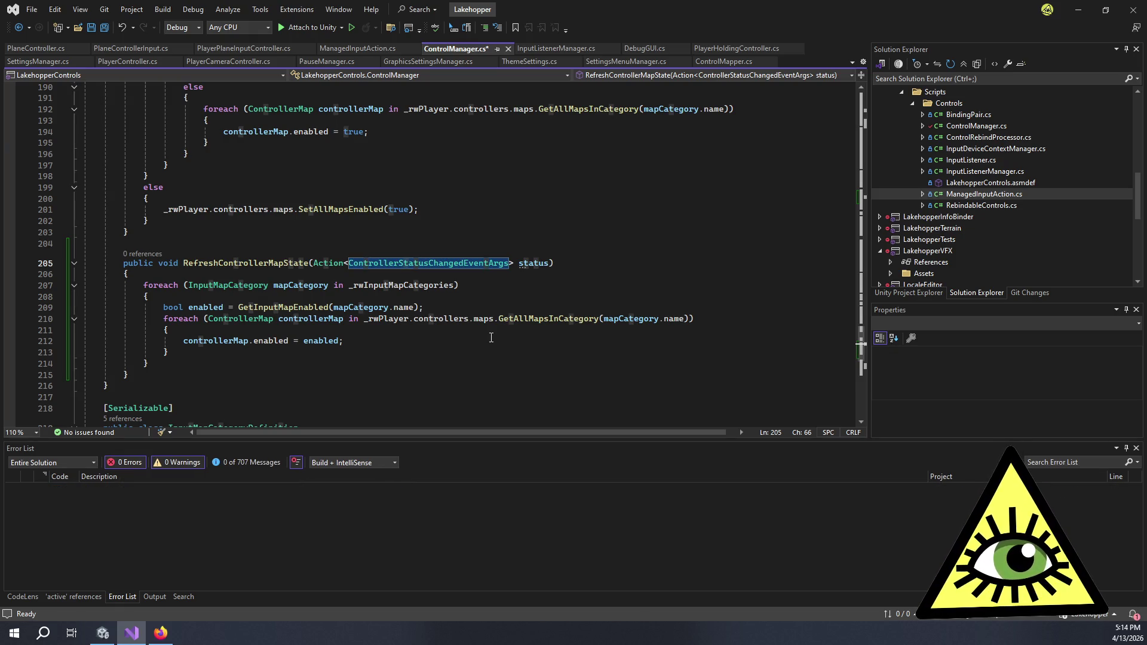
pyautogui.scroll(-2, 490, 338)
pyautogui.scroll(10, 491, 337)
pyautogui.scroll(-8, 491, 337)
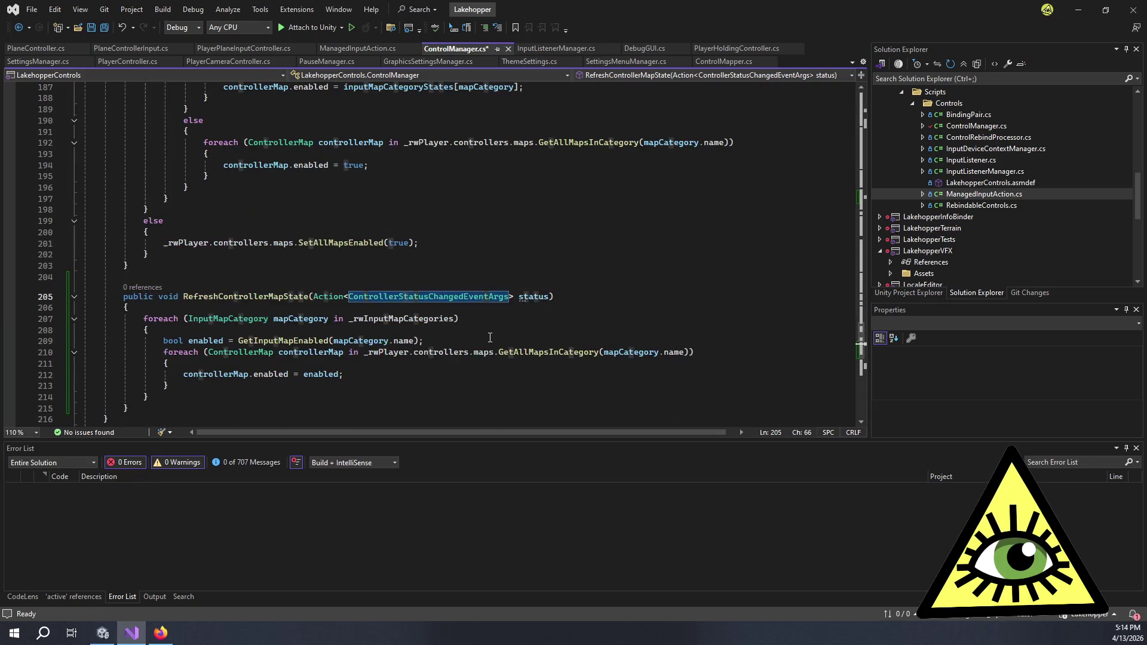
pyautogui.scroll(-4, 490, 338)
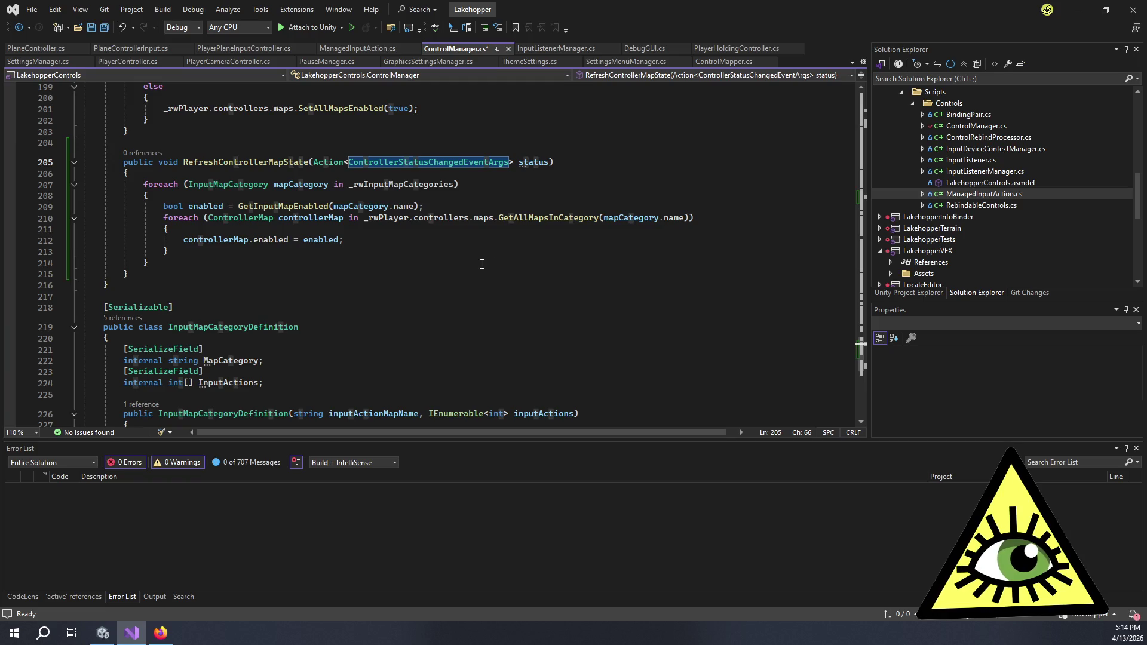
pyautogui.scroll(6, 449, 259)
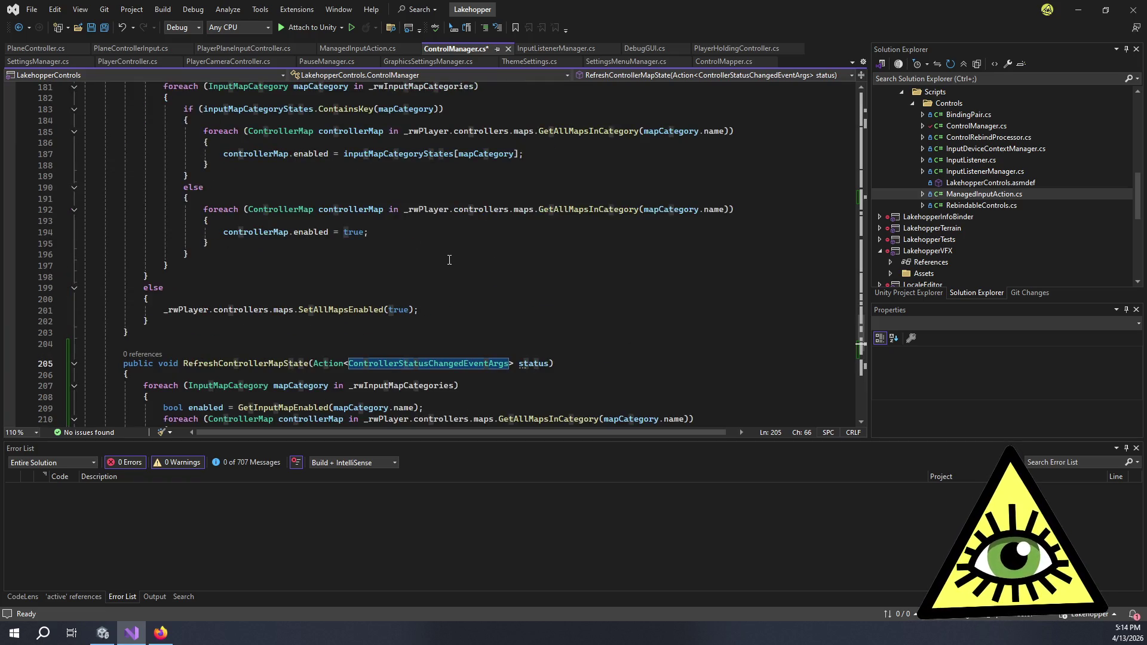
pyautogui.scroll(20, 449, 260)
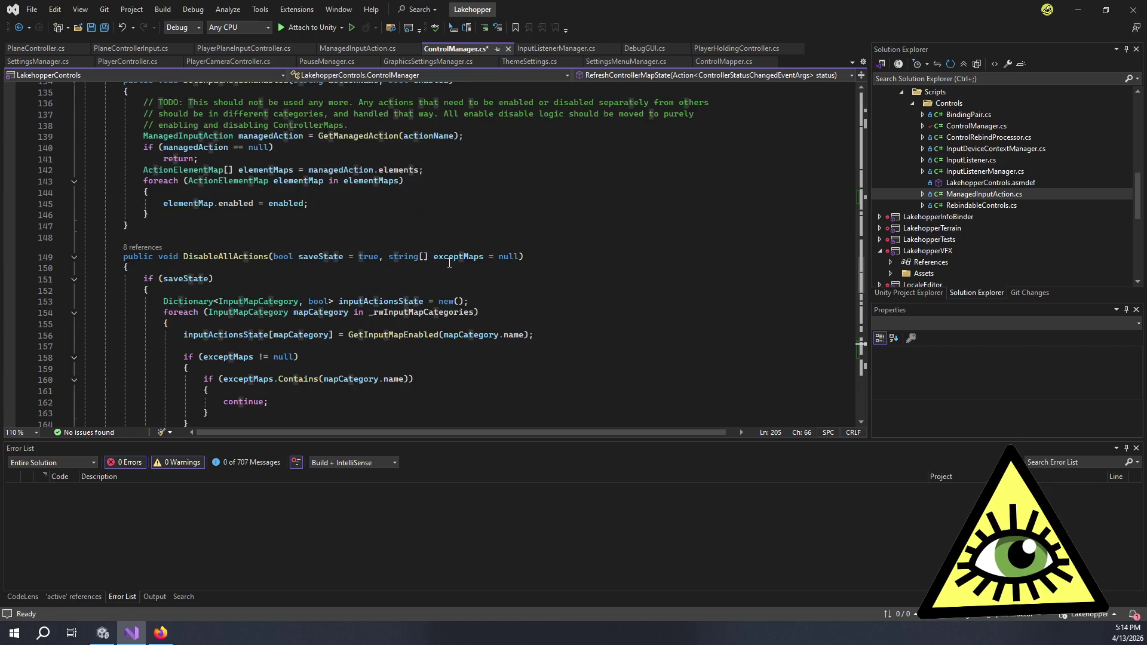
pyautogui.scroll(10, 448, 269)
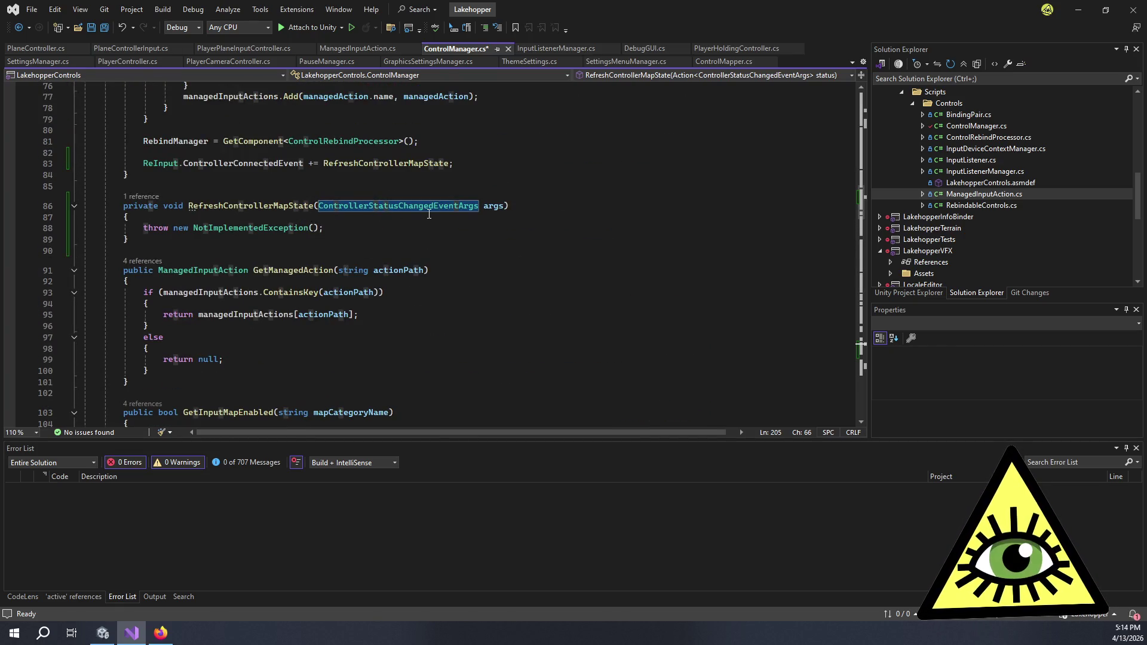
pyautogui.moveTo(425, 207)
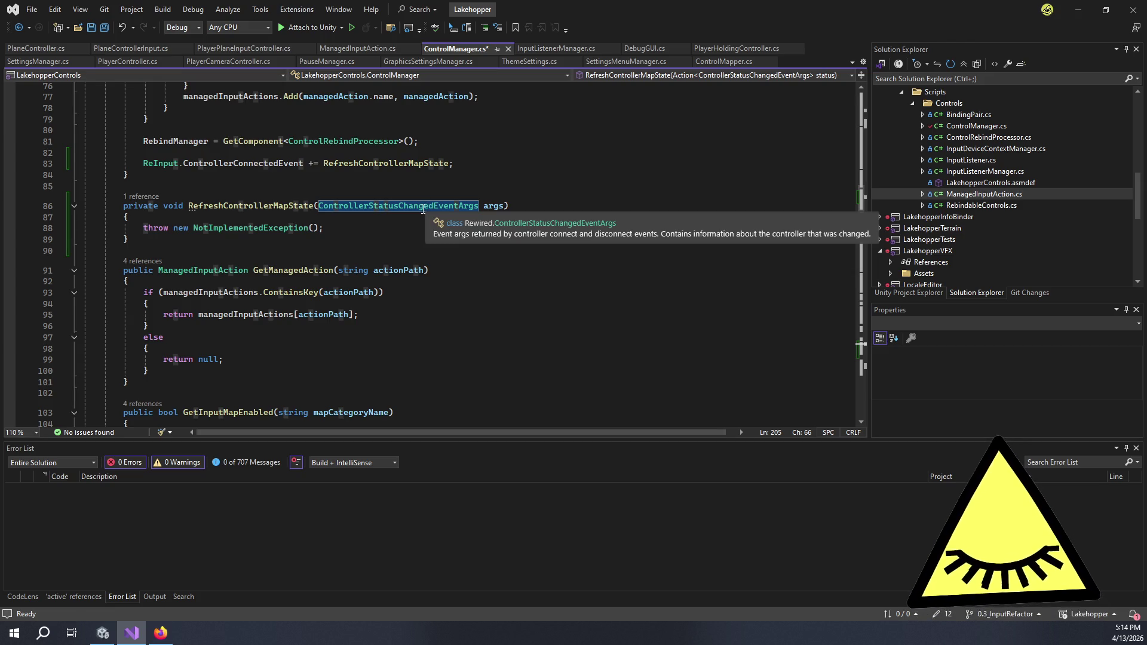
# Undo the generated RefreshControllerMapState stub.
pyautogui.hotkey('ctrl', 'z')
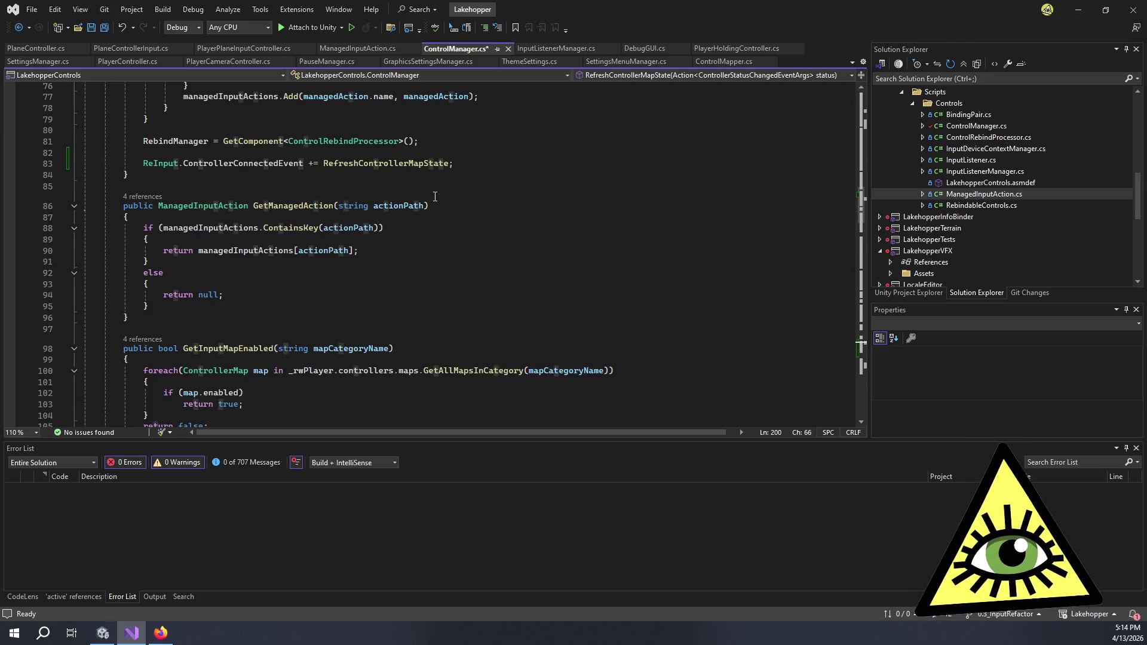
pyautogui.scroll(-20, 407, 286)
pyautogui.scroll(-11, 407, 286)
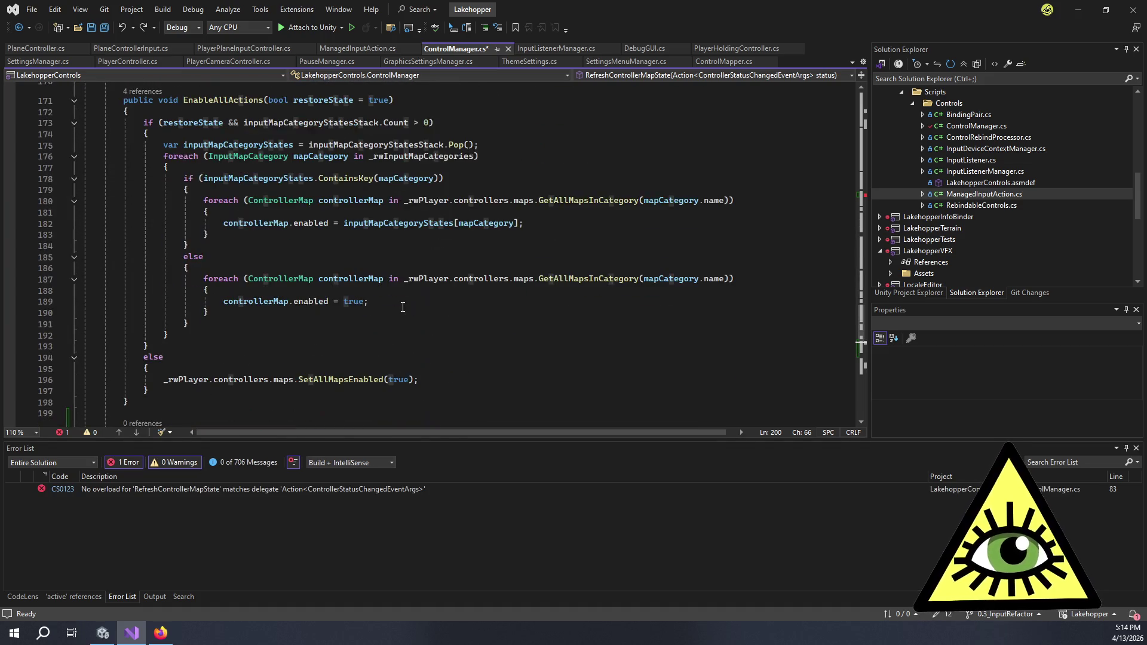
# Change the parameter on line 200 to 'ControllerStatusChangedEventArgs status = null'.
pyautogui.click(351, 297)
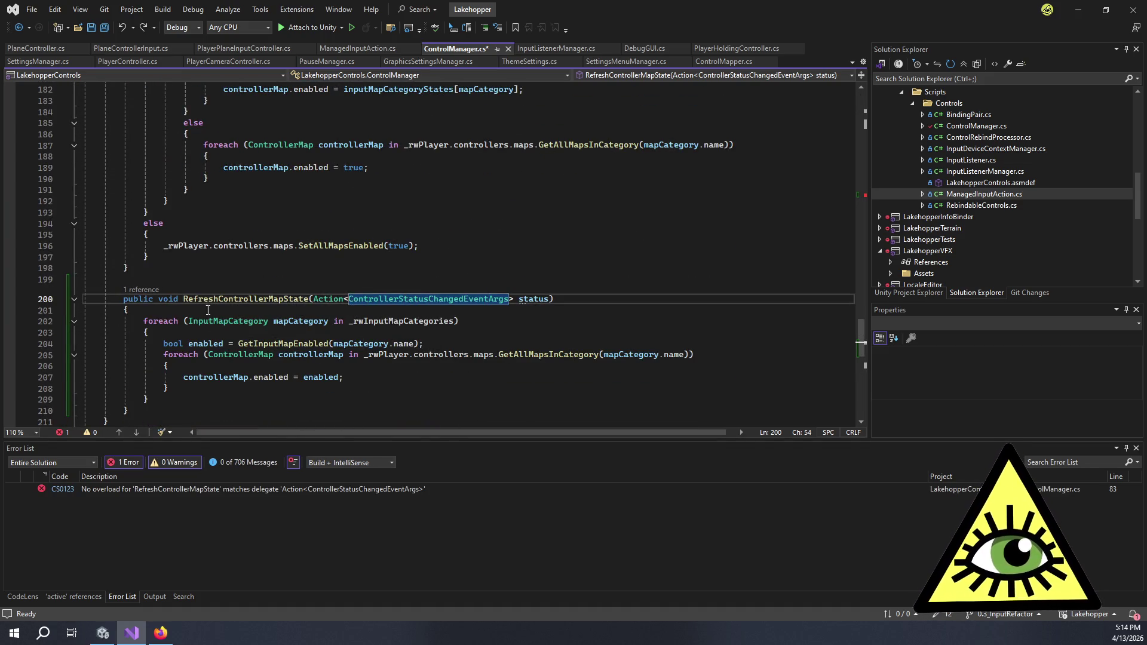
pyautogui.press('BackSpace')
pyautogui.press('BackSpace')
pyautogui.press('BackSpace')
pyautogui.write('Ac')
pyautogui.press('BackSpace')
pyautogui.press('BackSpace')
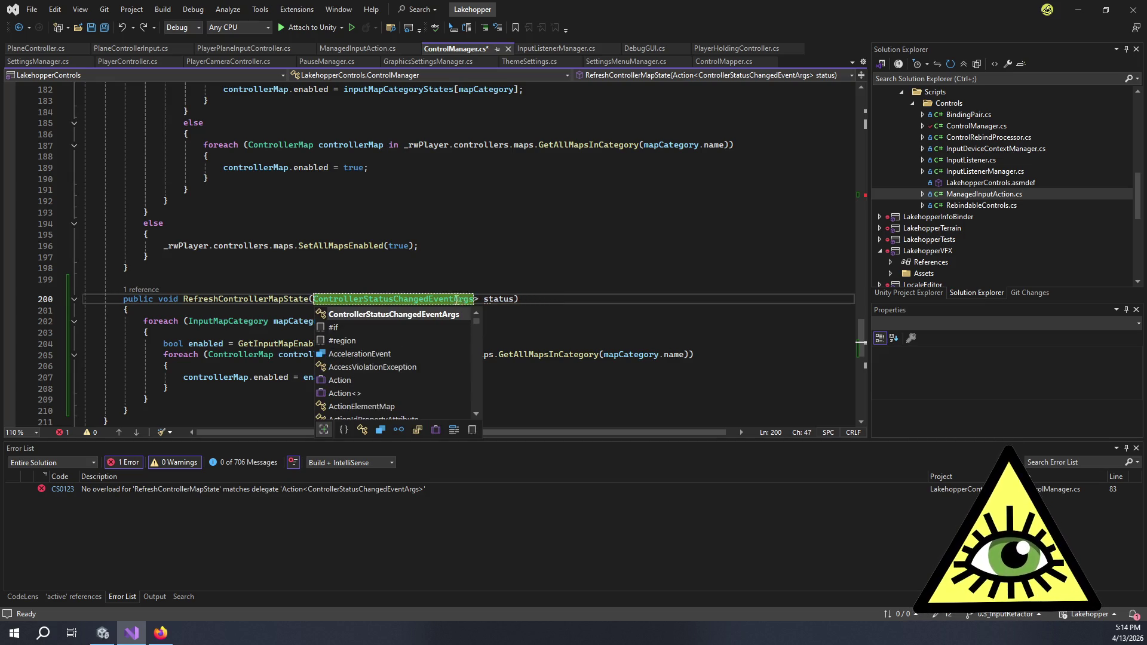
pyautogui.hotkey('ctrl', 'Right')
pyautogui.press('Delete')
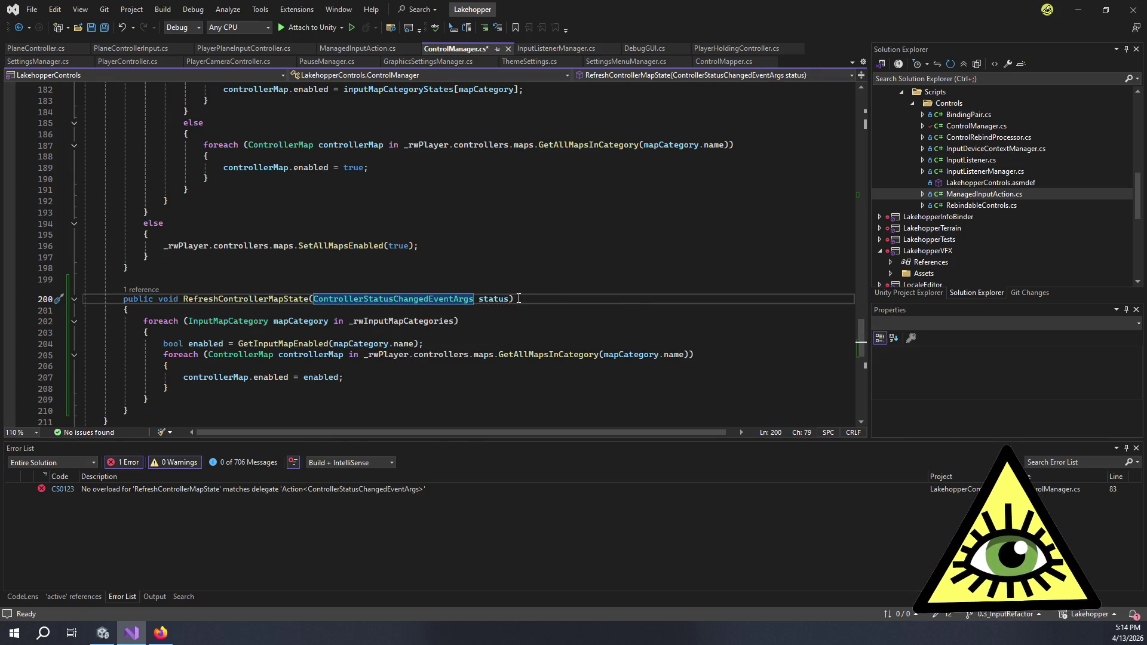
pyautogui.hotkey('ctrl', 'Right')
pyautogui.hotkey('ctrl', 'Right')
pyautogui.write('= null')
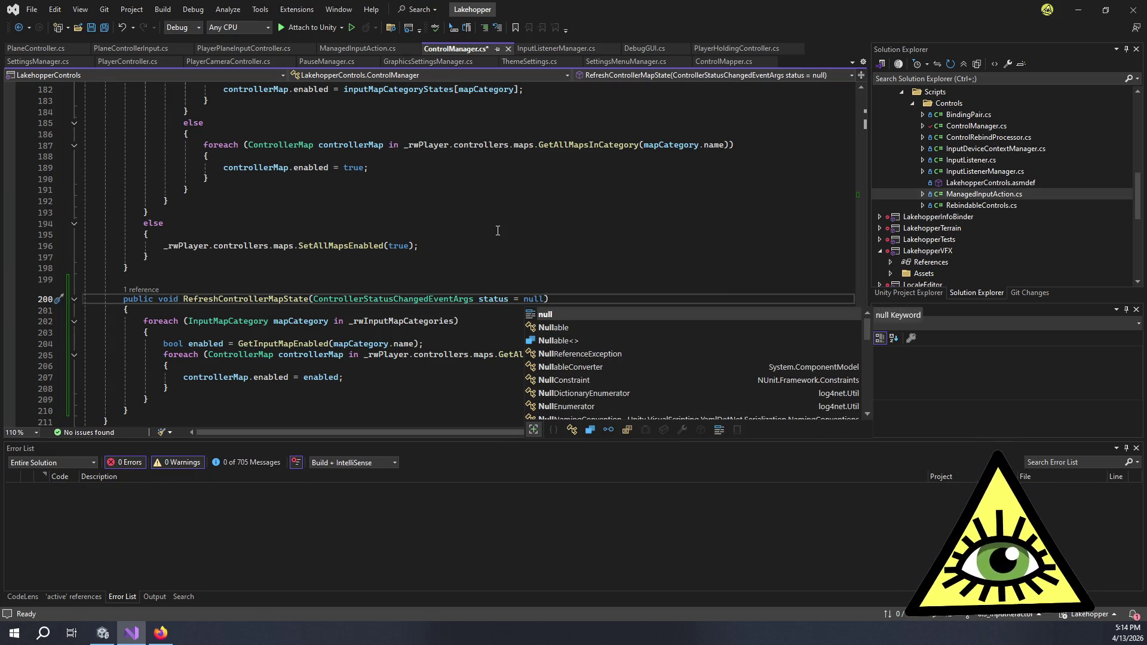
pyautogui.click(497, 231)
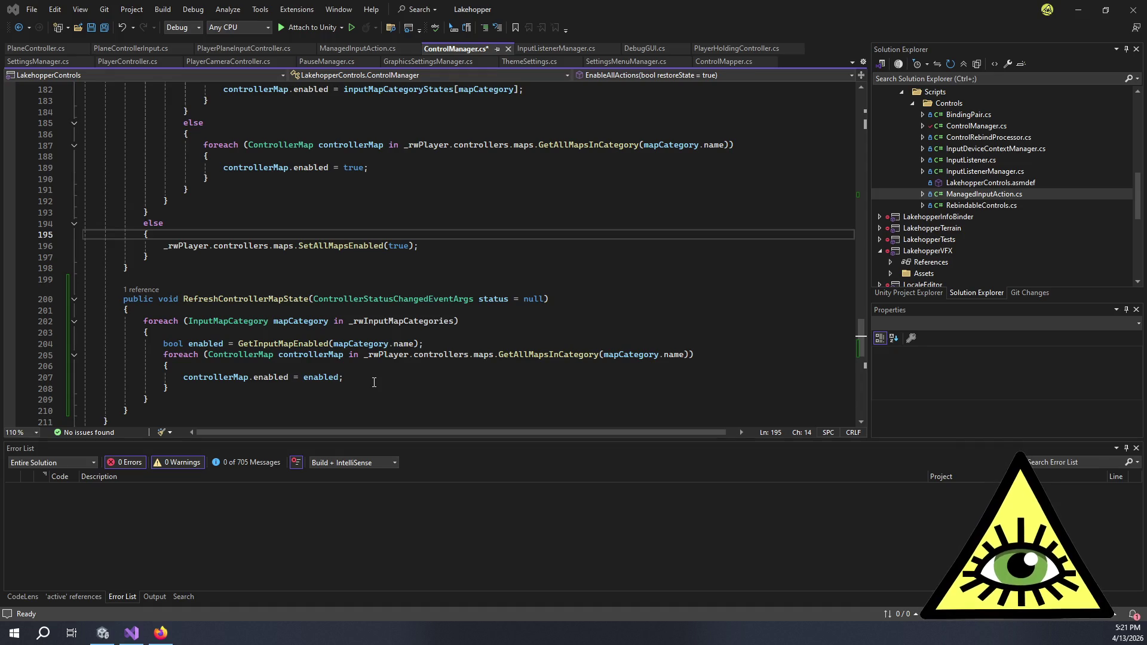
# Scroll up to review Awake's RefreshControllerMapState subscription to ReInput.ControllerConnectedEvent.
pyautogui.scroll(13, 376, 373)
pyautogui.scroll(17, 394, 362)
pyautogui.scroll(16, 389, 361)
pyautogui.scroll(14, 389, 358)
pyautogui.scroll(-16, 399, 333)
pyautogui.scroll(-7, 400, 328)
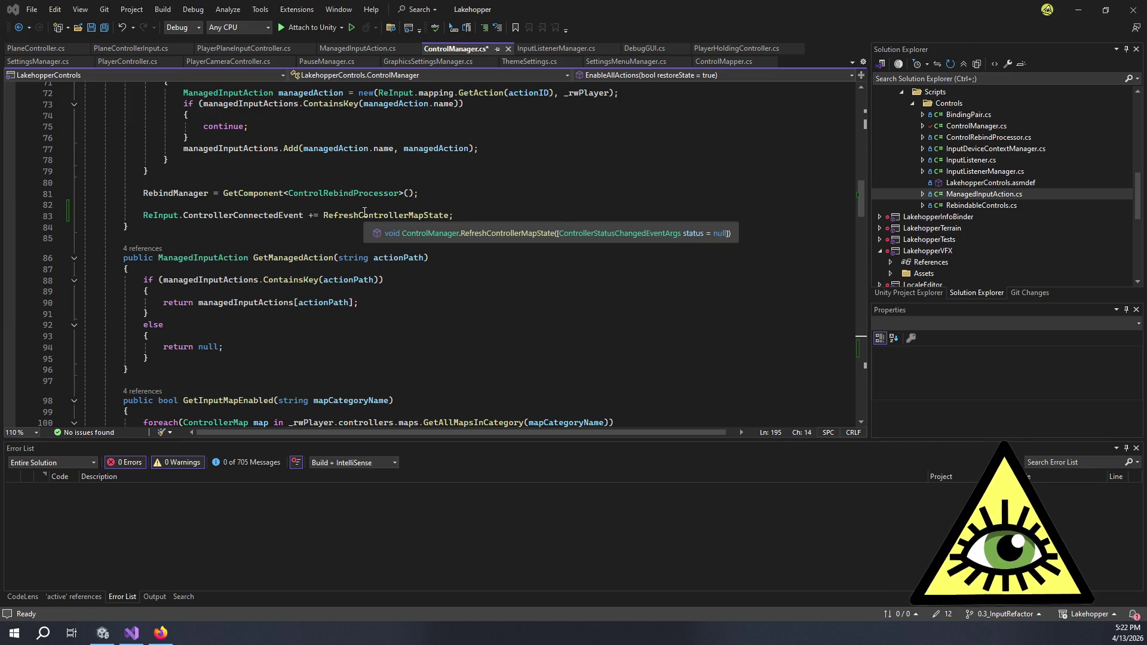
pyautogui.scroll(-20, 364, 212)
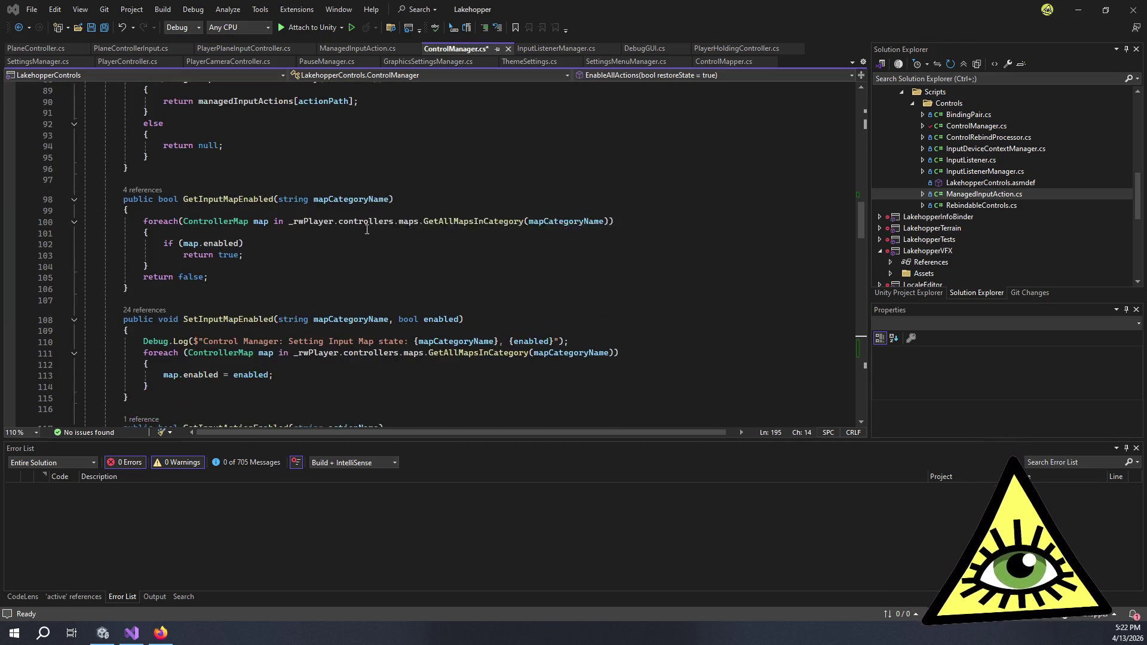
pyautogui.scroll(-9, 369, 248)
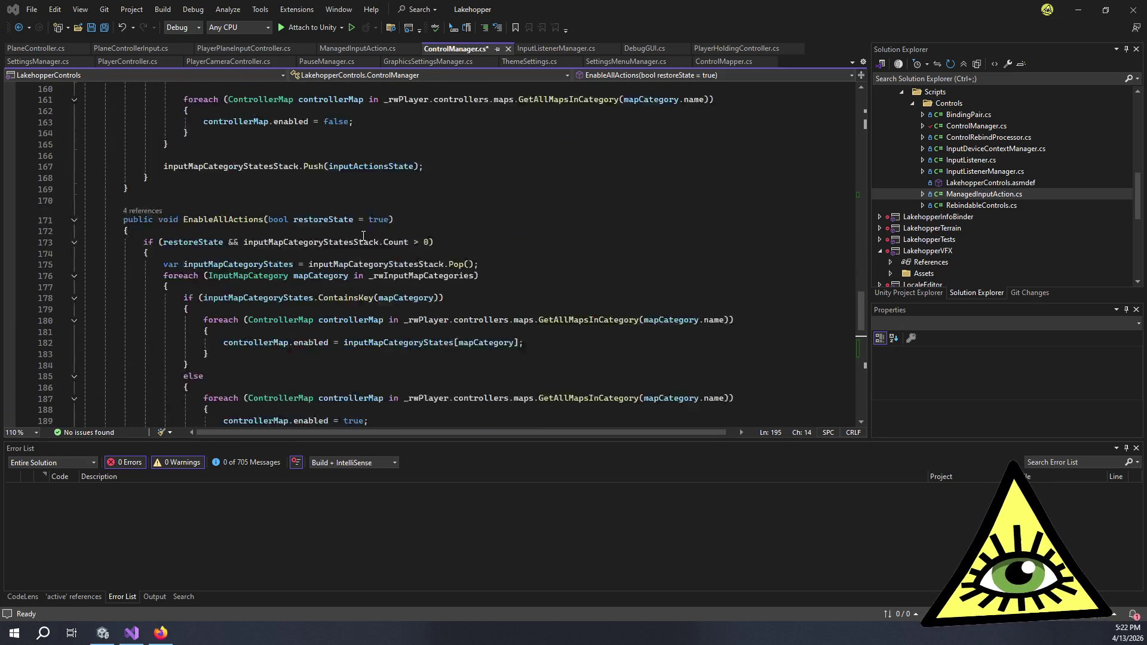
pyautogui.scroll(-7, 367, 243)
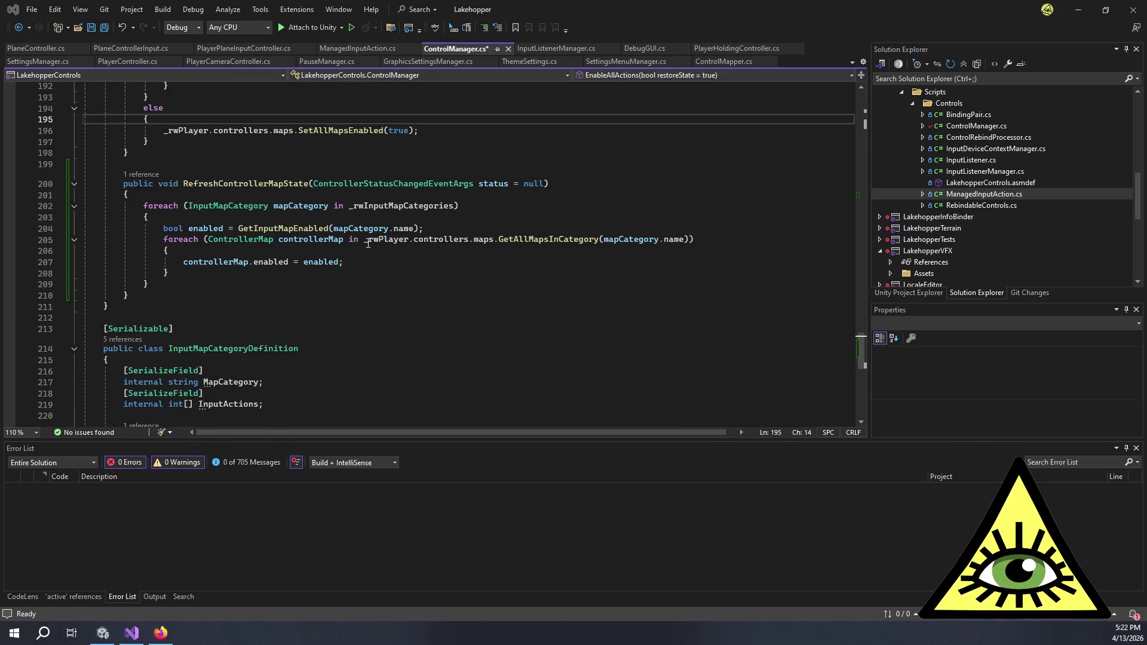
pyautogui.scroll(-8, 368, 248)
pyautogui.scroll(20, 358, 262)
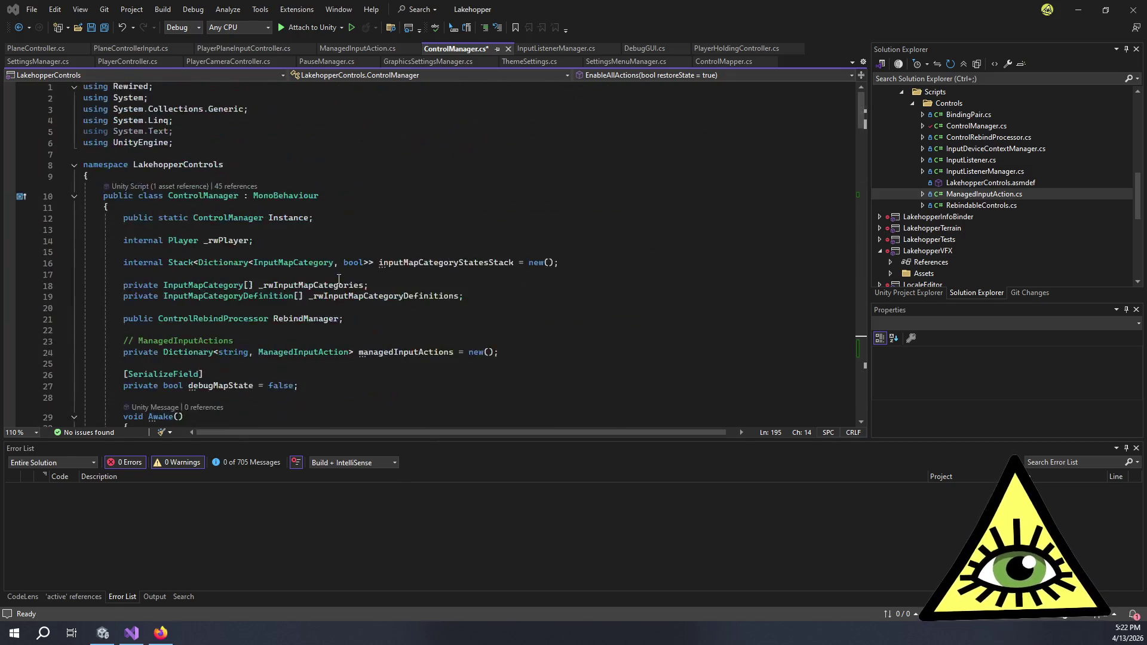
pyautogui.scroll(-20, 338, 279)
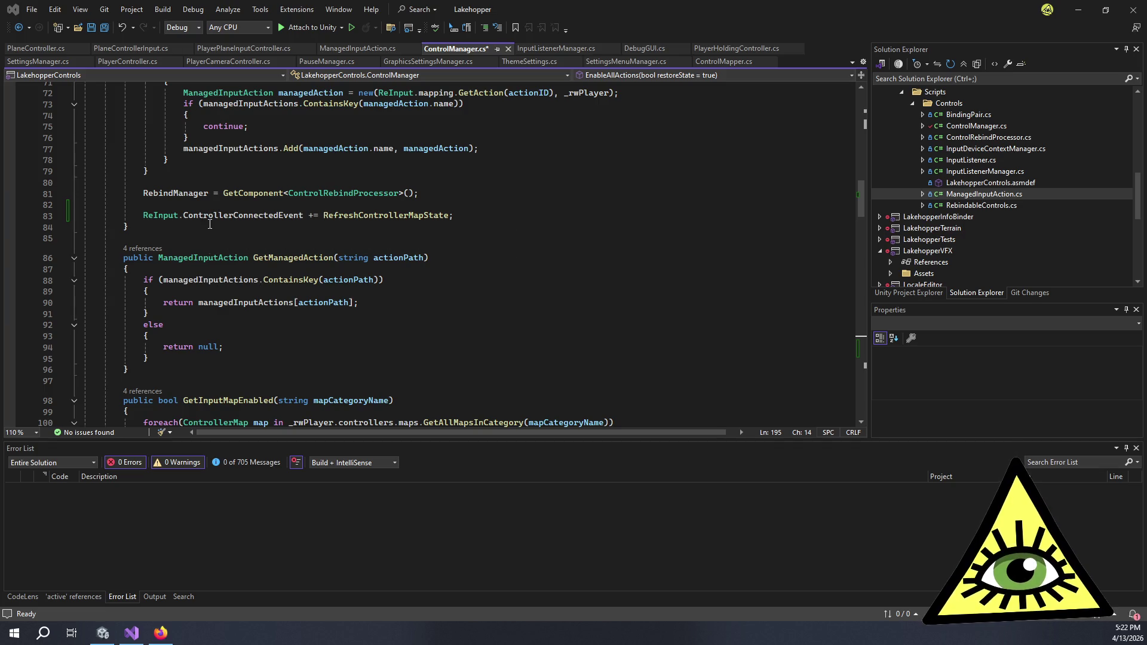
# Add an OnDestroy method after the controller-connected subscription code.
pyautogui.click(210, 224)
pyautogui.press('Return')
pyautogui.press('Return')
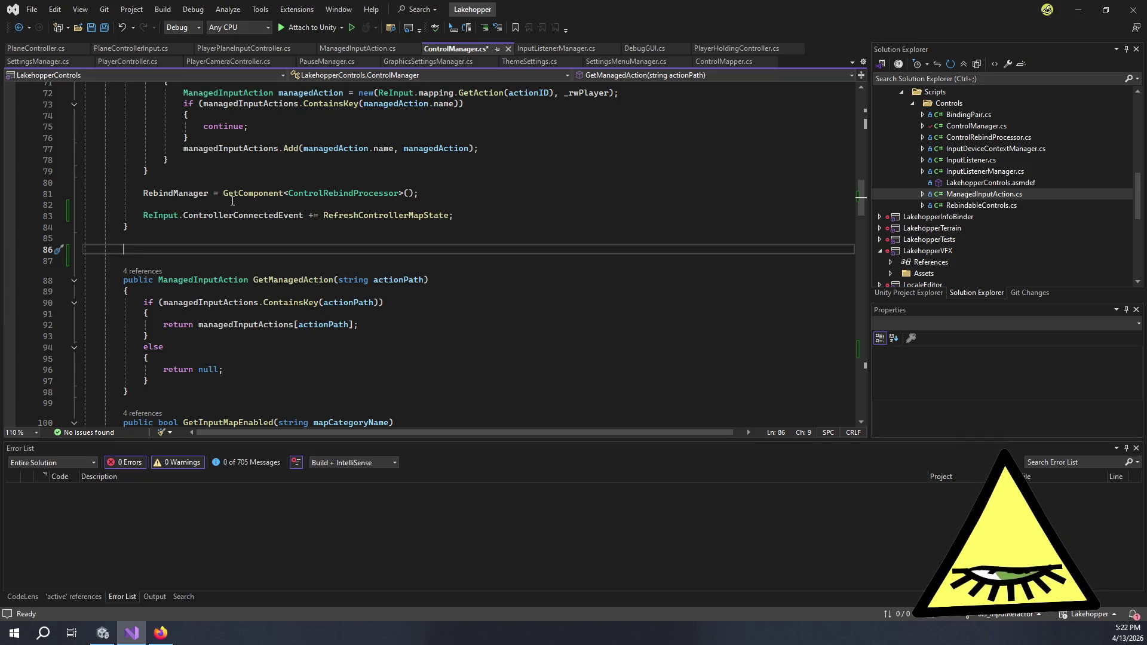
pyautogui.write('OnDe')
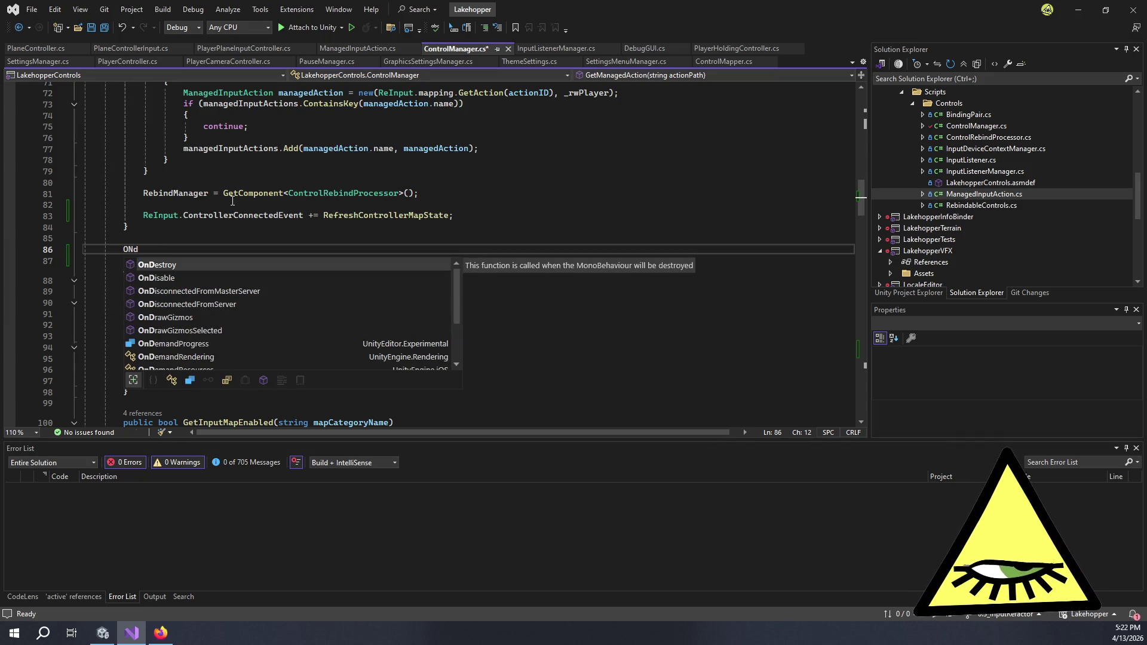
pyautogui.press('Tab')
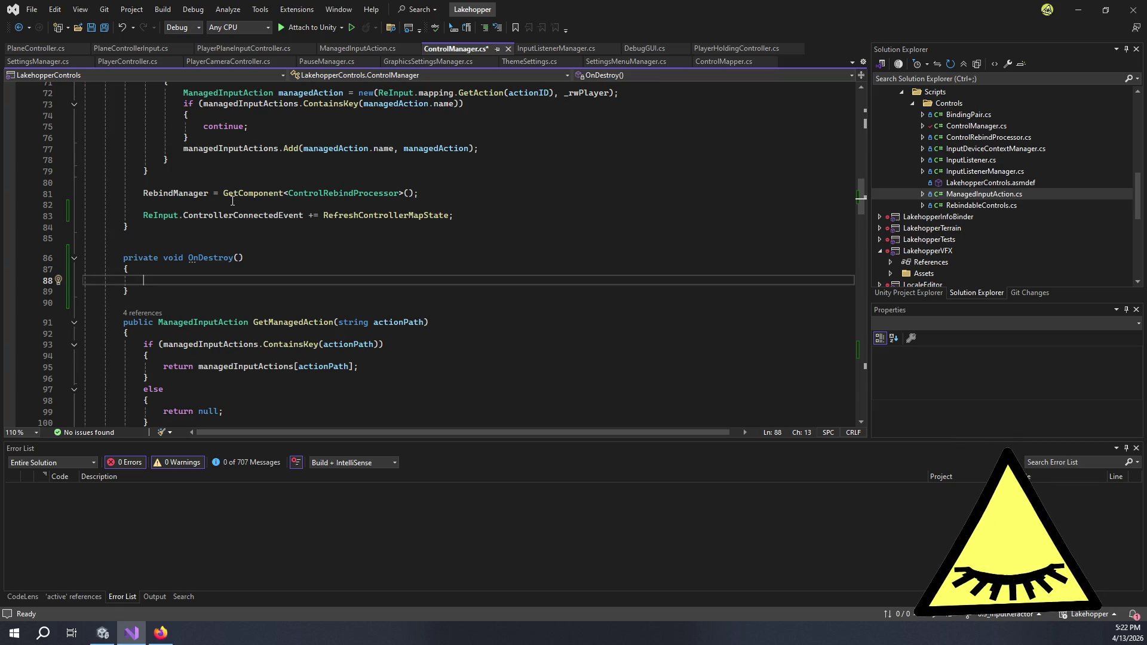
# In OnDestroy, write 'ReInput.ControllerConnectedEvent -= RefreshControllerMapState;' and save ControlManager.cs.
pyautogui.write('ReInp')
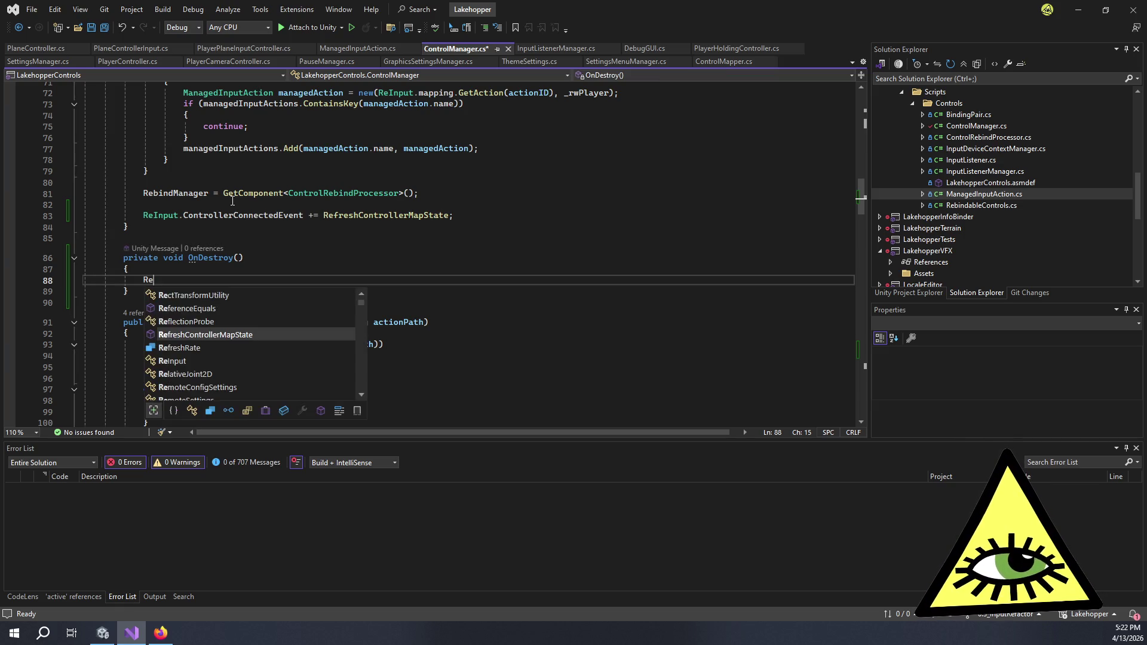
pyautogui.press('Tab')
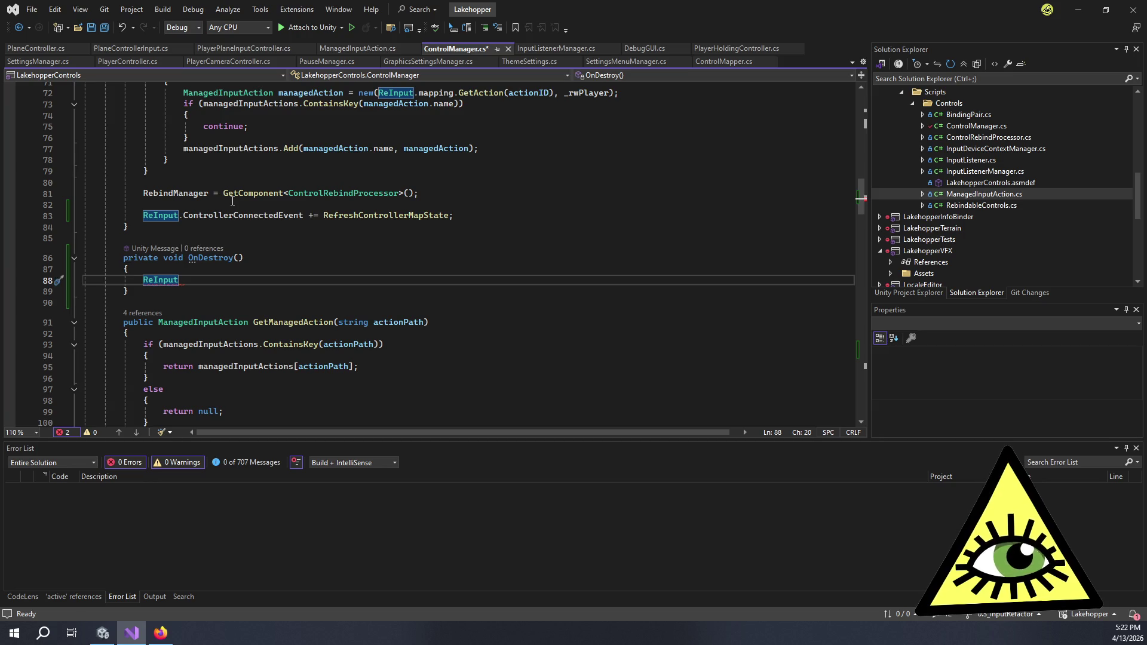
pyautogui.write('.con')
pyautogui.press('Down')
pyautogui.press('Down')
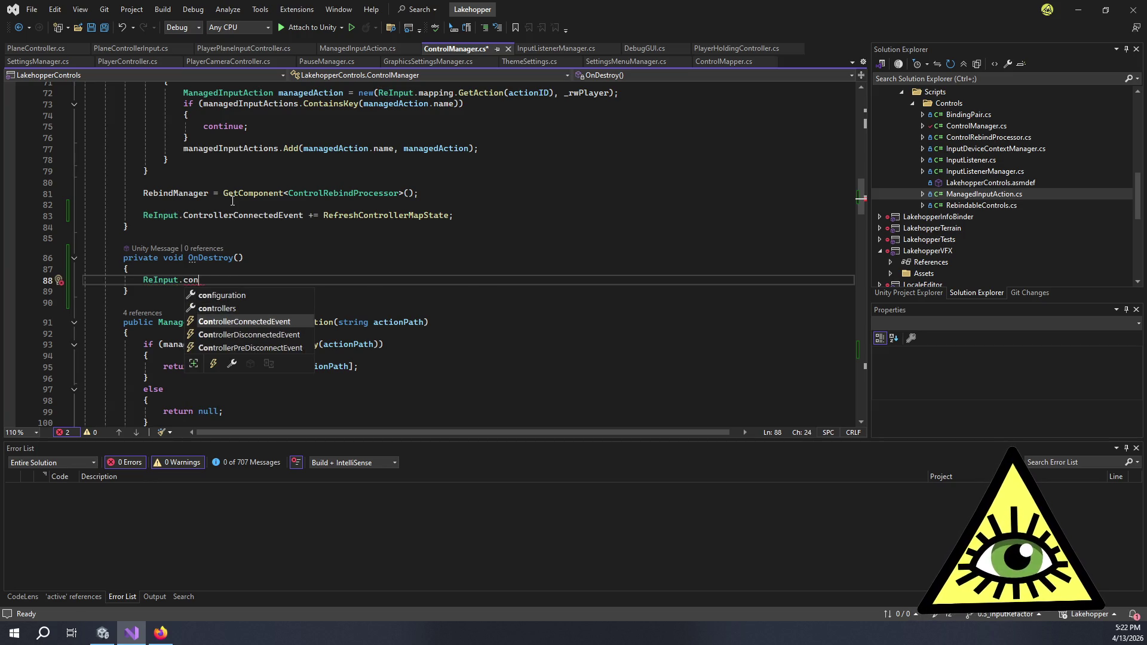
pyautogui.press('Tab')
pyautogui.write('-= ')
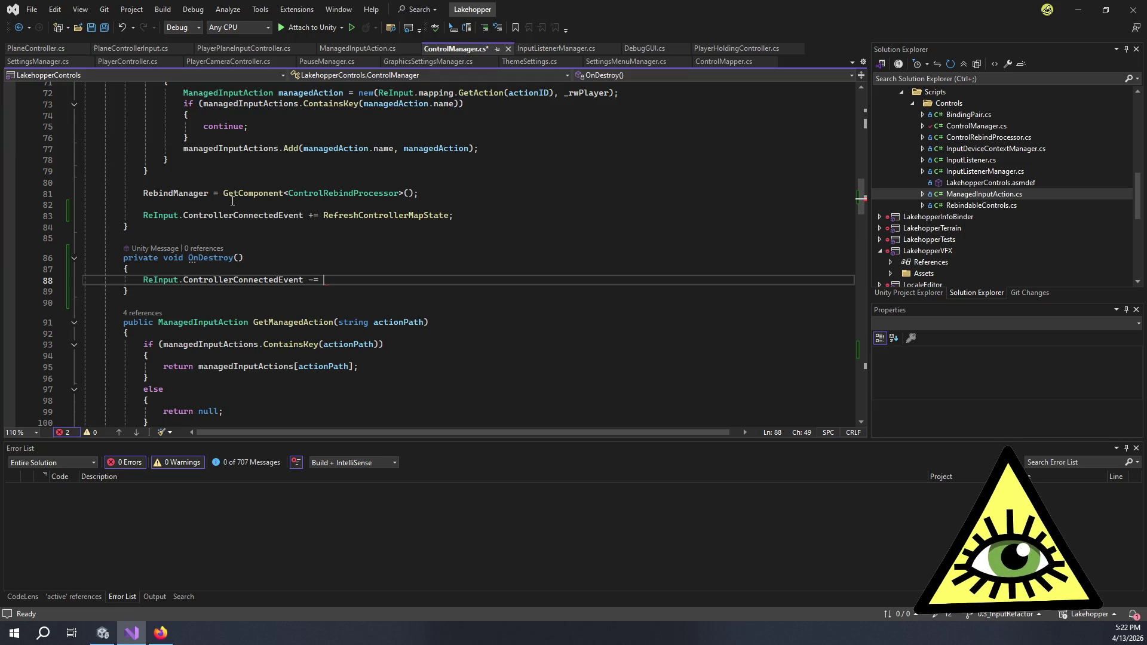
pyautogui.write('Refre')
pyautogui.press('Tab')
pyautogui.write(';')
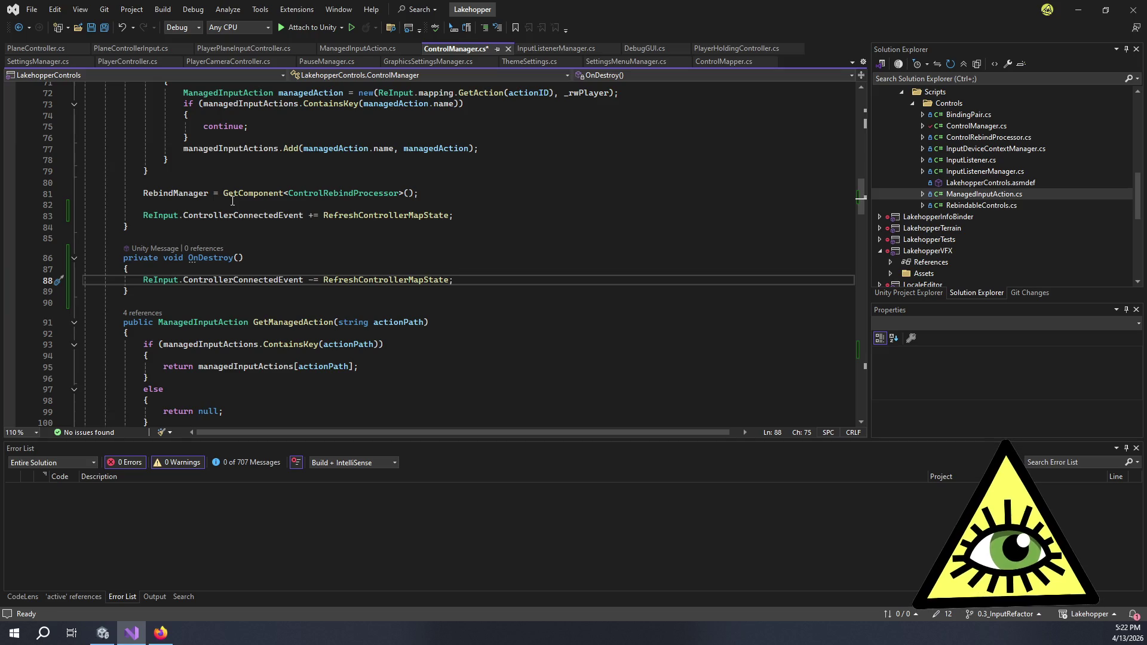
pyautogui.hotkey('ctrl', 's')
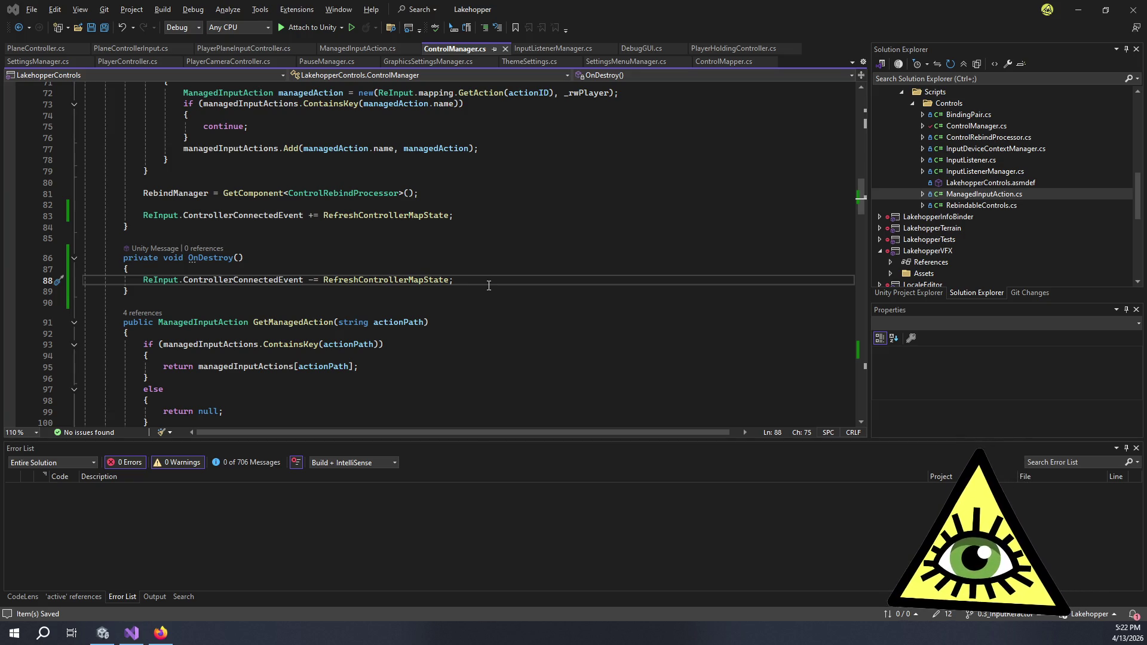
pyautogui.hotkey('alt', 'Tab')
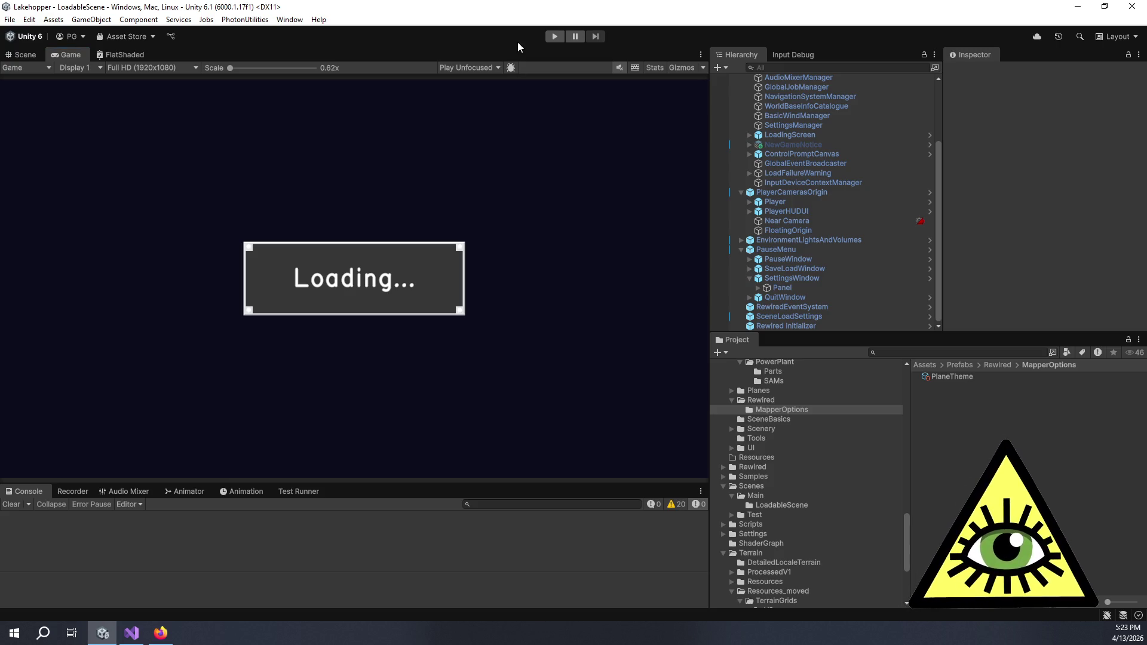
# Run LoadableScene in play mode, pause with Esc and resume, then return to the editor.
pyautogui.click(552, 37)
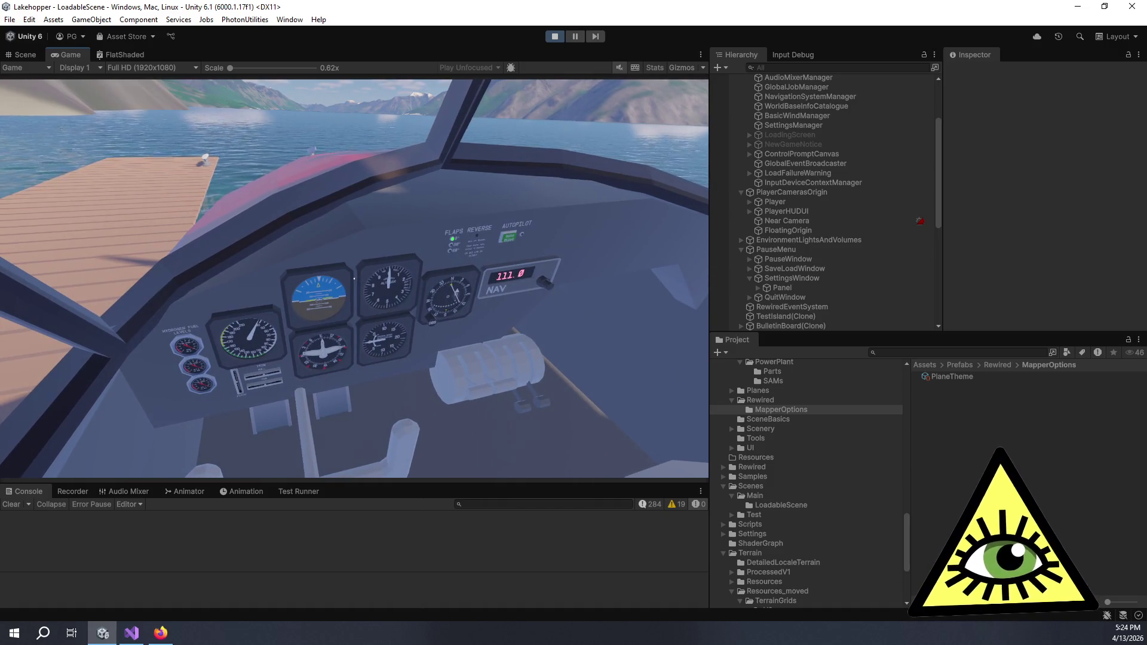
pyautogui.press('Escape')
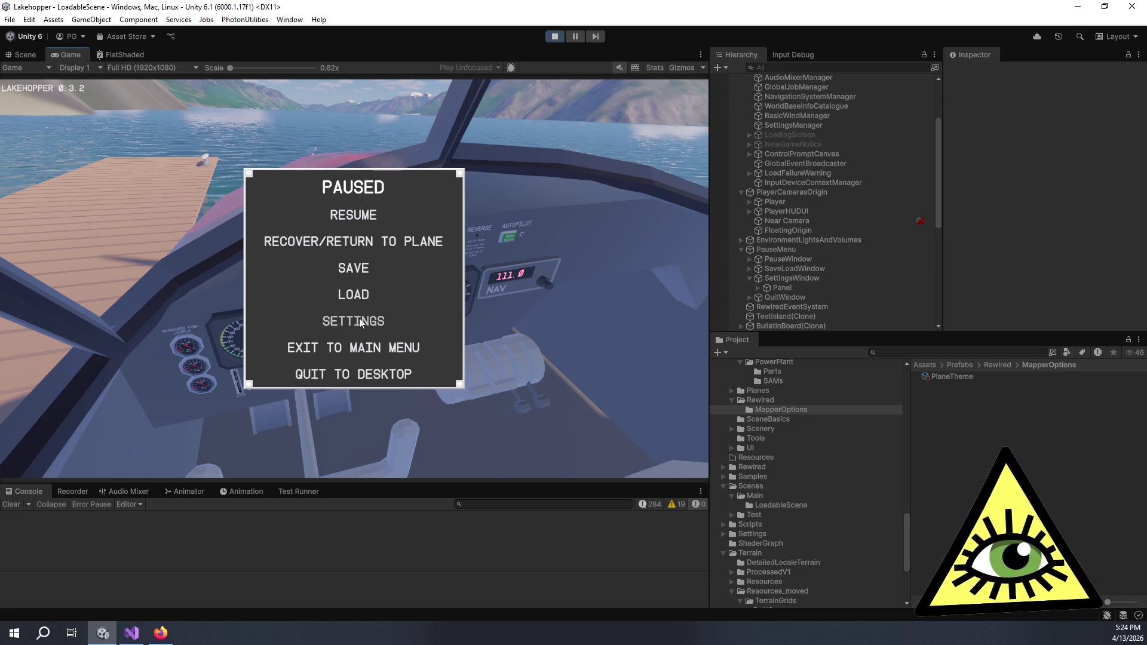
pyautogui.click(353, 216)
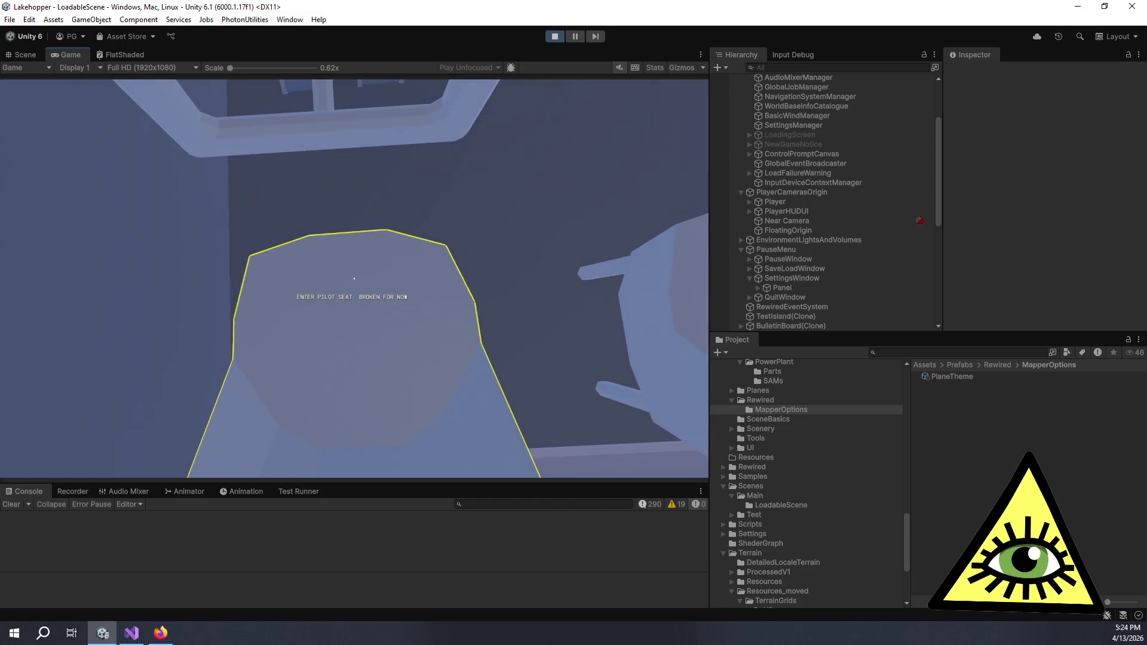
pyautogui.hotkey('alt', 'Tab')
pyautogui.hotkey('alt', 'Tab')
# Select the Rewired Input Manager and scroll its Inspector to the Player0 joystick maps.
pyautogui.scroll(-8, 824, 263)
pyautogui.click(817, 297)
pyautogui.scroll(-5, 1080, 253)
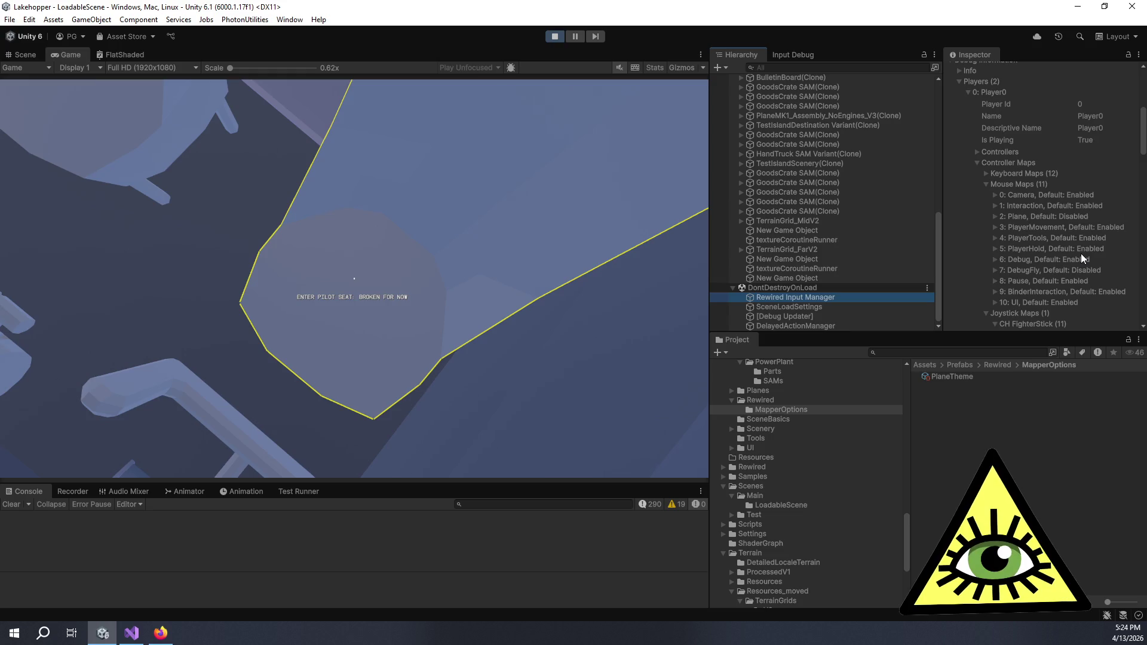
pyautogui.scroll(-4, 1081, 253)
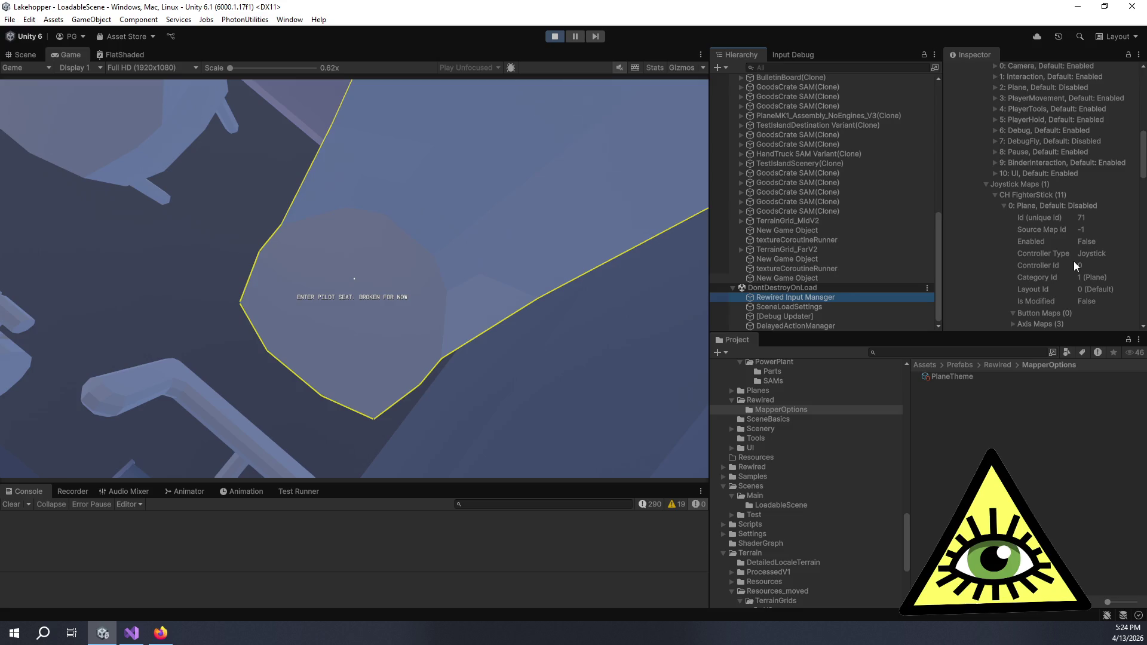
pyautogui.scroll(-1, 1073, 265)
# Enter and leave the pilot seat to confirm the joystick Plane map enables and disables.
pyautogui.click(676, 242)
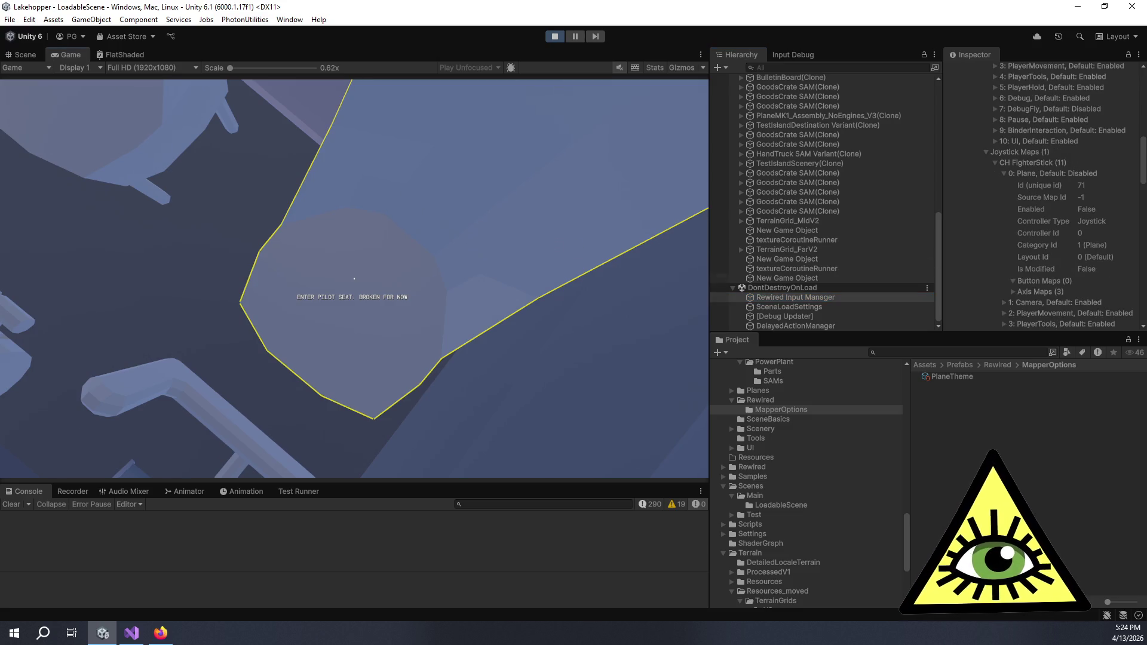
pyautogui.press('s')
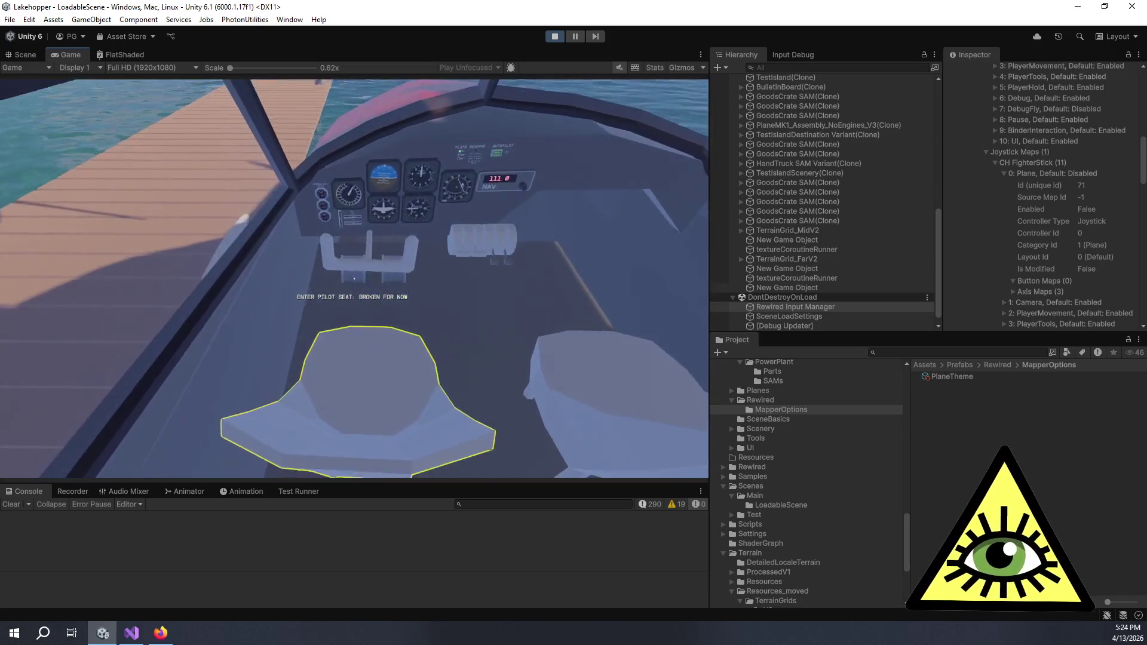
pyautogui.moveTo(354, 279)
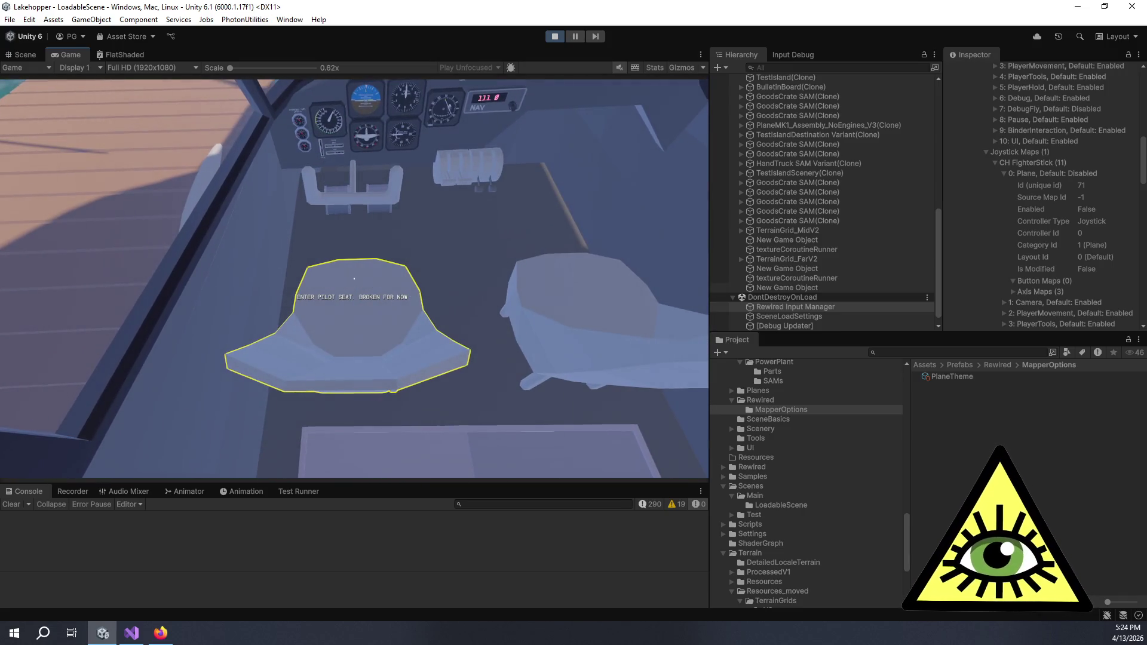
pyautogui.press('e')
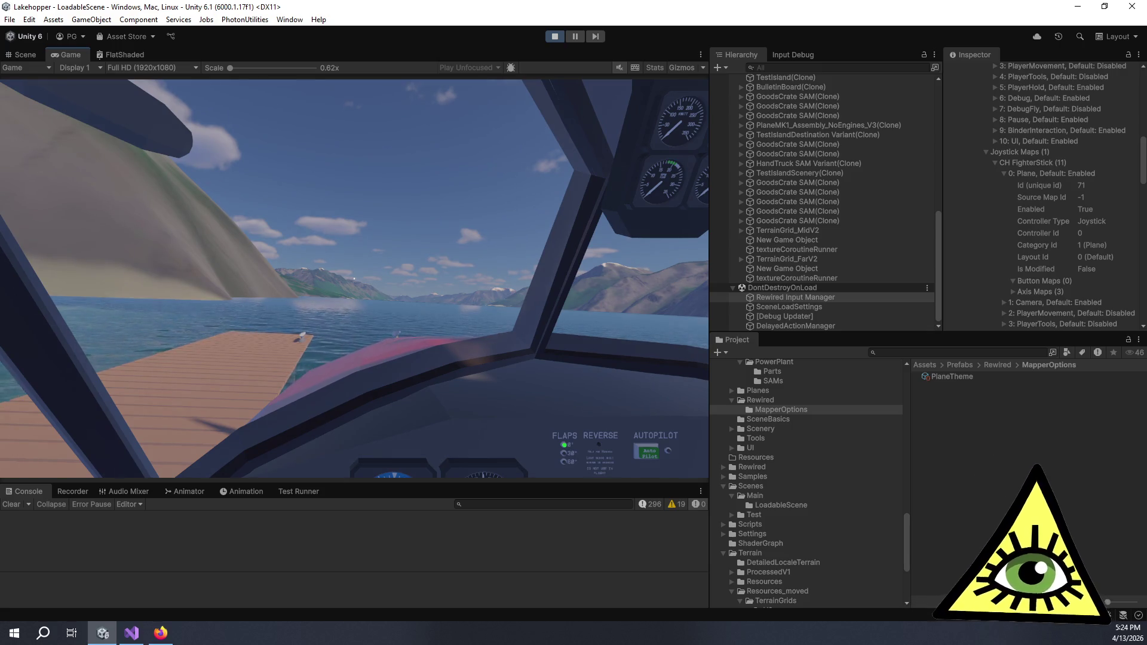
pyautogui.press('e')
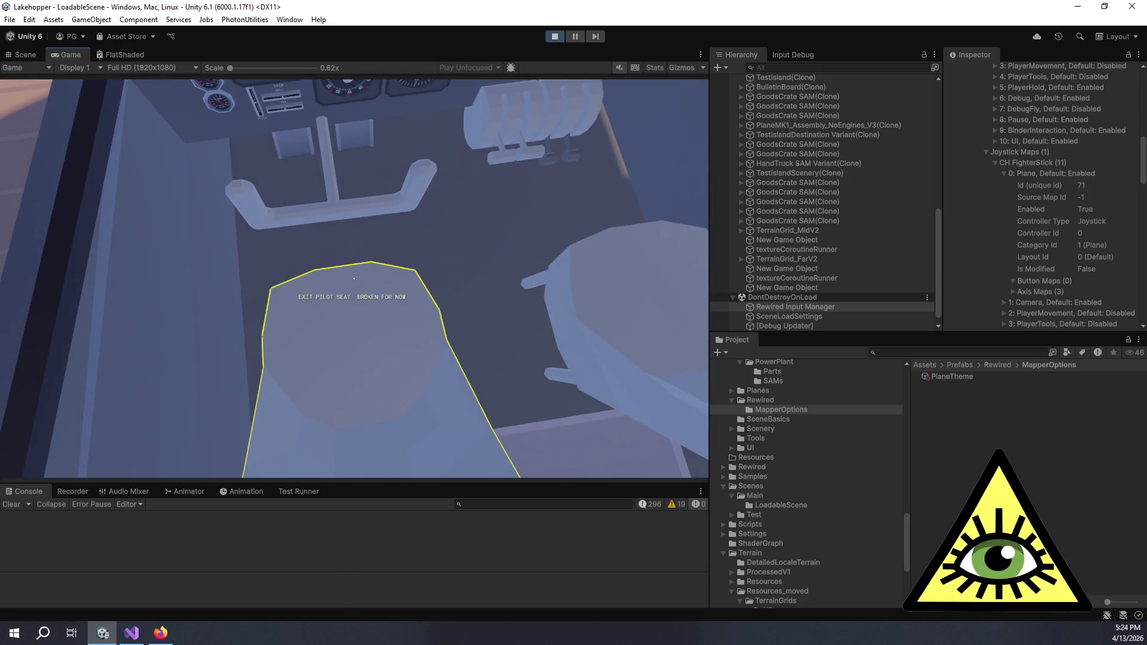
pyautogui.press('e')
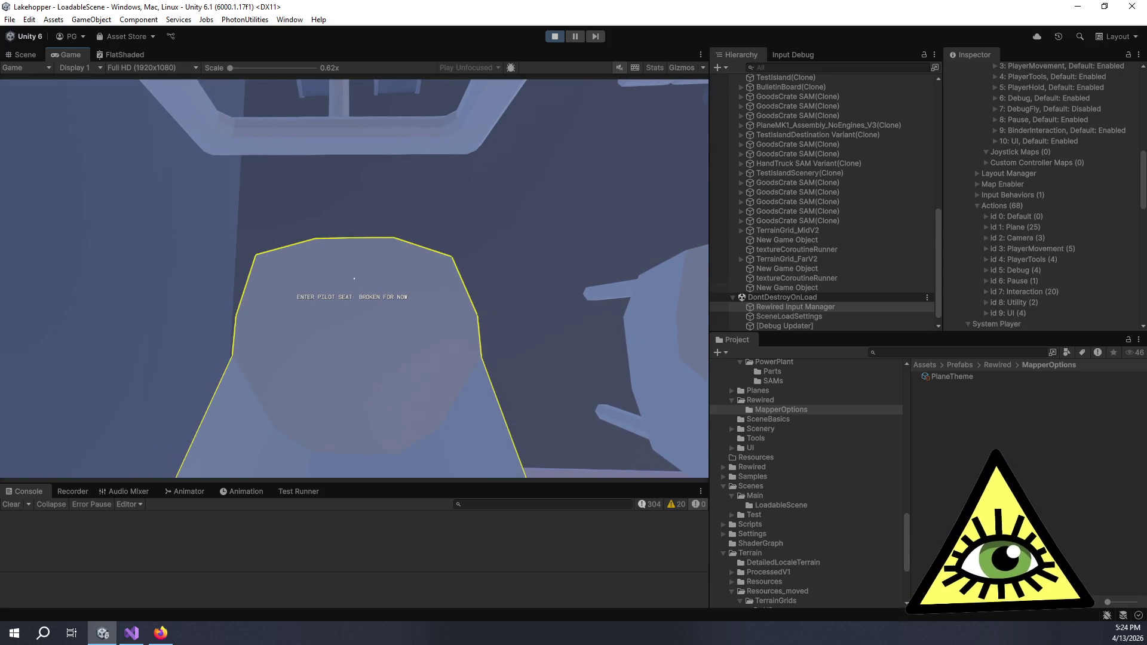
pyautogui.press('e')
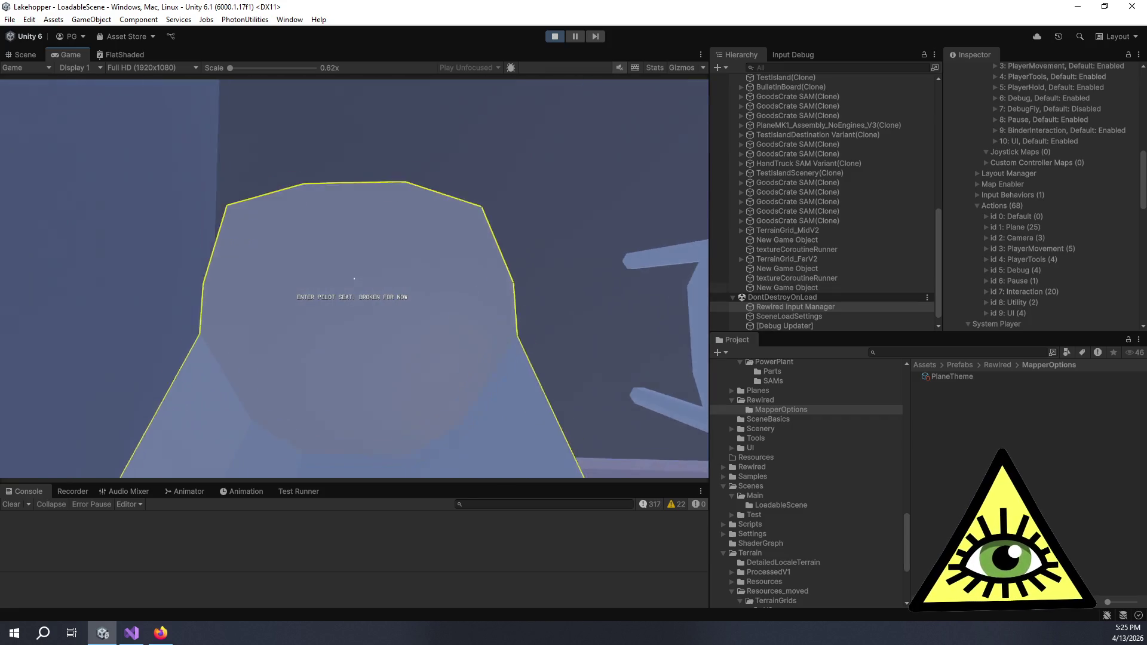
pyautogui.press('e')
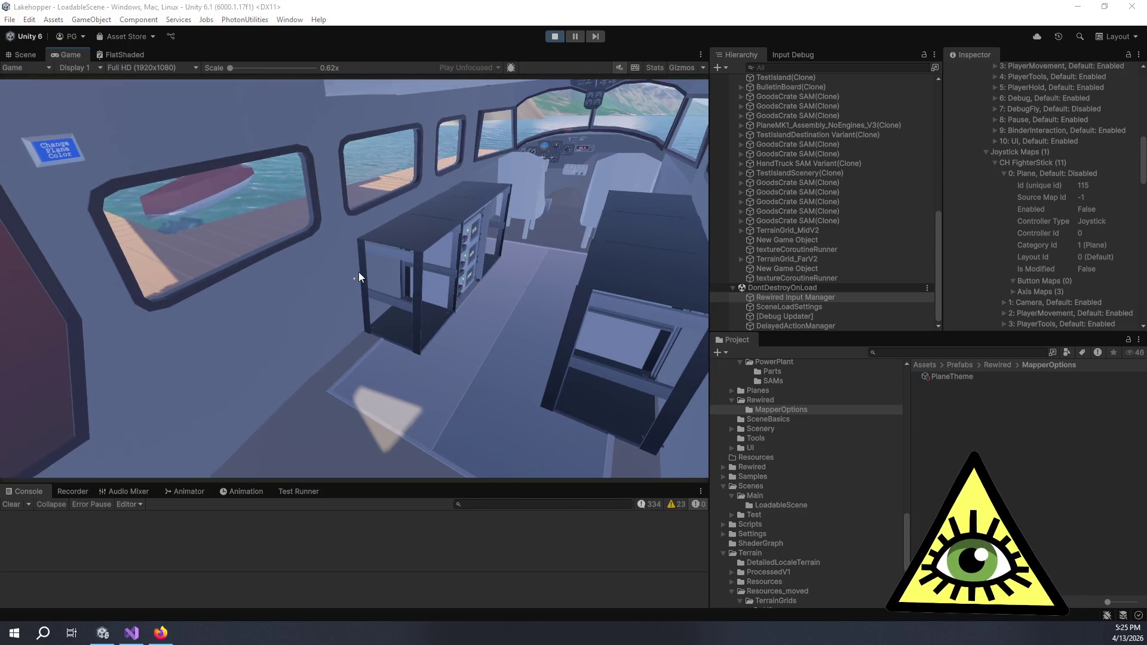
pyautogui.hotkey('alt', 'Tab')
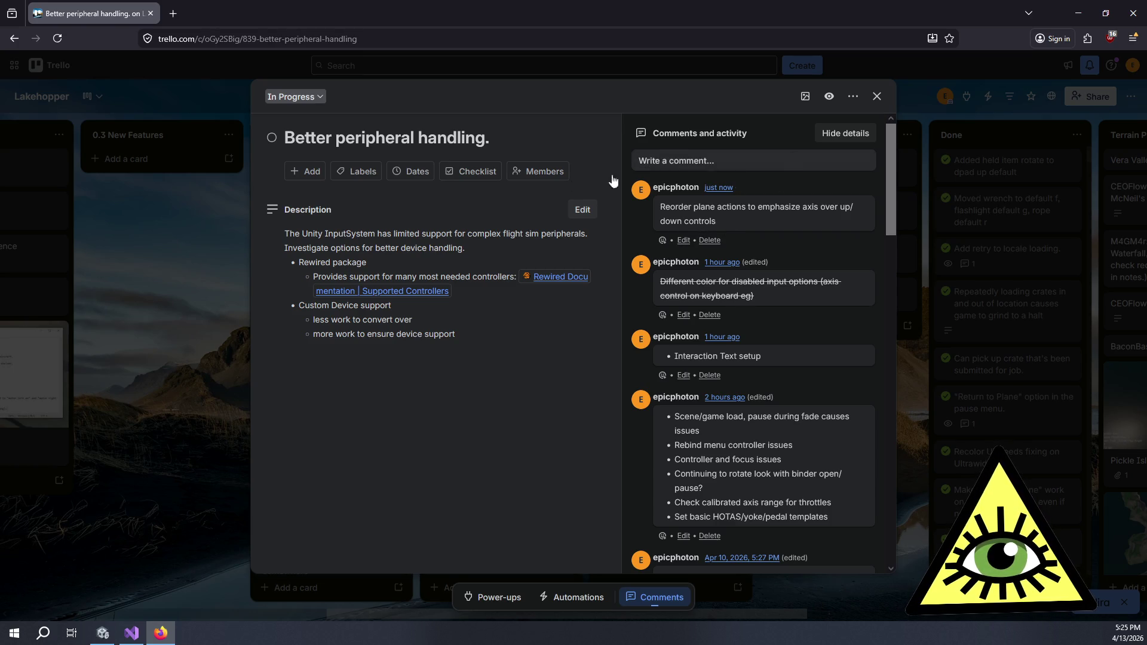
# Write the card comment 'Refresh controller maps when new controller connected'.
pyautogui.click(695, 163)
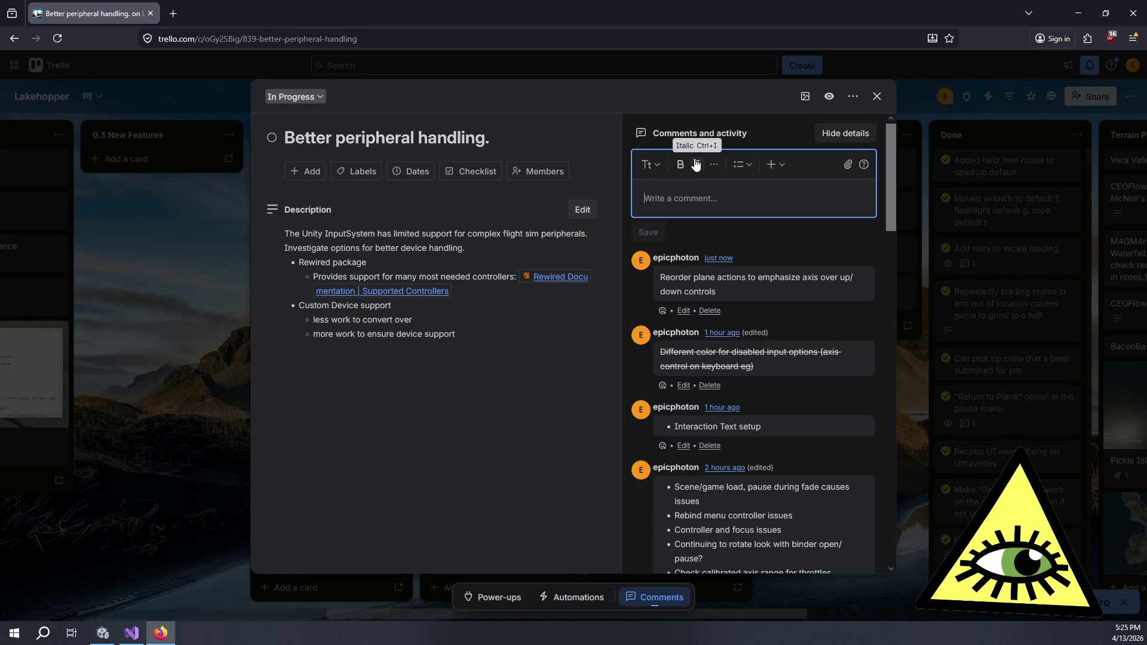
pyautogui.write('Refres')
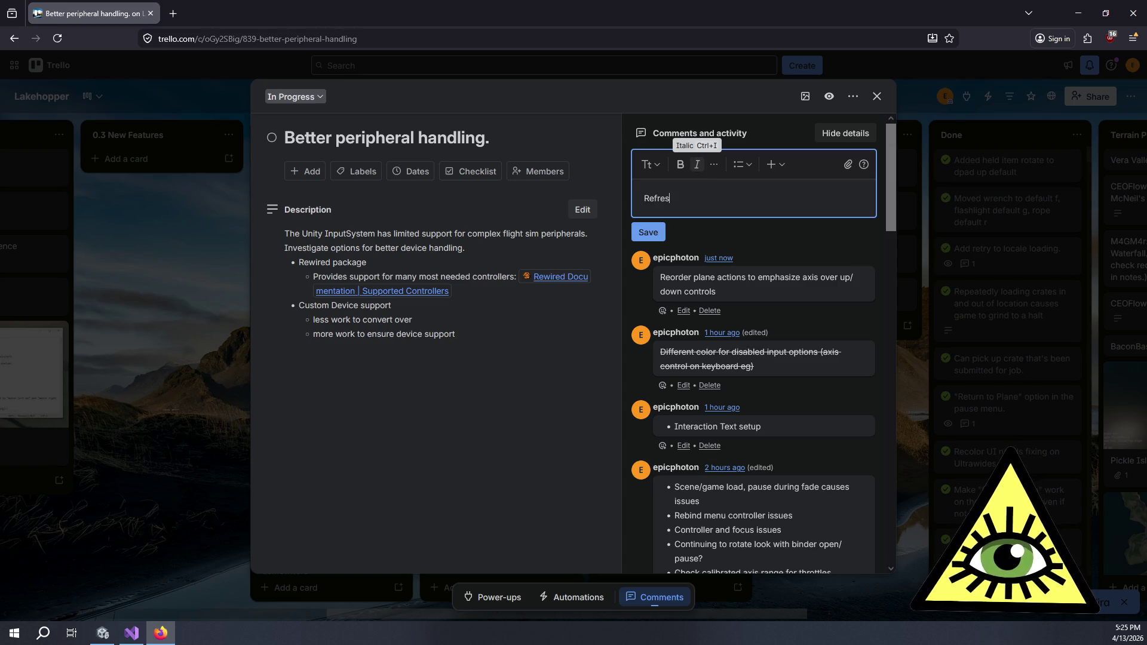
pyautogui.write('h controll')
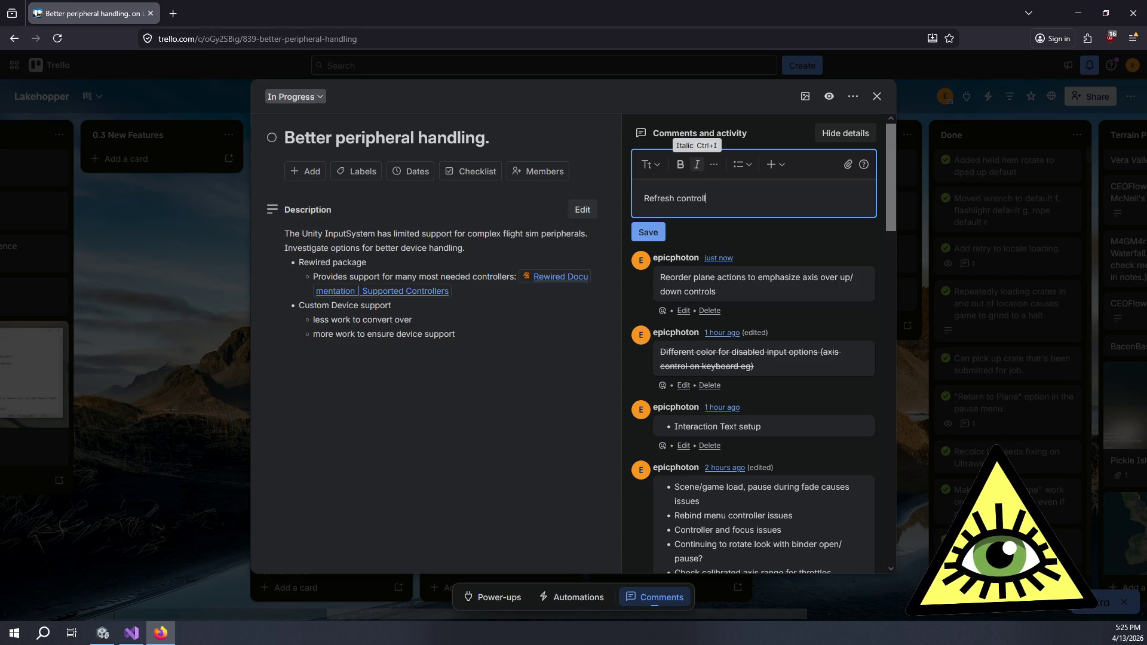
pyautogui.write('er maps al')
pyautogui.press('BackSpace')
pyautogui.press('BackSpace')
pyautogui.press('BackSpace')
pyautogui.write('when new controller ')
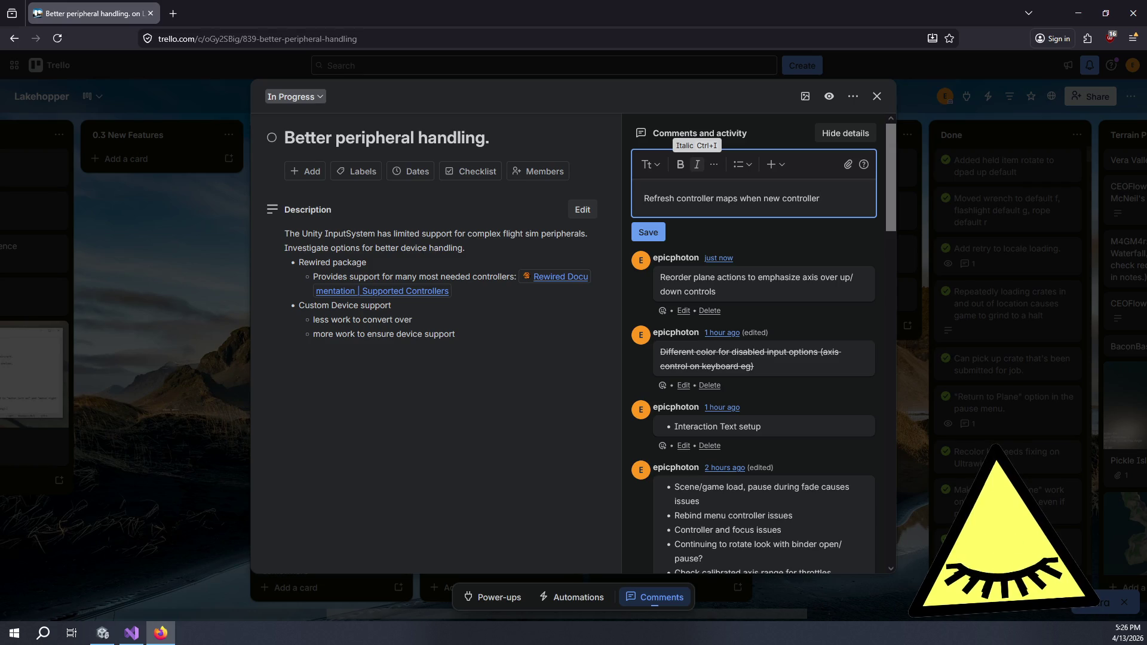
pyautogui.write('connected')
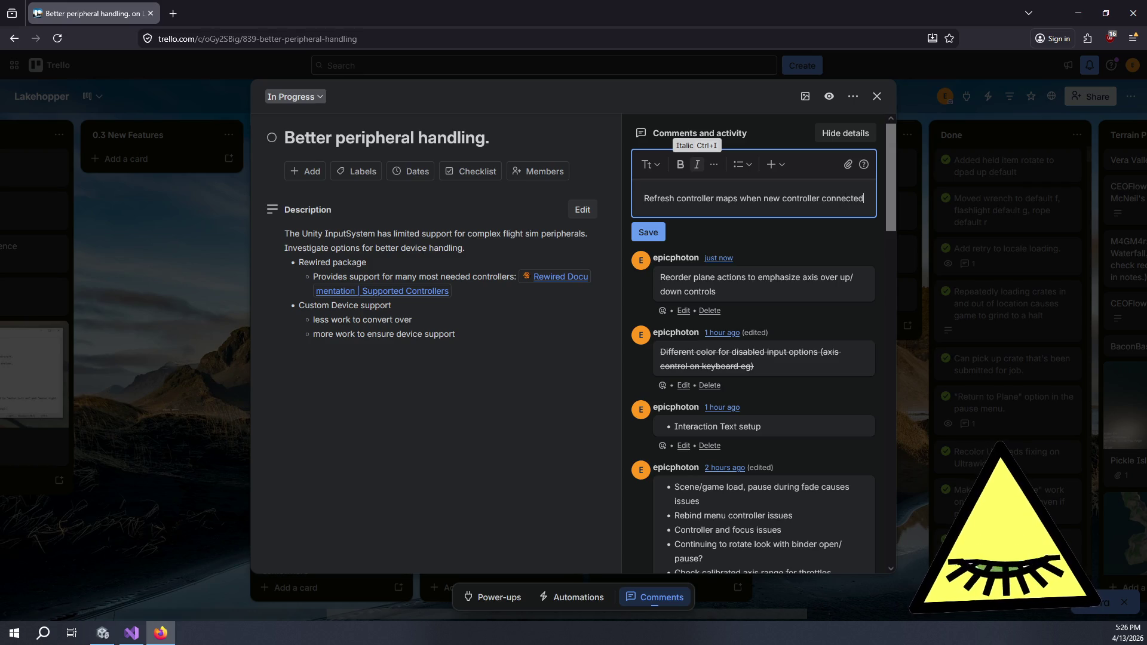
# Strike through the comment text, post it, and close the card.
pyautogui.hotkey('ctrl', 'a')
pyautogui.click(714, 165)
pyautogui.click(752, 193)
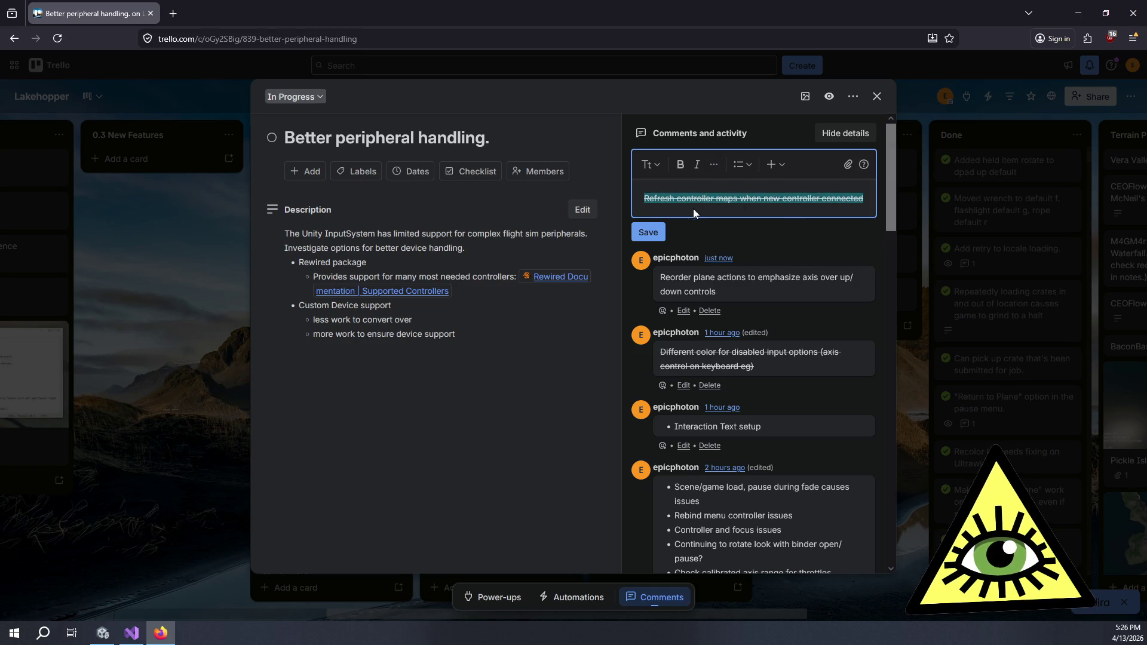
pyautogui.click(658, 232)
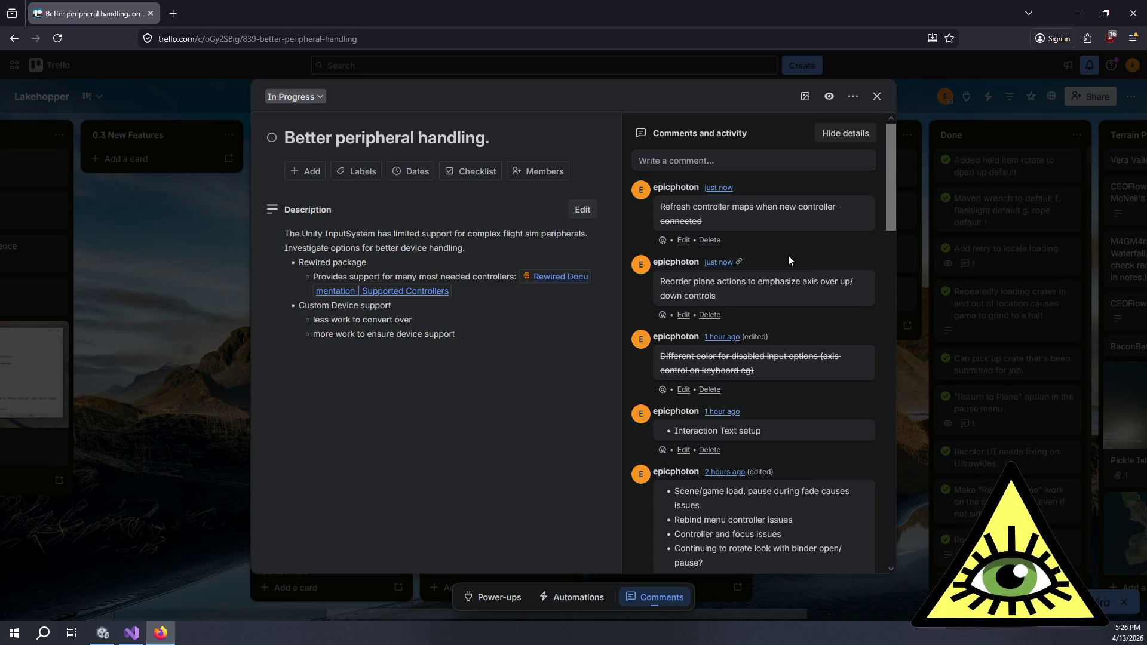
pyautogui.scroll(-3, 787, 256)
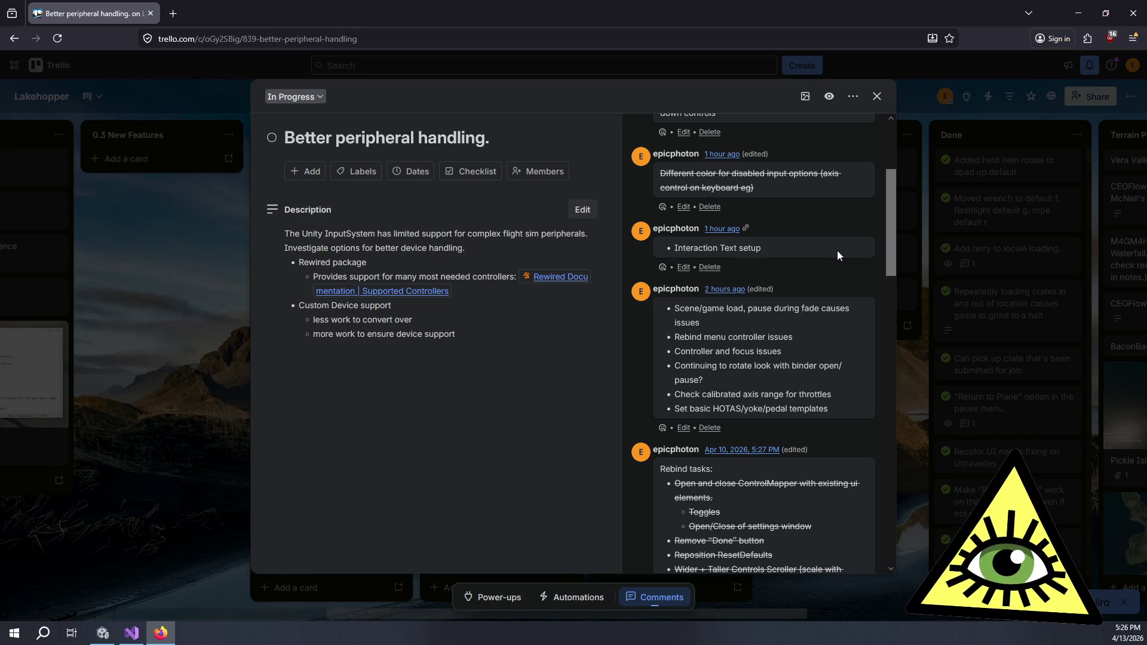
pyautogui.click(913, 381)
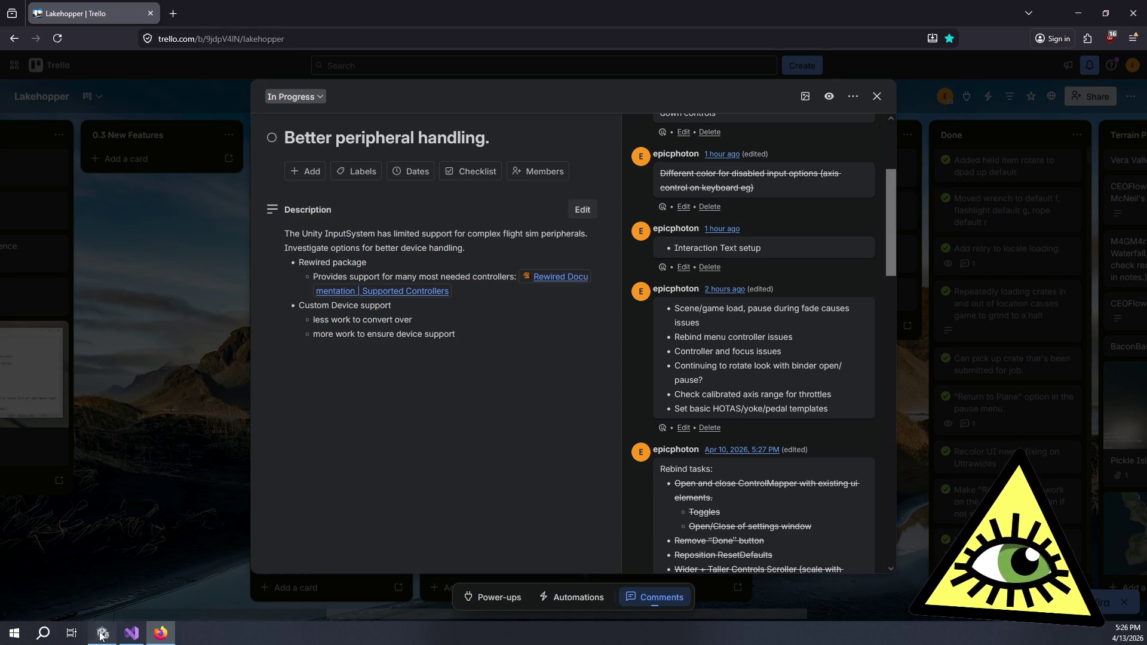
# Launch the Rewired editor from Rewired Initializer and view the 1 : Plane actions.
pyautogui.click(101, 633)
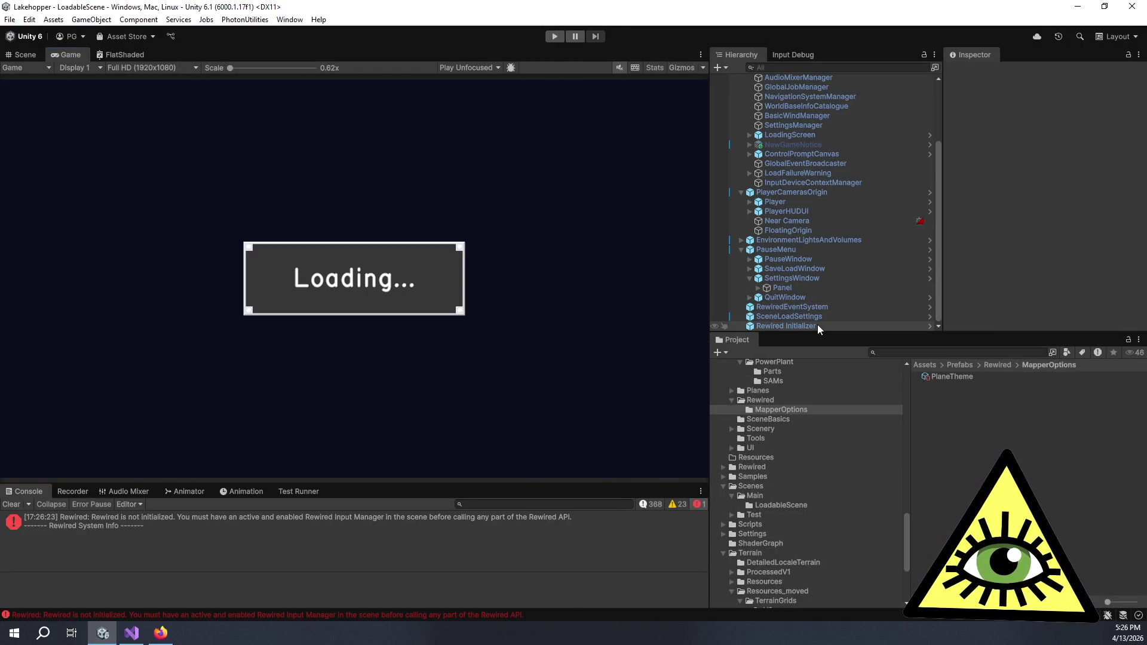
pyautogui.click(817, 325)
pyautogui.click(1019, 263)
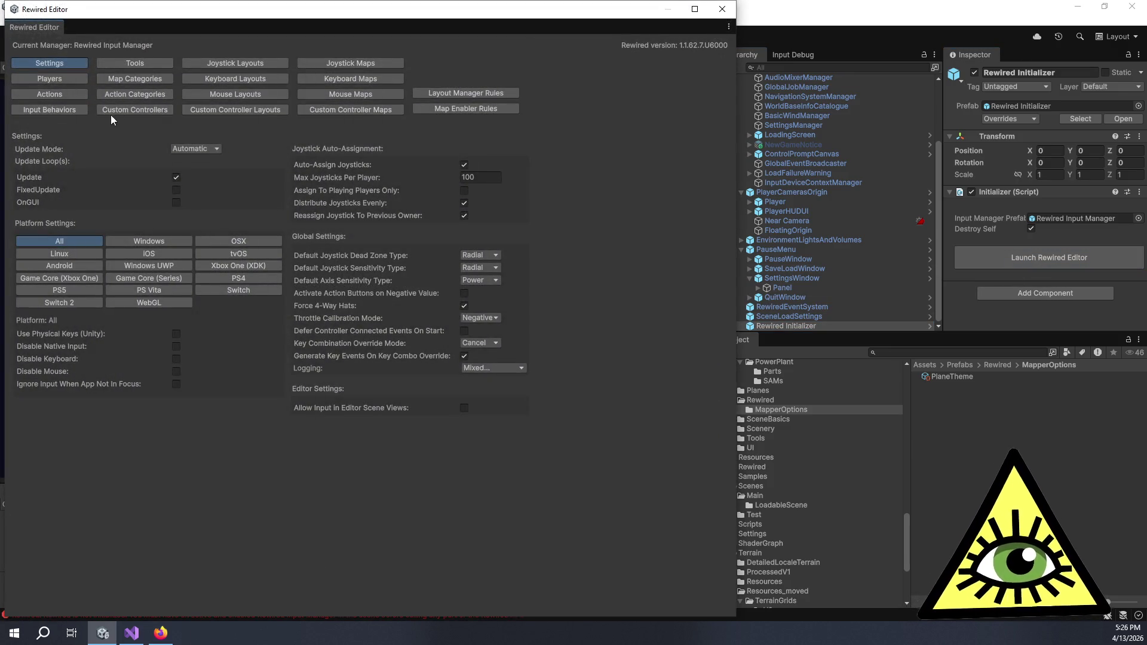
pyautogui.click(76, 94)
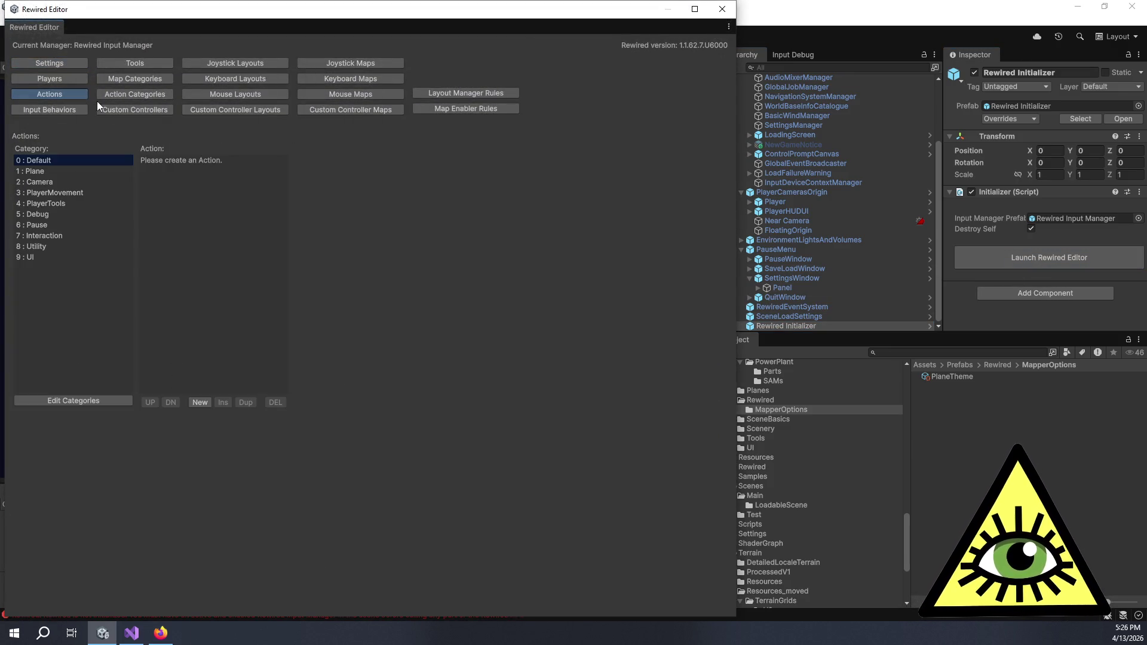
pyautogui.click(62, 169)
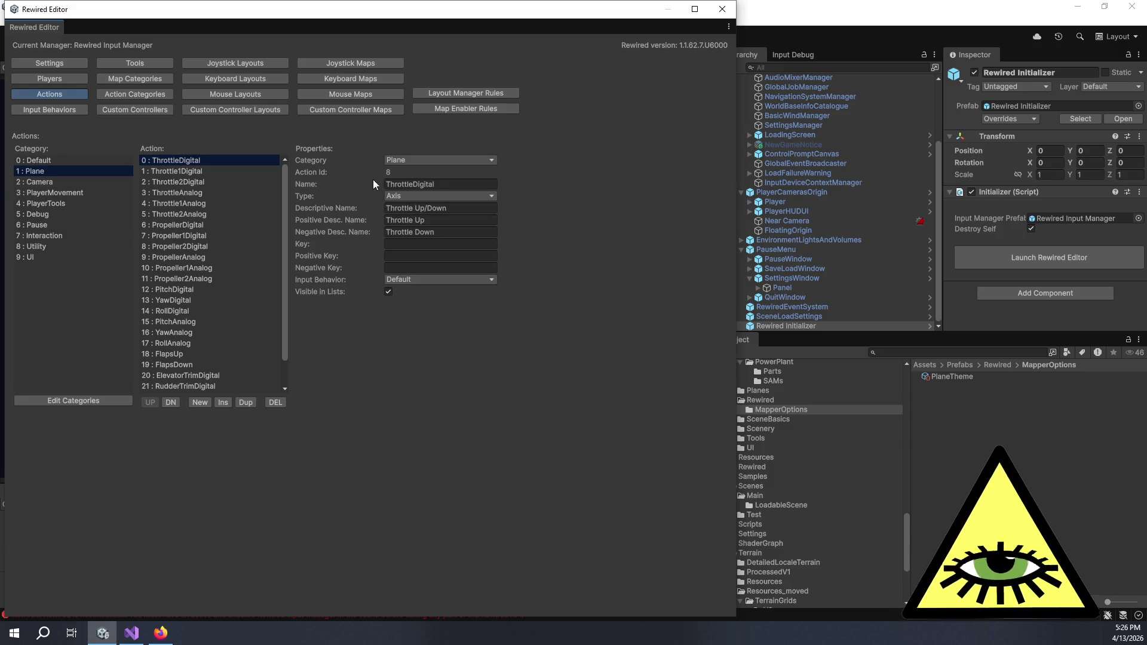
pyautogui.click(153, 637)
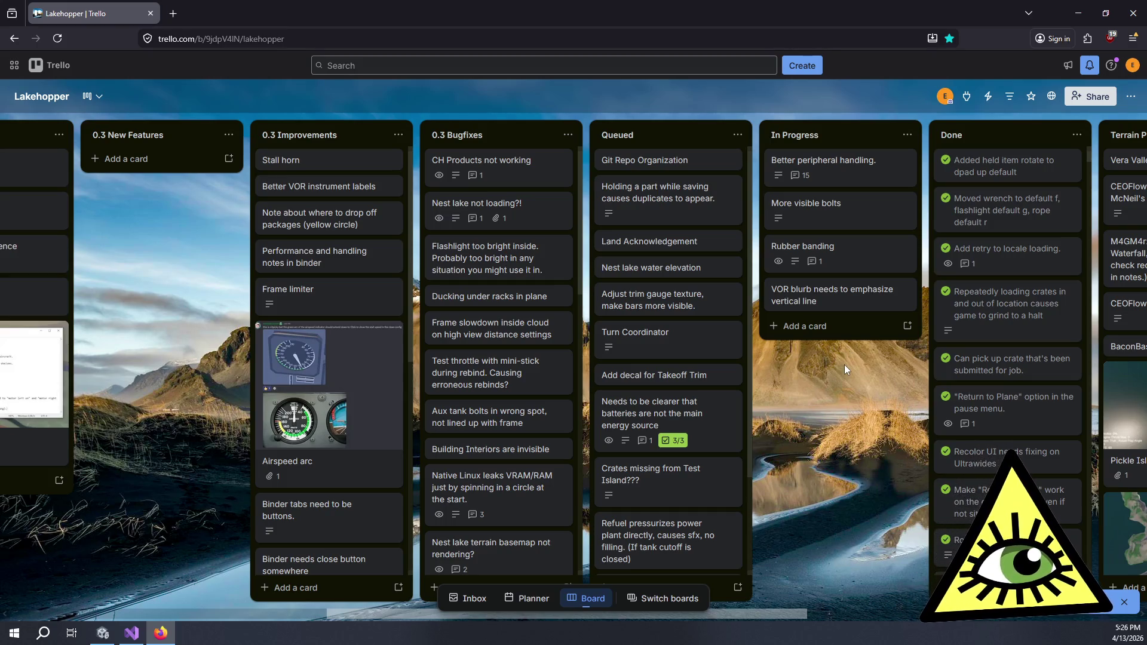
pyautogui.hscroll(2, 843, 364)
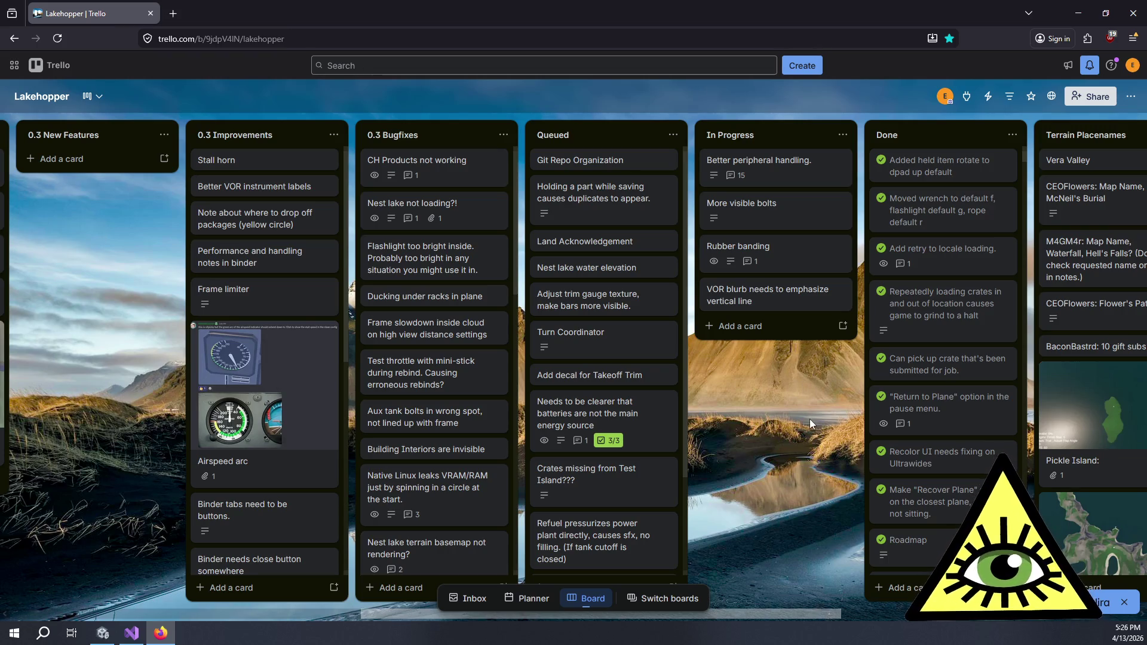
pyautogui.hscroll(3, 790, 413)
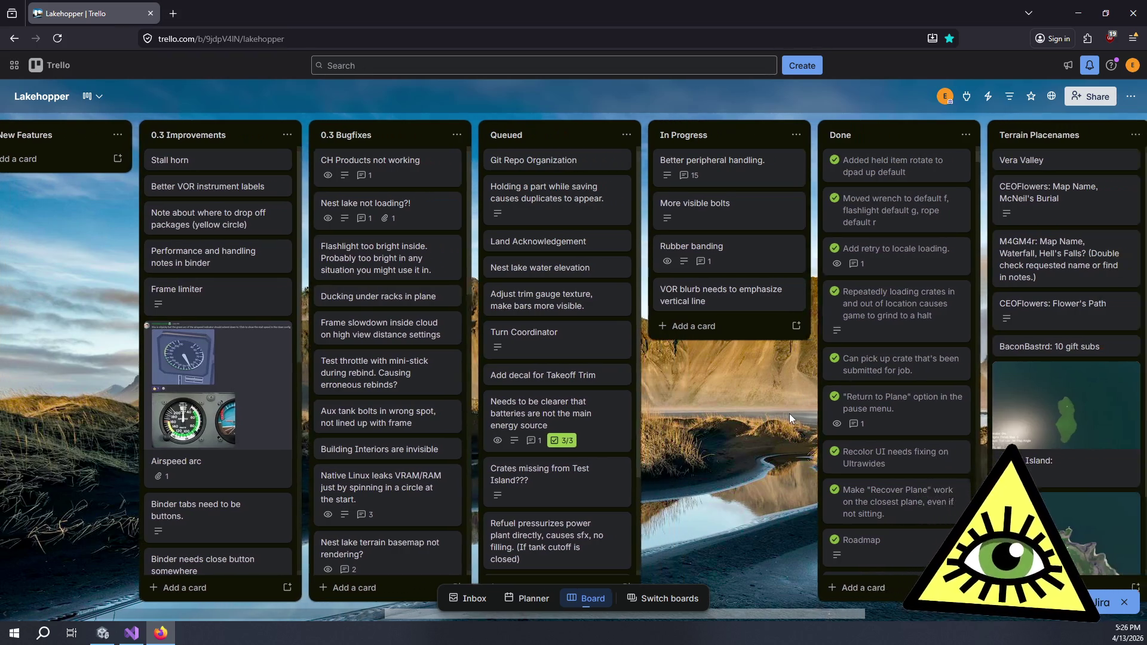
pyautogui.hscroll(-4, 748, 408)
pyautogui.hscroll(-8, 758, 412)
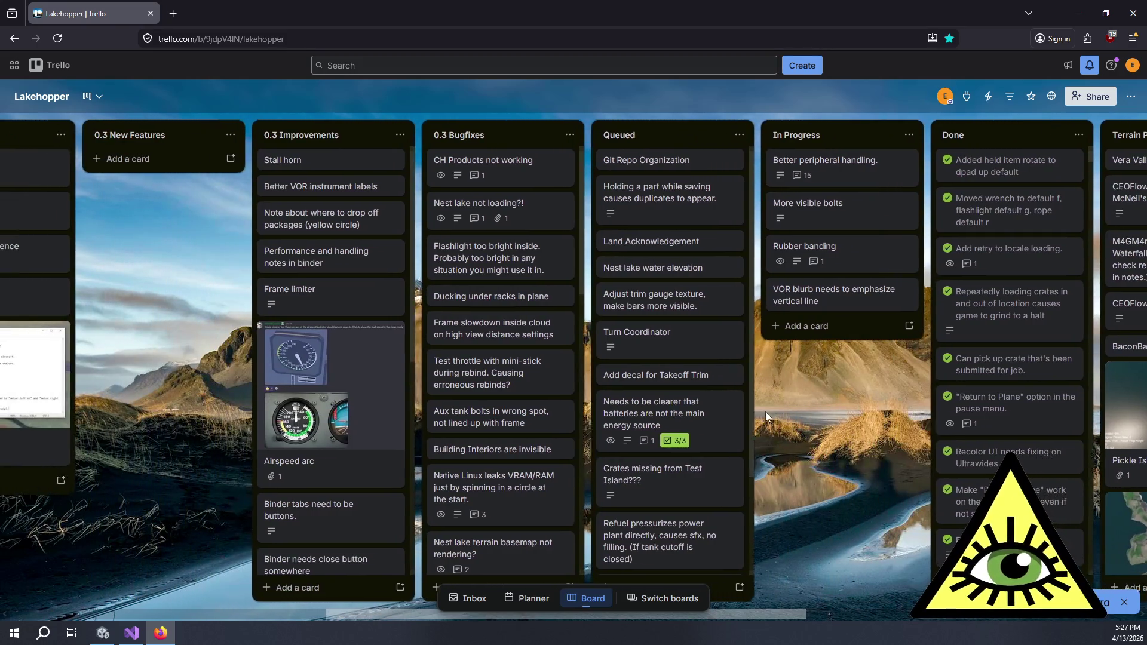
pyautogui.hscroll(5, 860, 391)
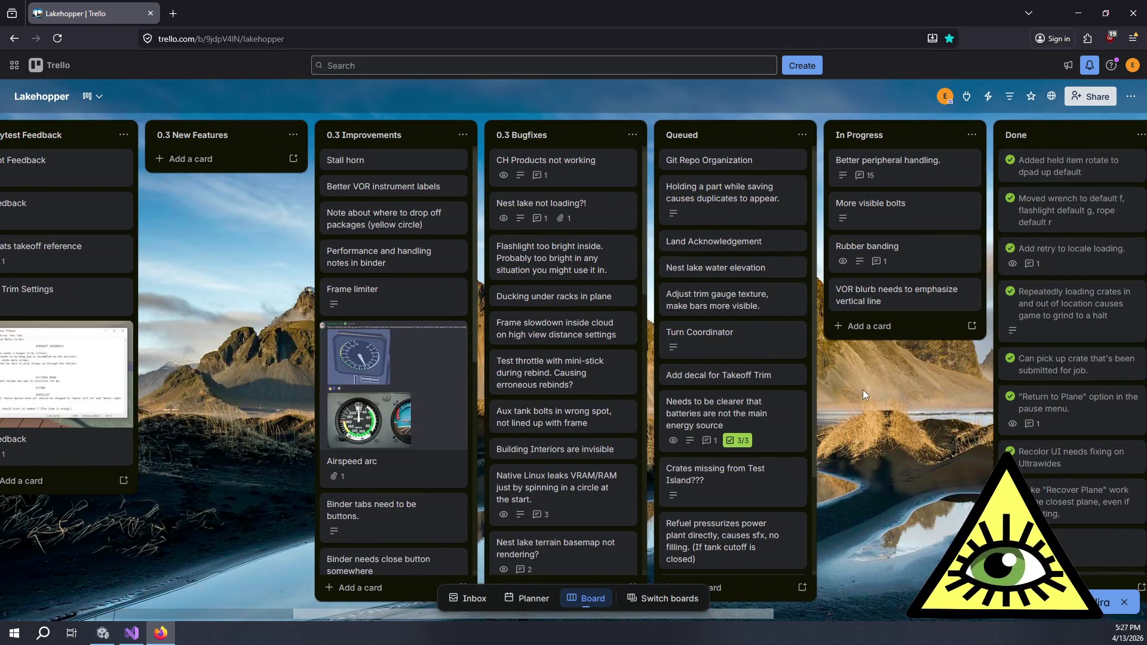
pyautogui.scroll(-2, 755, 245)
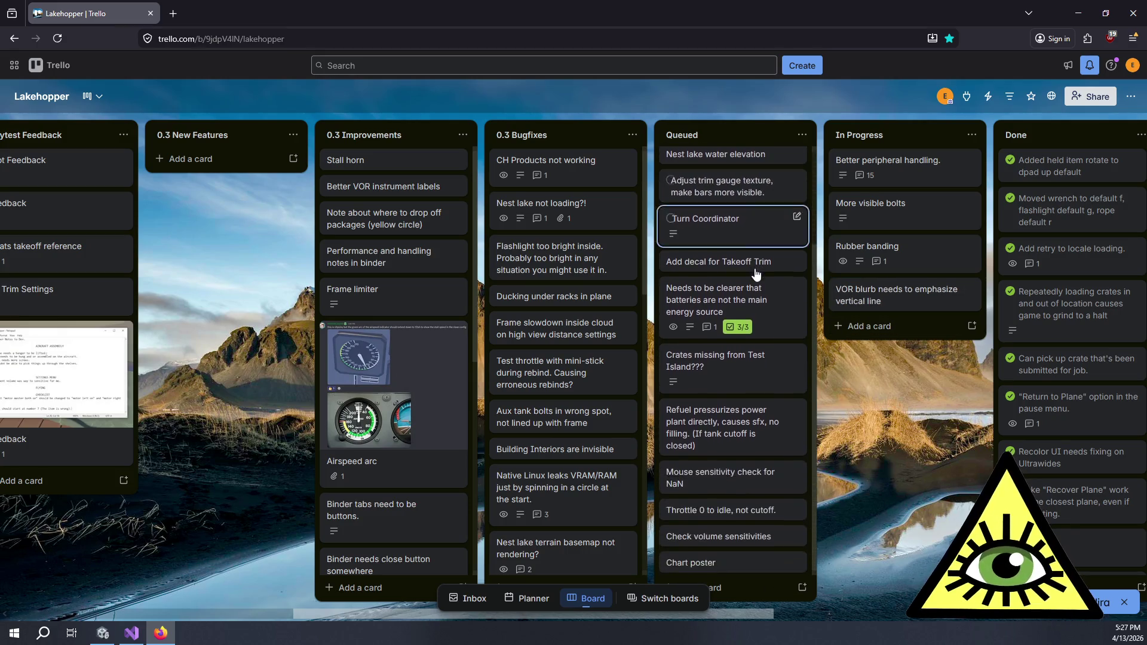
pyautogui.scroll(2, 747, 334)
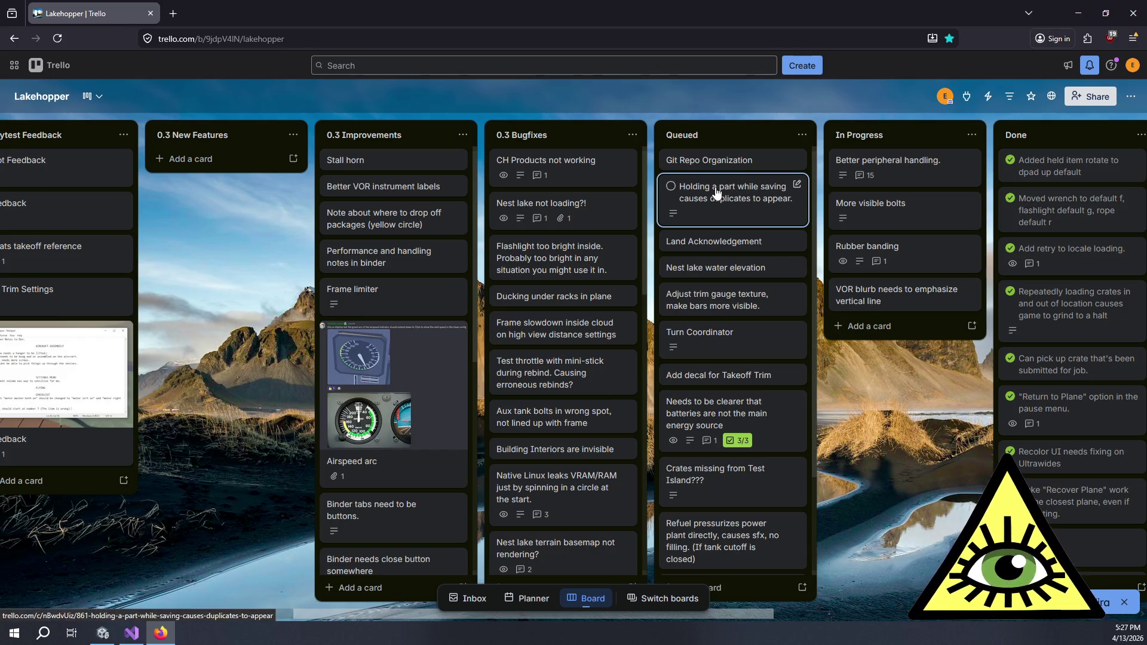
pyautogui.scroll(-10, 573, 298)
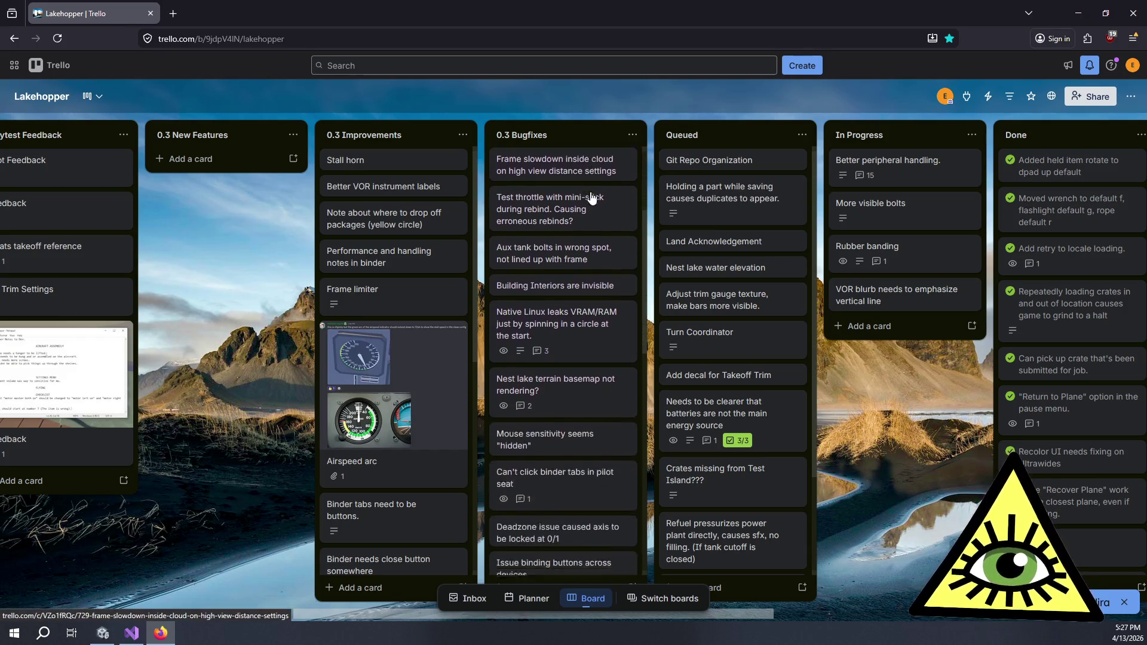
pyautogui.scroll(-4, 571, 534)
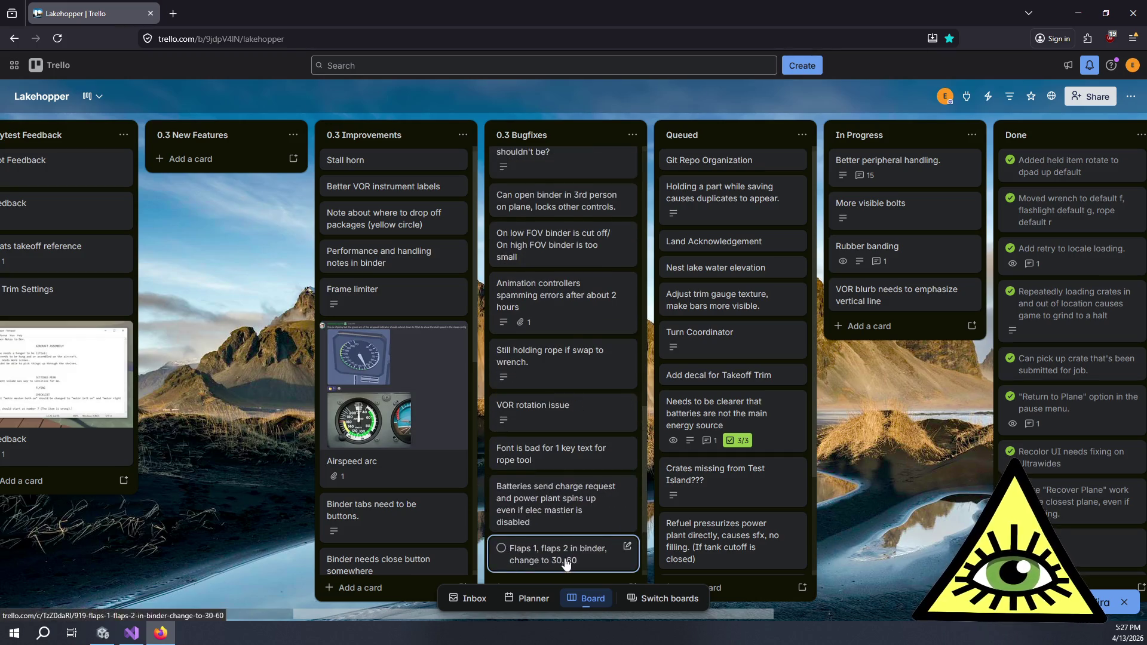
pyautogui.scroll(12, 563, 550)
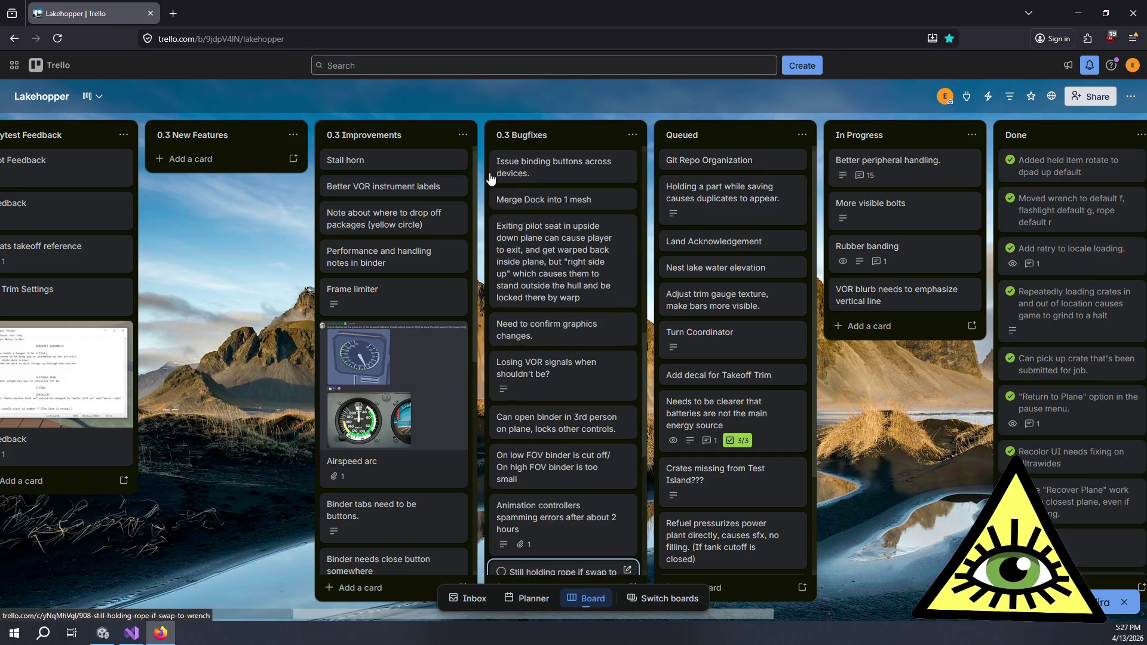
pyautogui.scroll(-10, 422, 174)
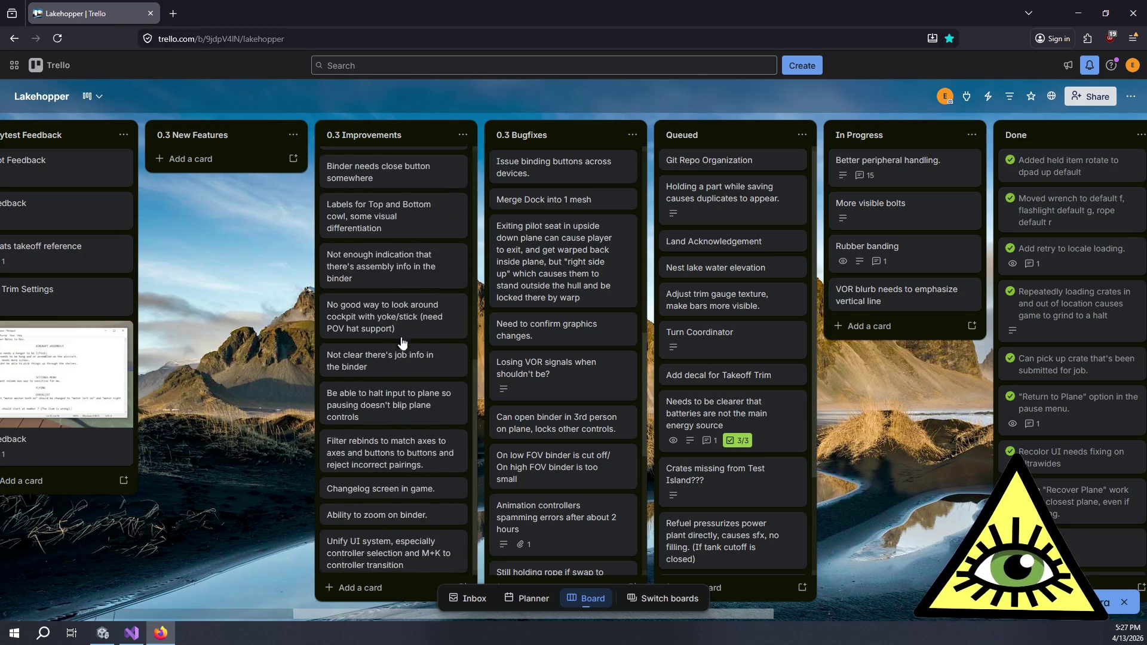
pyautogui.scroll(12, 404, 507)
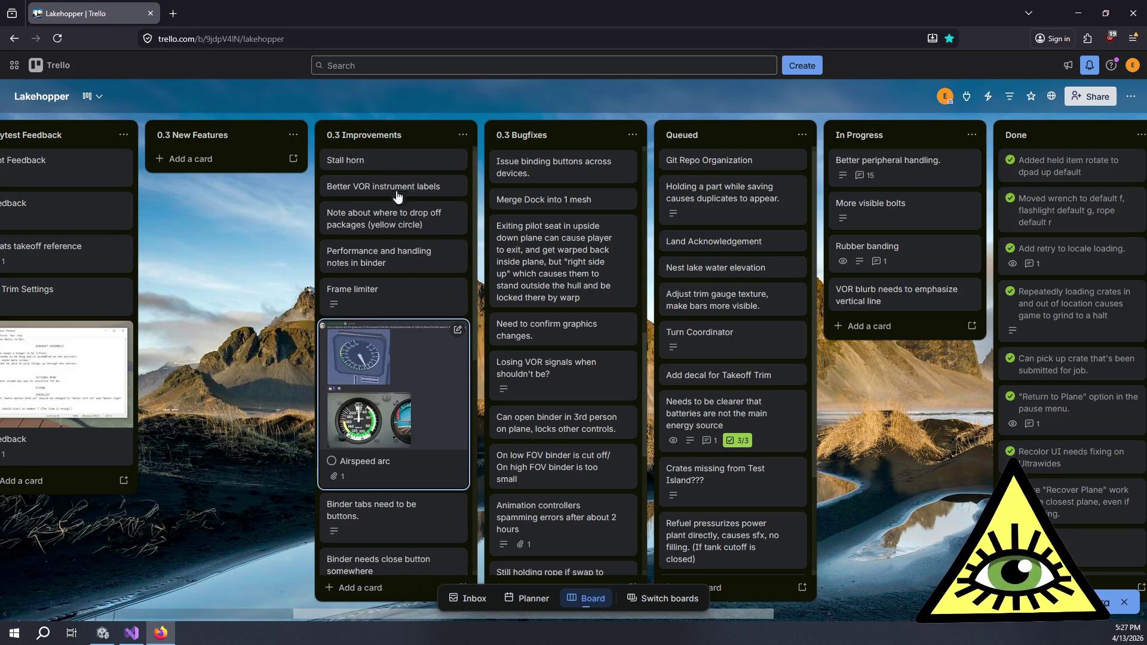
pyautogui.hscroll(-3, 406, 188)
pyautogui.hscroll(-2, 442, 196)
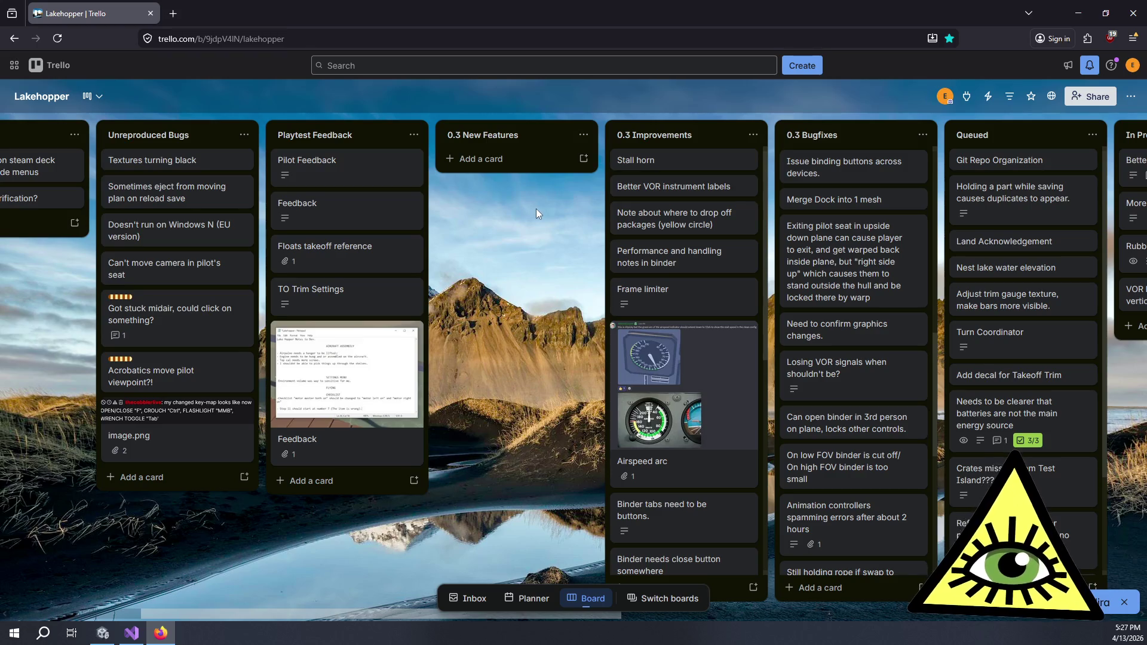
pyautogui.hscroll(-2, 536, 209)
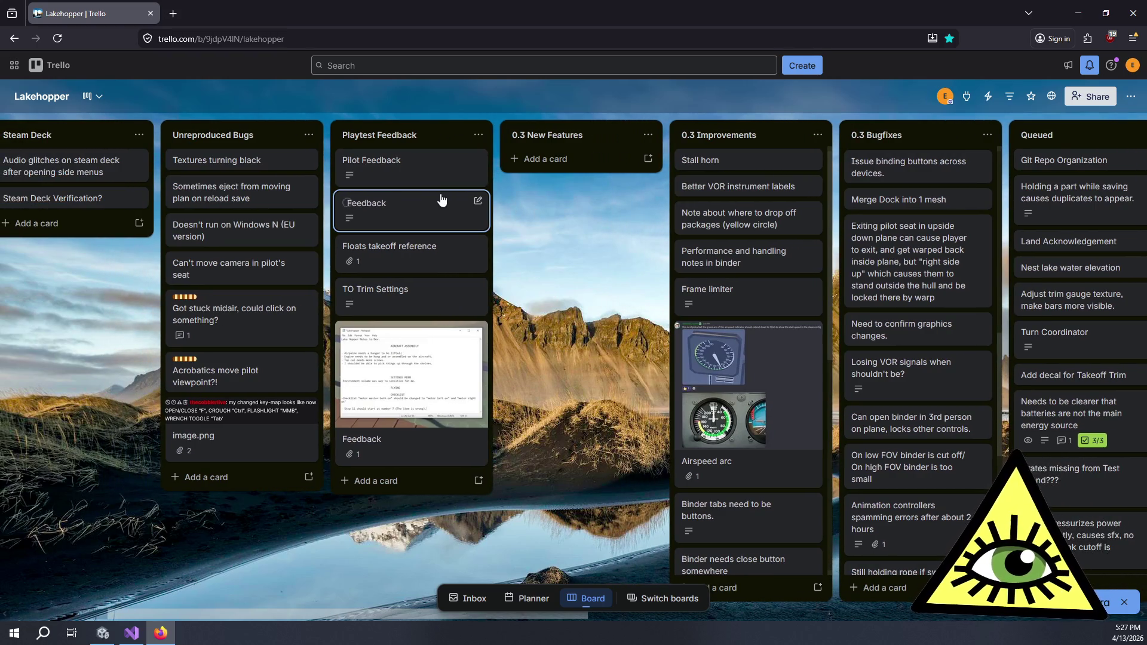
pyautogui.hscroll(-2, 217, 273)
pyautogui.hscroll(-4, 219, 275)
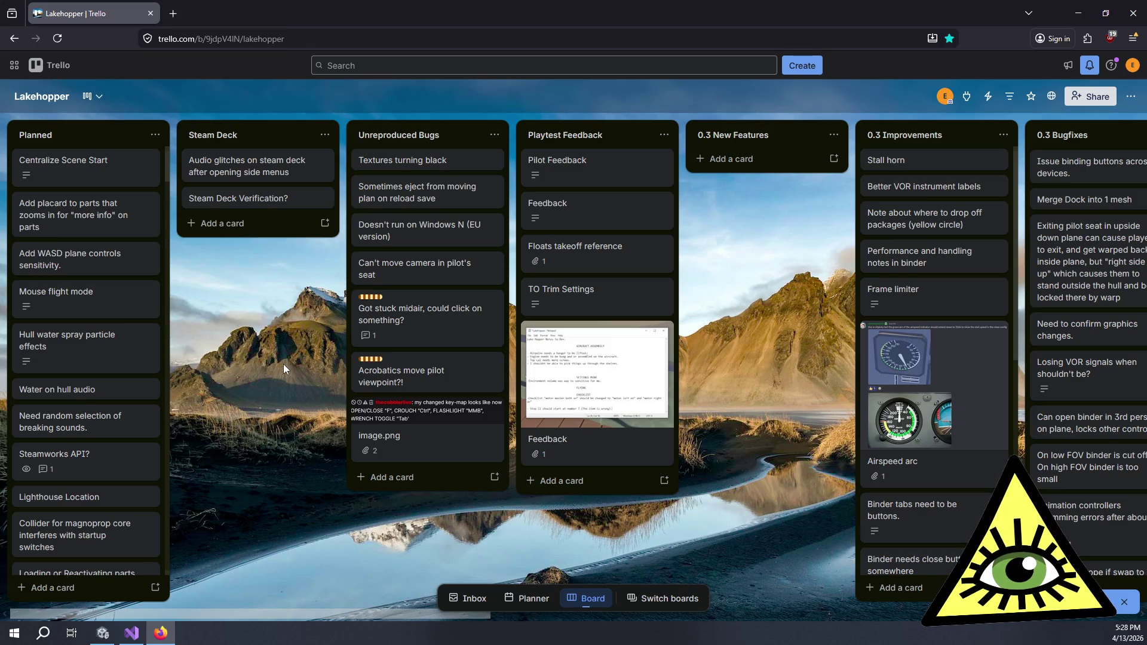
pyautogui.scroll(-10, 99, 220)
pyautogui.scroll(5, 99, 220)
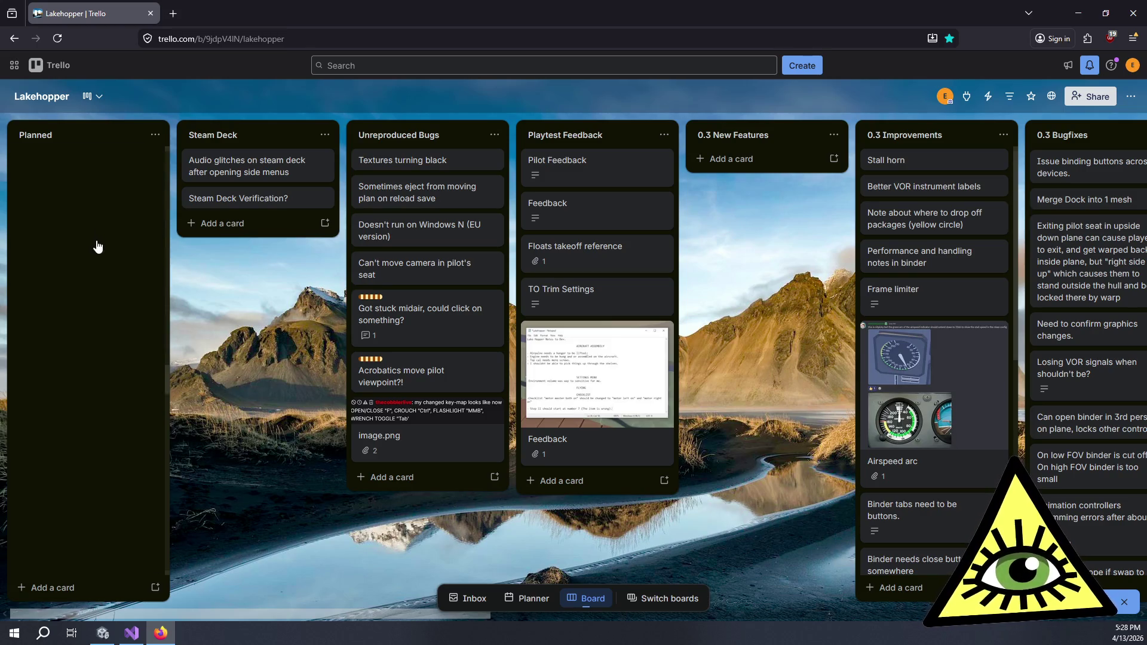
pyautogui.scroll(5, 100, 360)
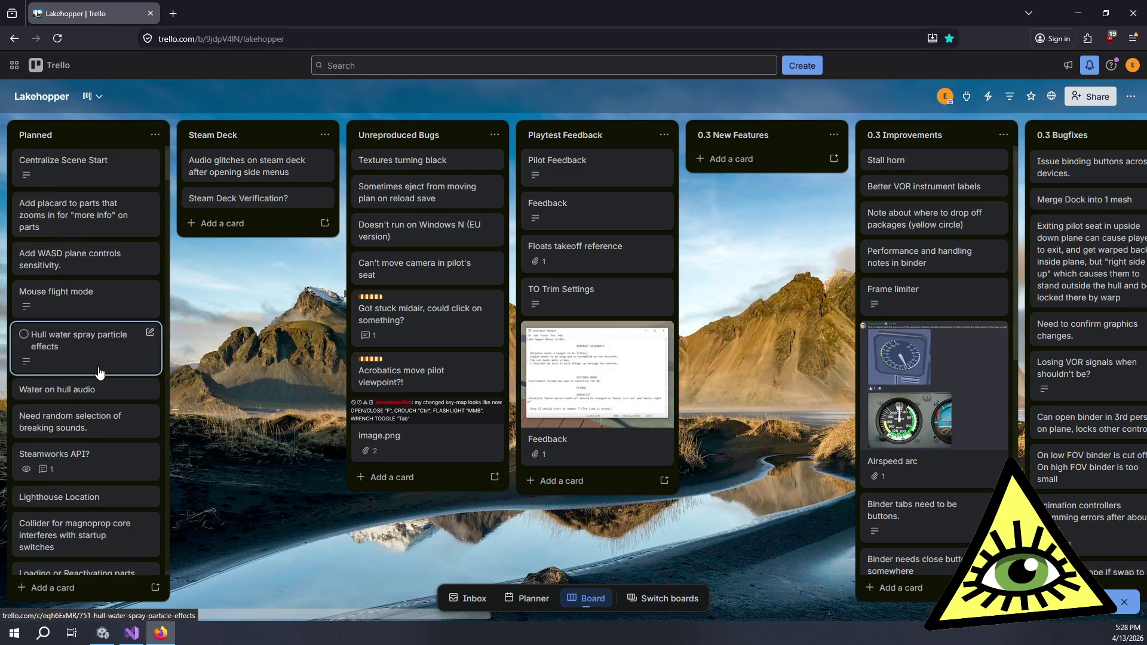
pyautogui.hscroll(3, 407, 375)
pyautogui.hscroll(12, 406, 374)
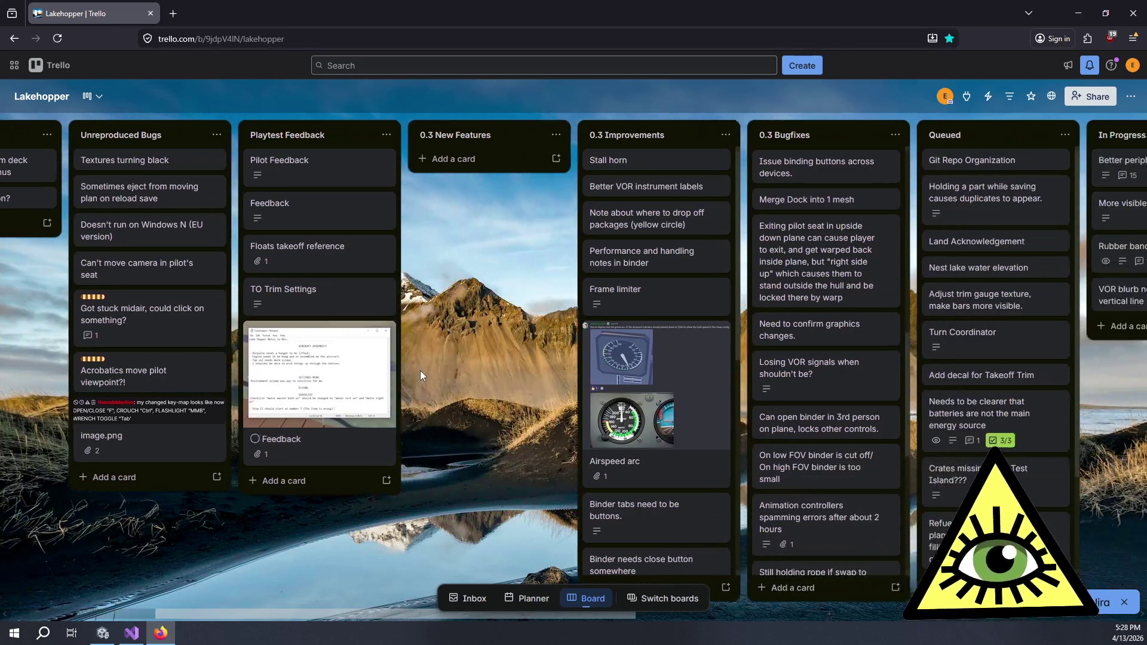
pyautogui.hscroll(3, 434, 379)
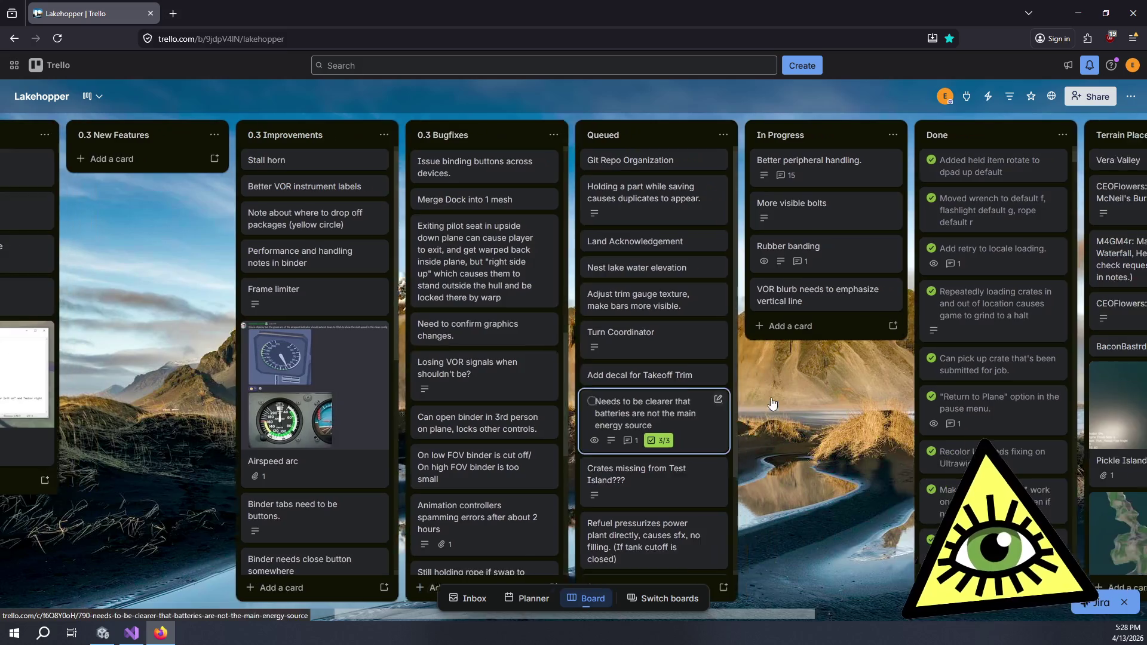
pyautogui.hscroll(1, 758, 392)
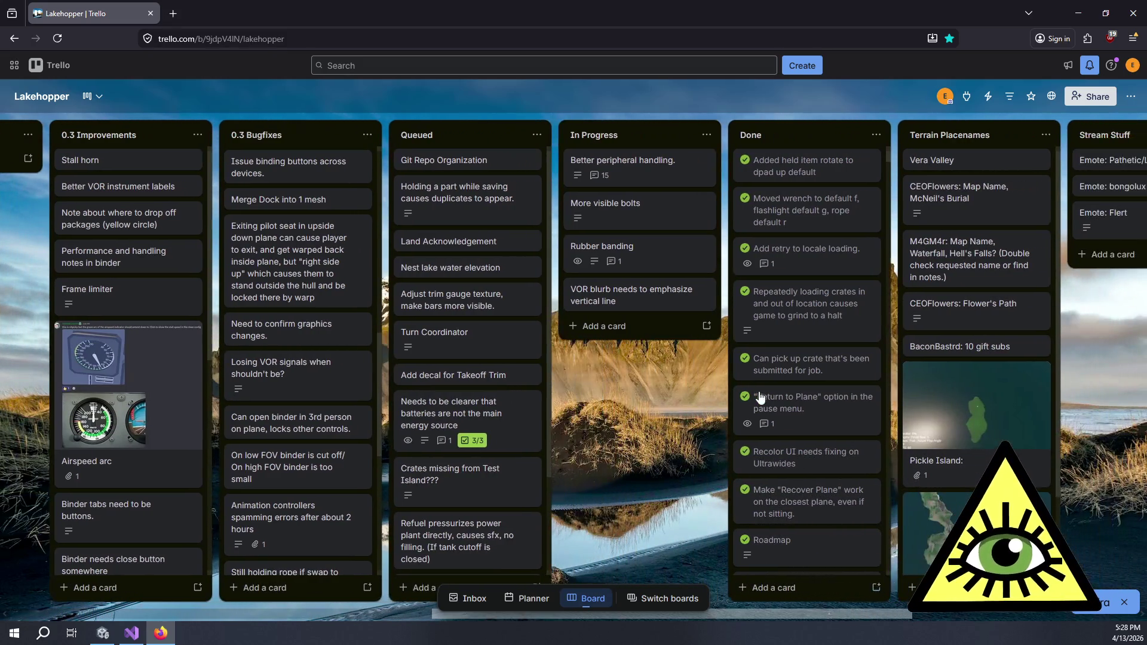
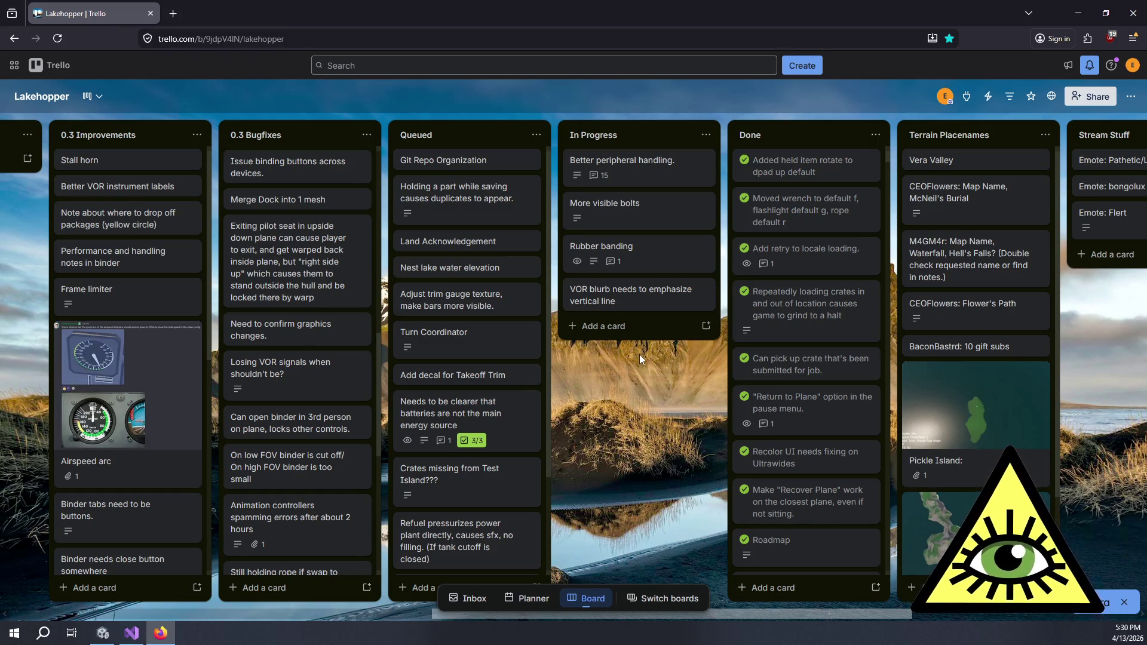
# Open the 'Better peripheral handling' Trello card, then go back to the Rewired Editor in Unity.
pyautogui.hscroll(-3, 639, 353)
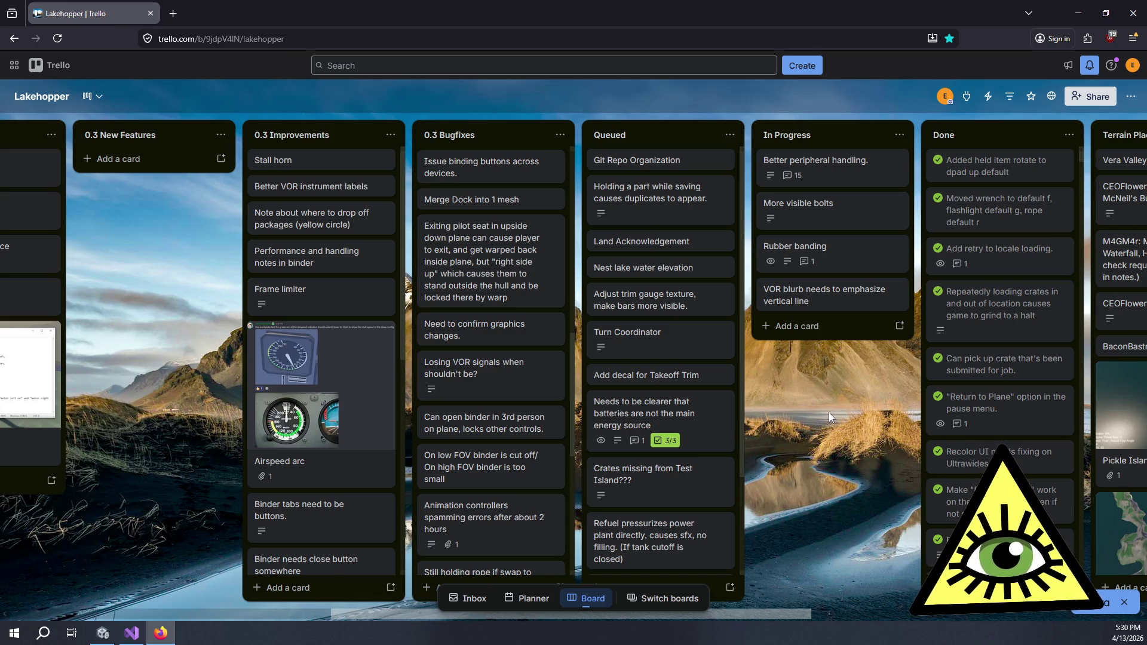
pyautogui.hscroll(1, 829, 412)
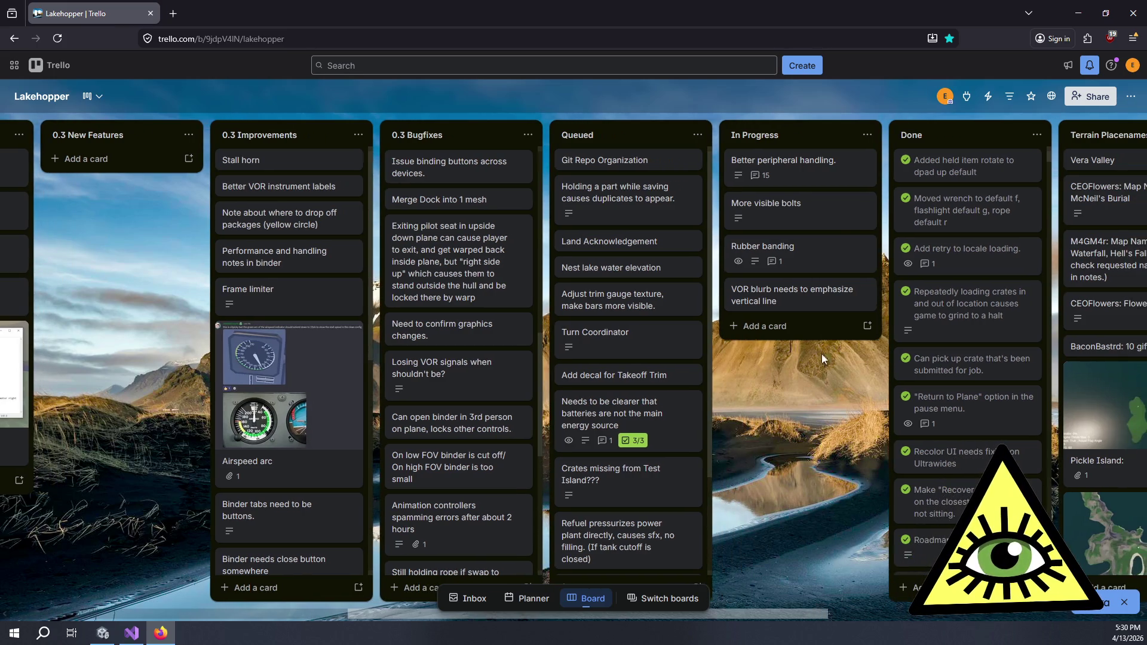
pyautogui.click(825, 165)
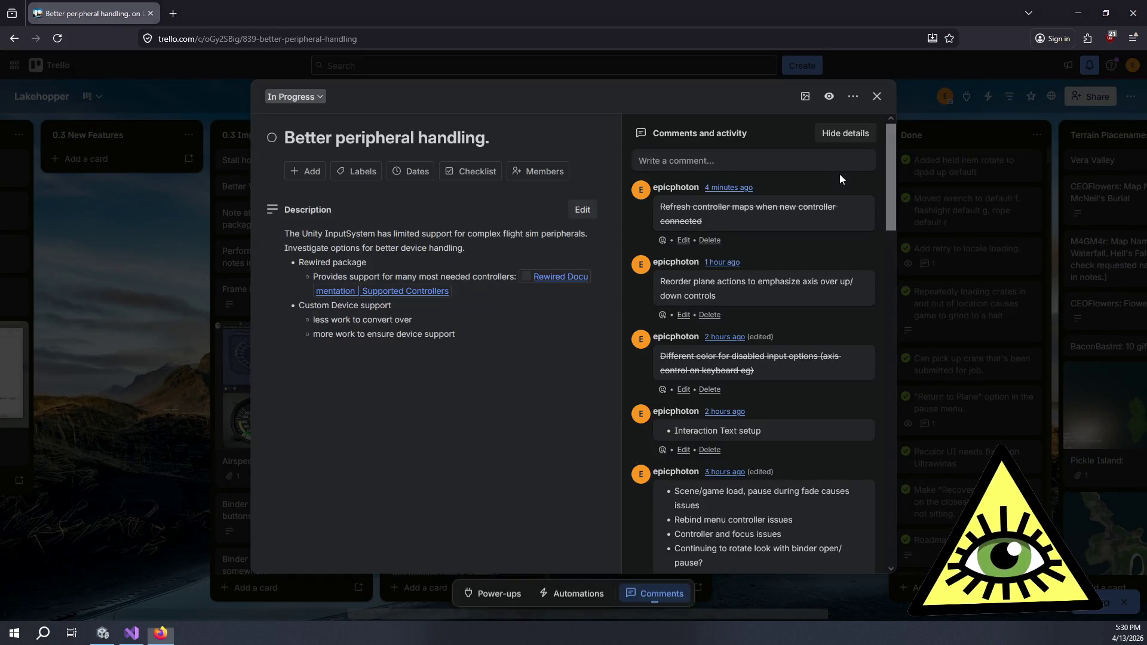
pyautogui.hotkey('alt', 'Tab')
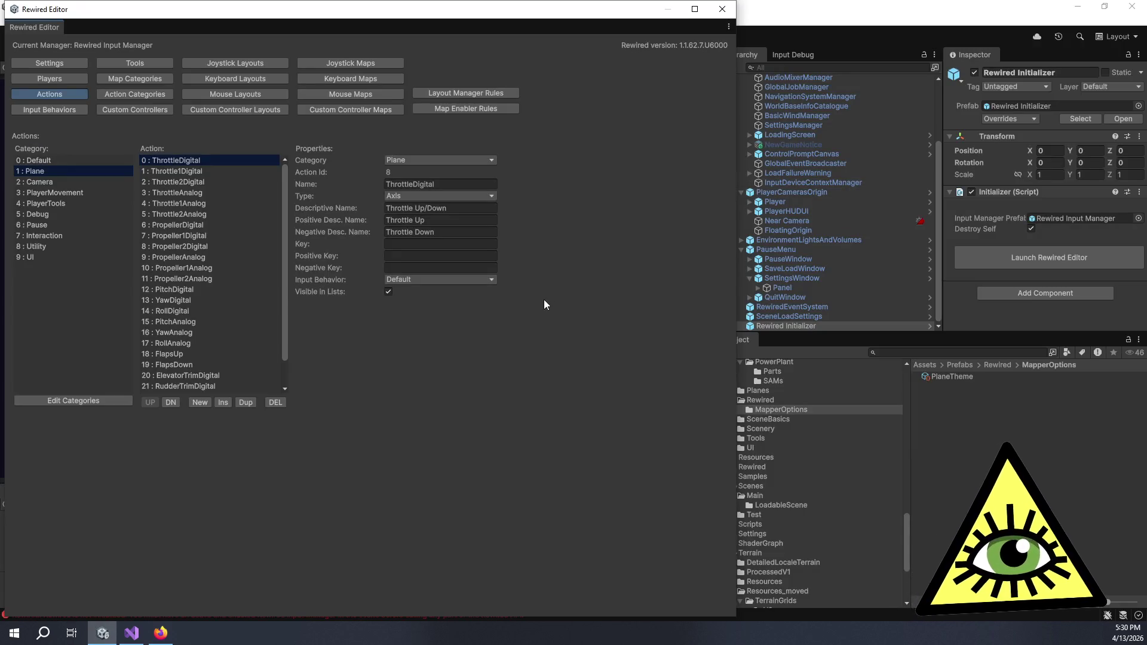
# Check ThrottleDigital's input behavior options and leave the behavior unchanged.
pyautogui.scroll(-2, 266, 311)
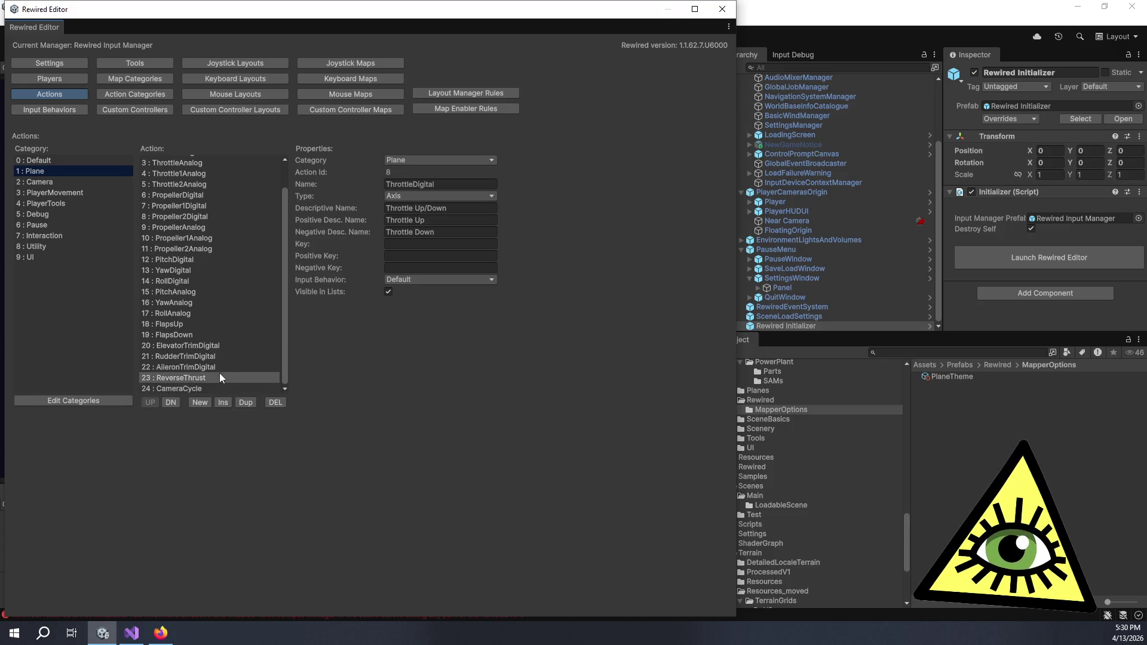
pyautogui.scroll(2, 223, 363)
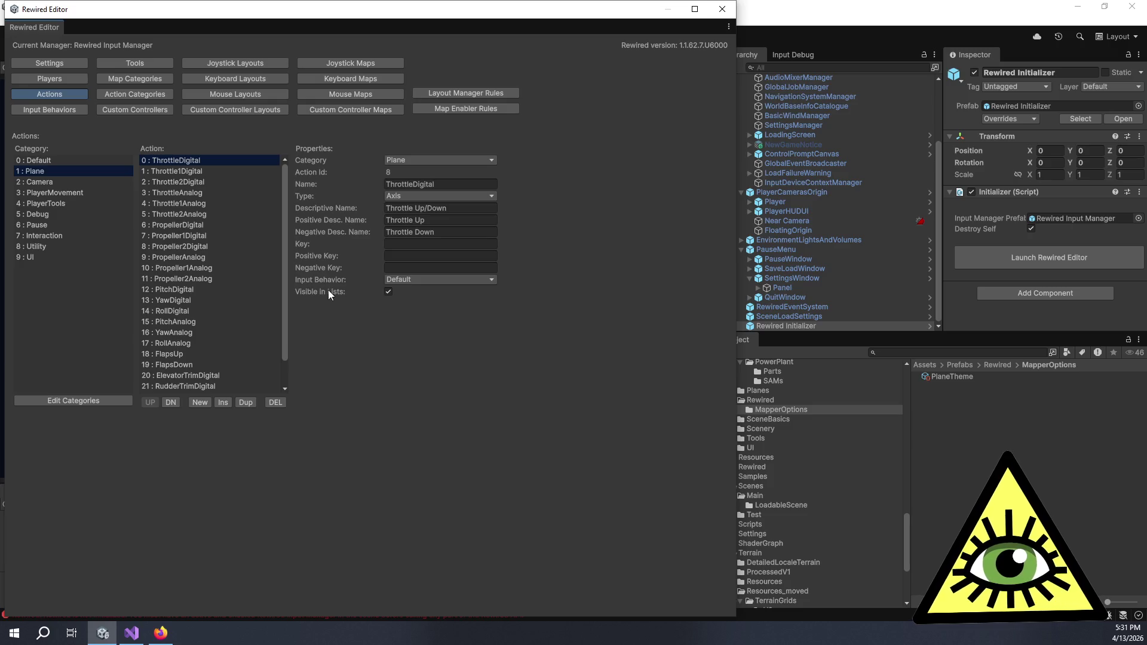
pyautogui.moveTo(329, 290)
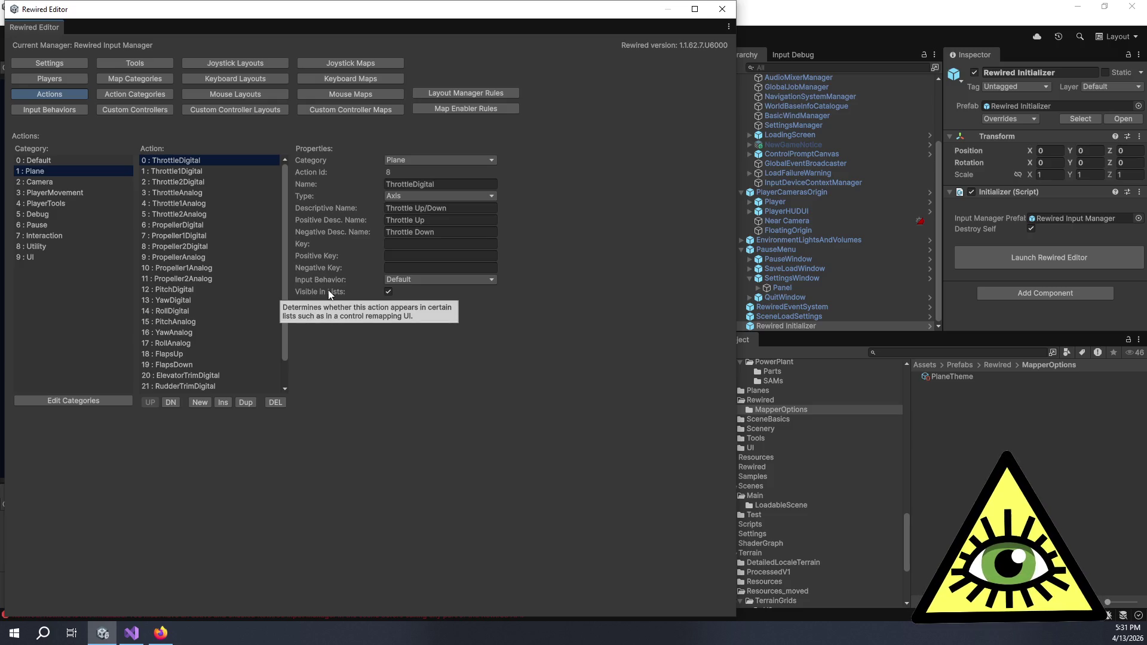
pyautogui.click(395, 277)
pyautogui.click(342, 315)
# Erase ThrottleDigital's descriptive name and close the Rewired Editor.
pyautogui.moveTo(328, 289)
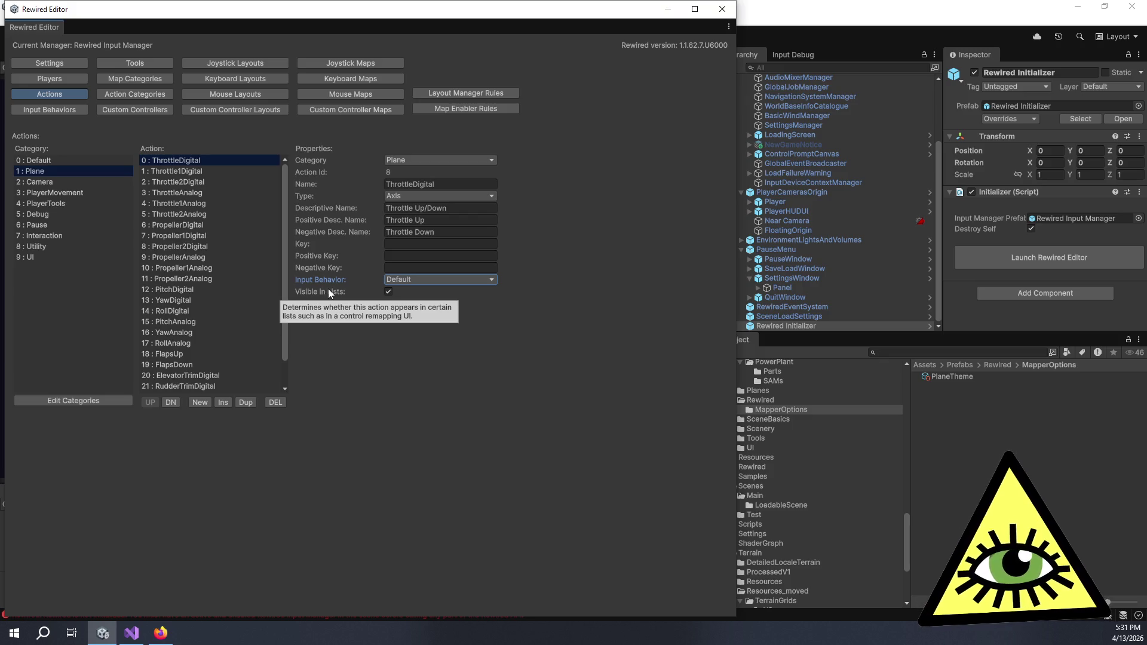
pyautogui.click(323, 209)
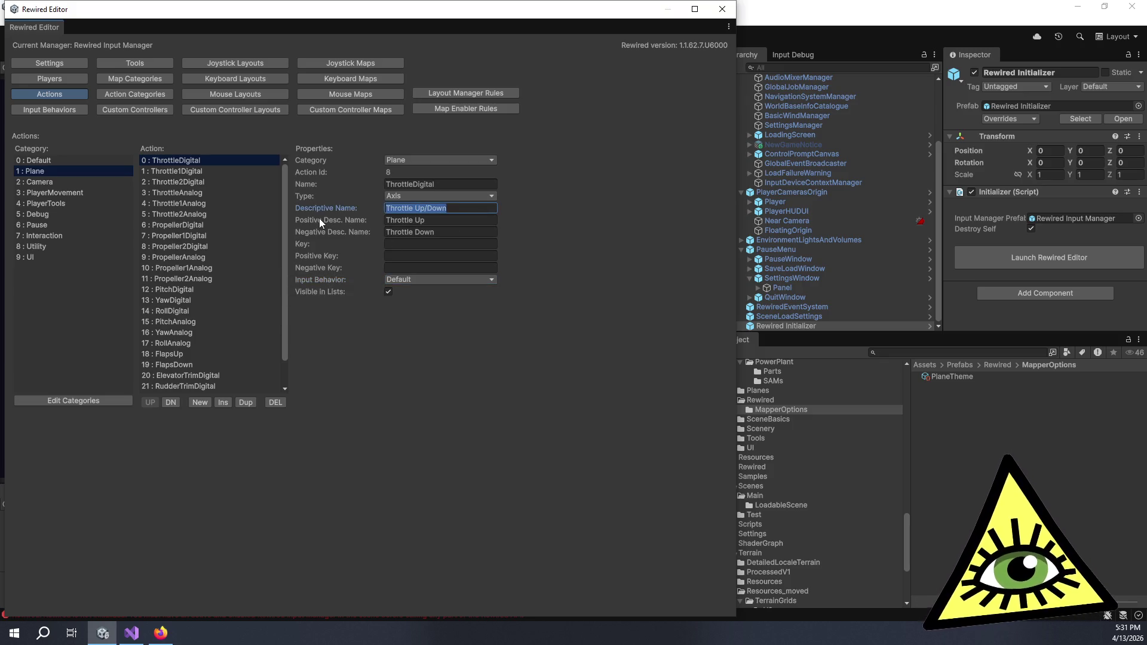
pyautogui.press('BackSpace')
pyautogui.press('Tab')
pyautogui.press('Tab')
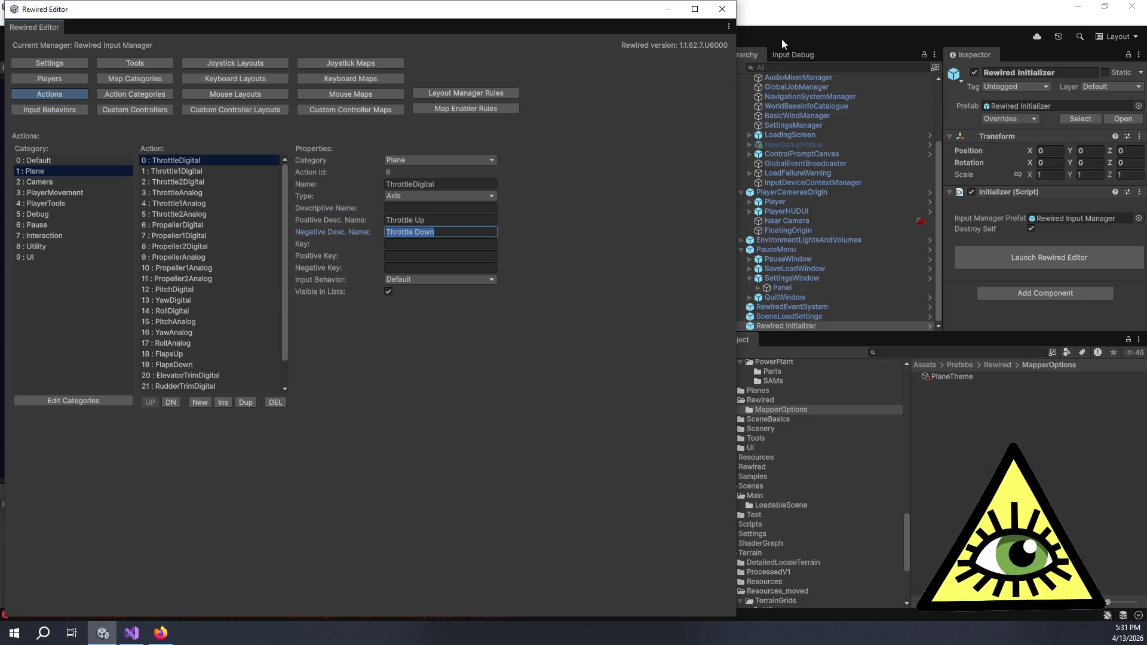
pyautogui.click(722, 9)
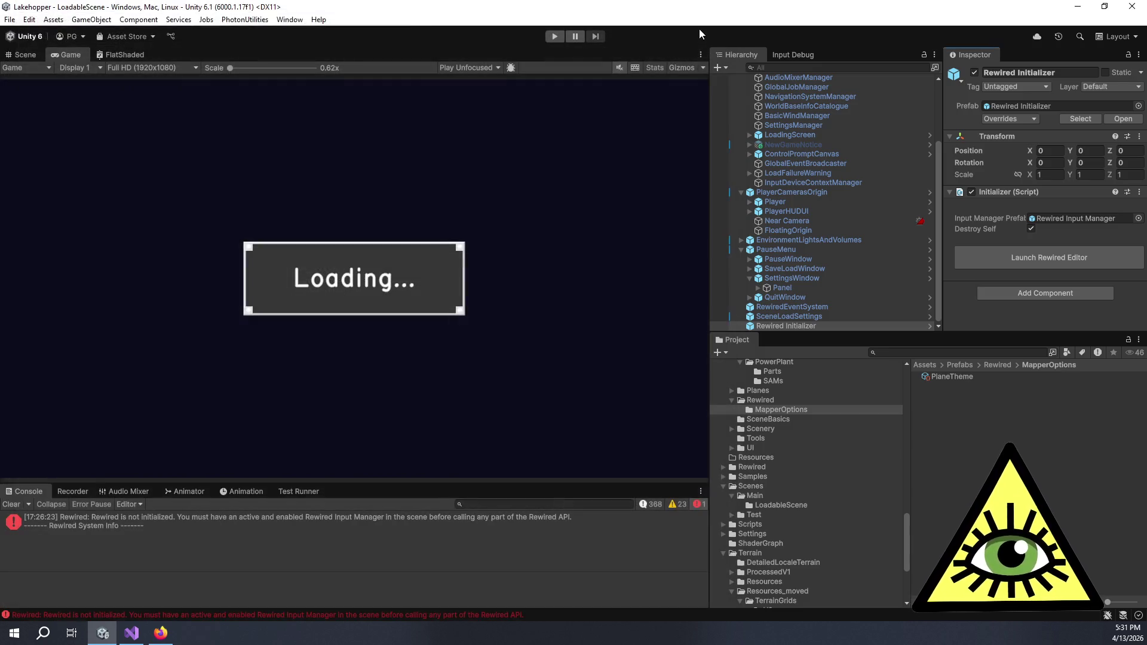
pyautogui.click(550, 36)
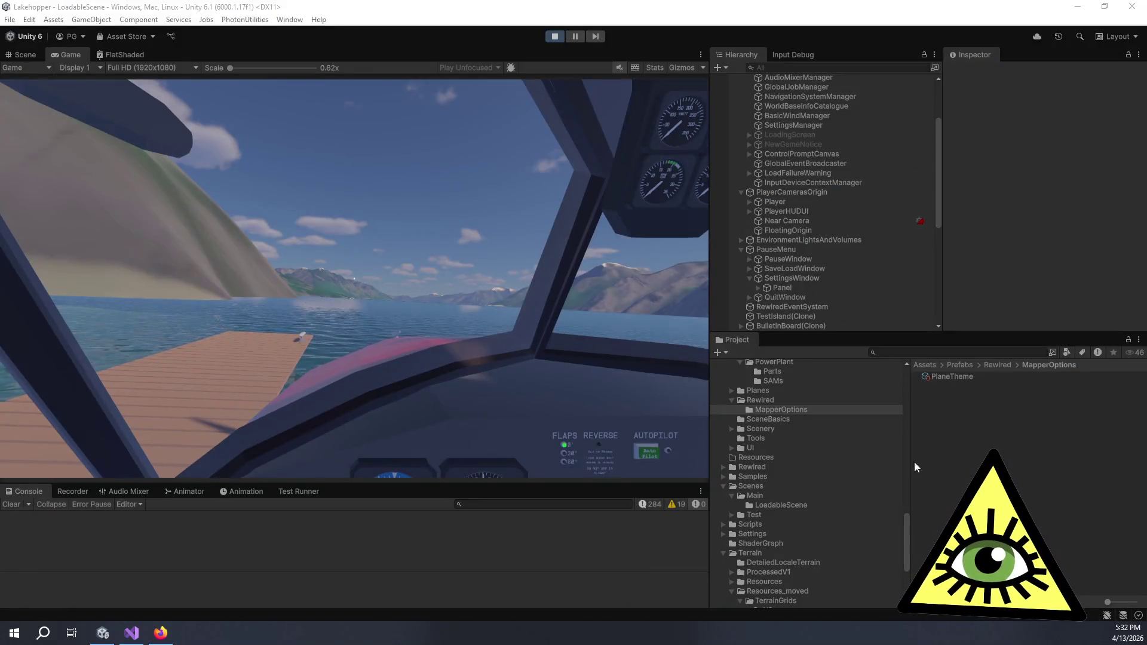
pyautogui.press('Escape')
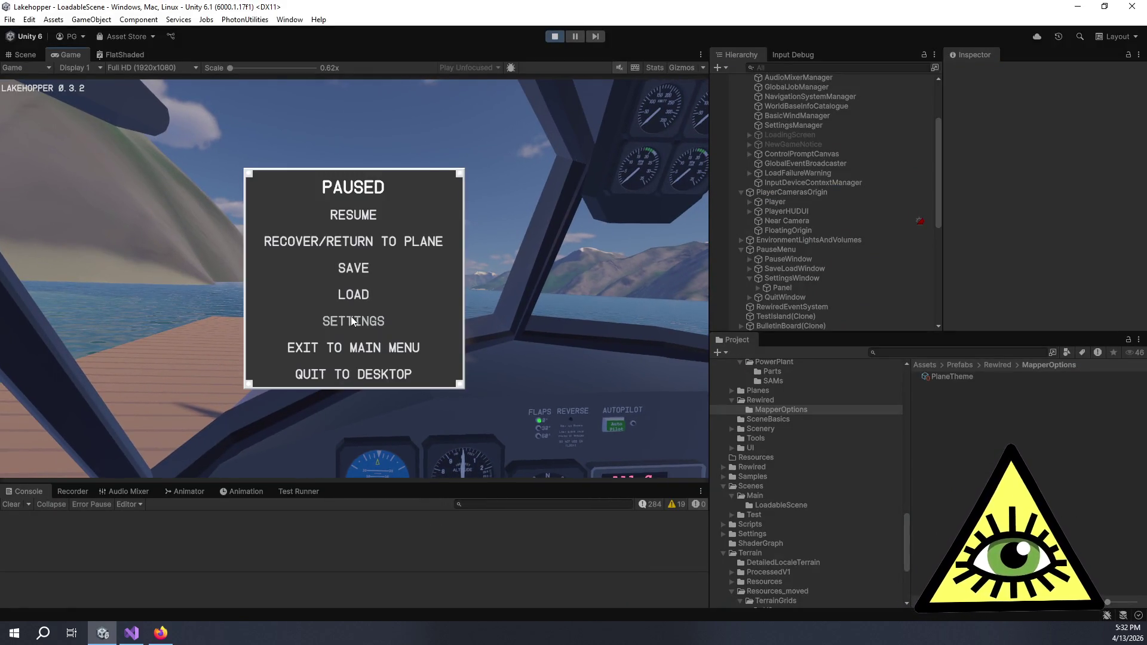
pyautogui.click(330, 320)
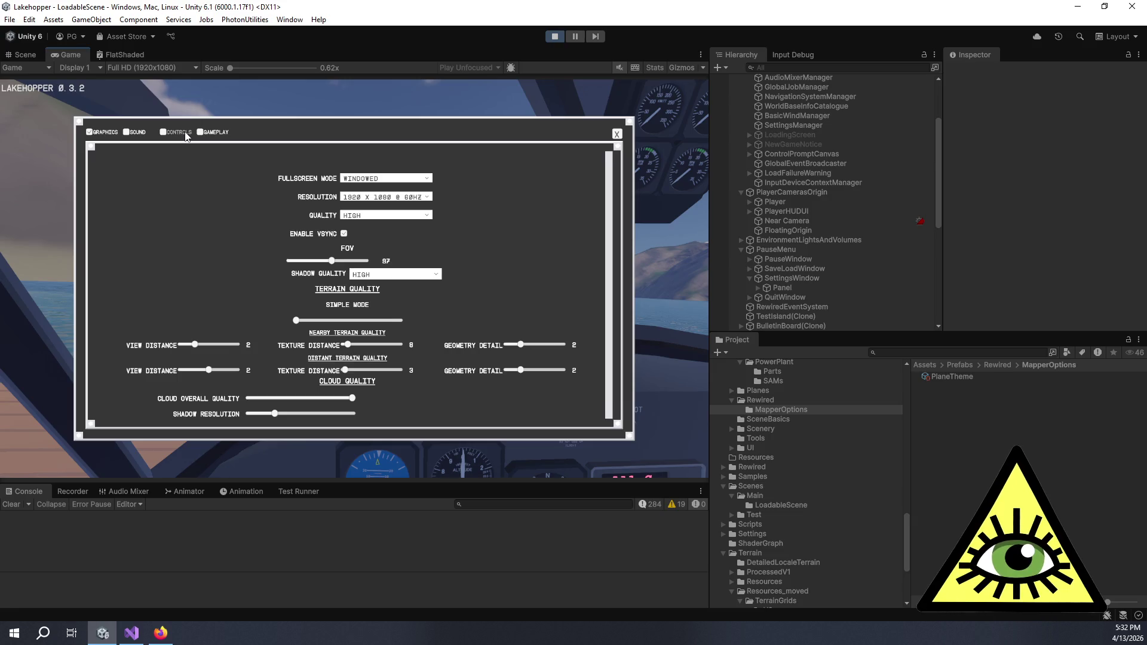
pyautogui.click(185, 133)
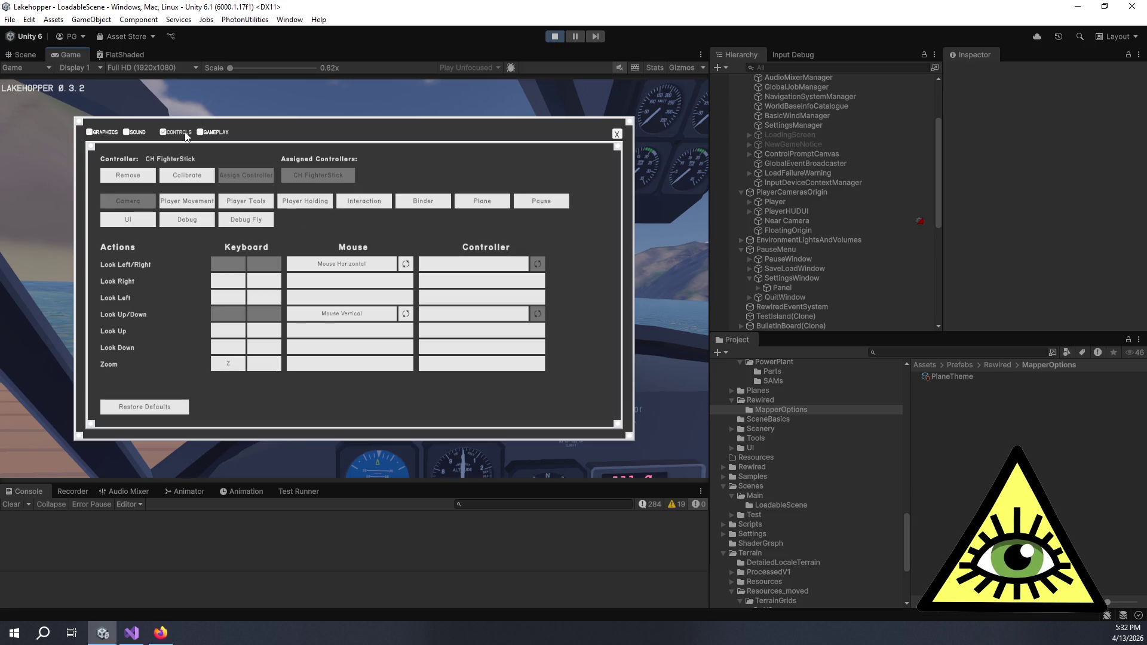
pyautogui.click(491, 205)
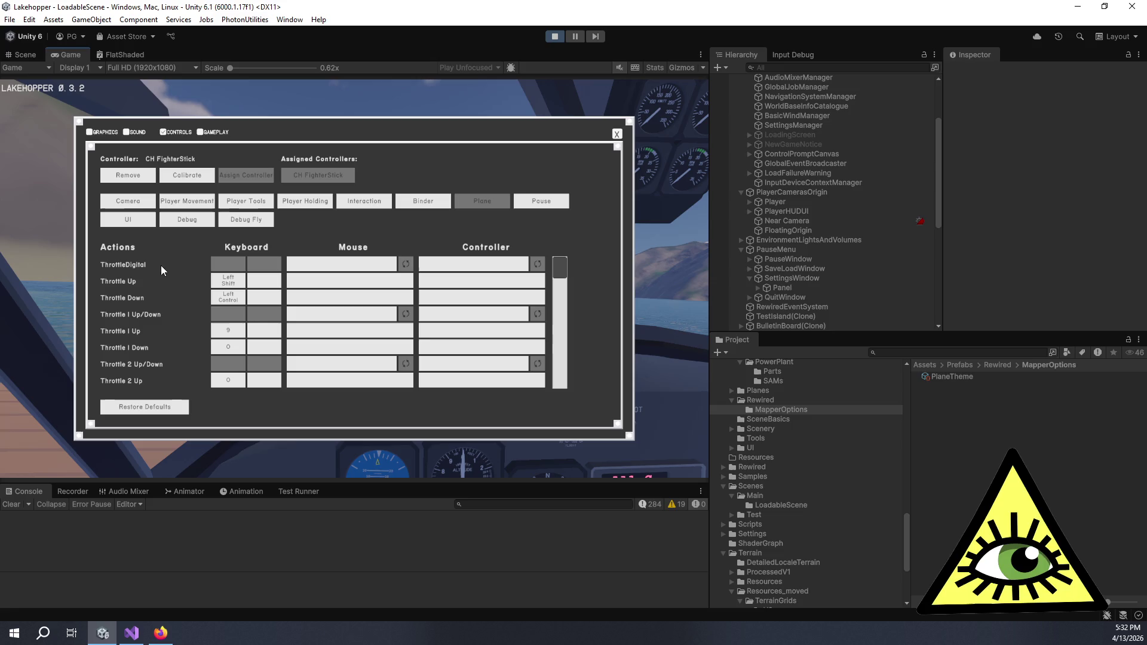
pyautogui.click(617, 134)
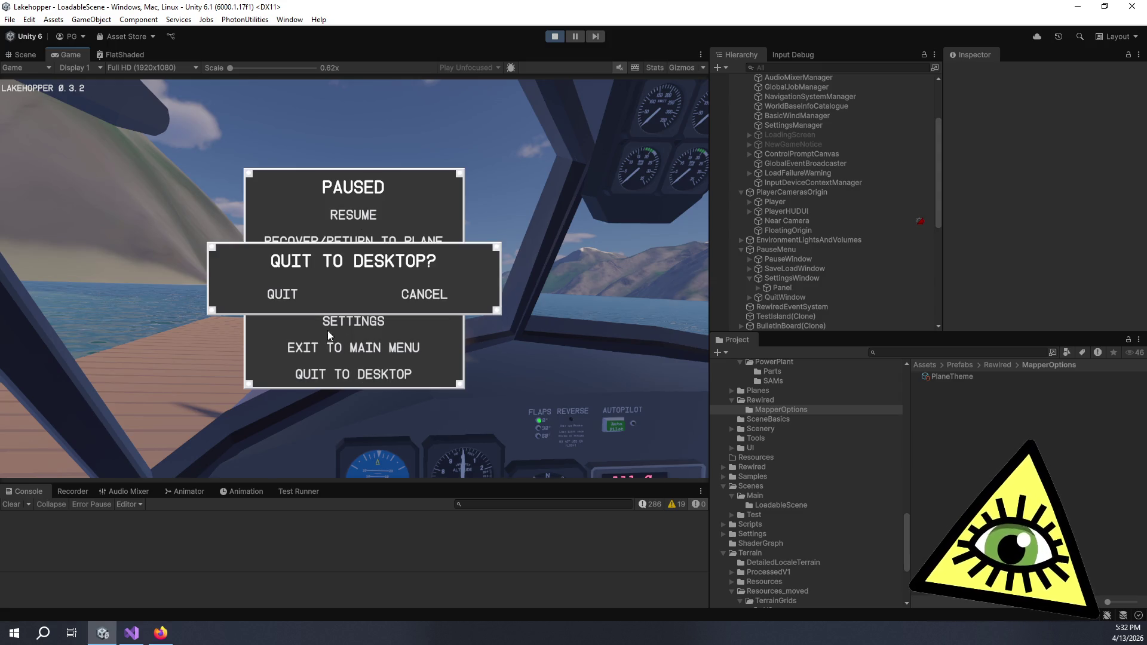
pyautogui.click(292, 296)
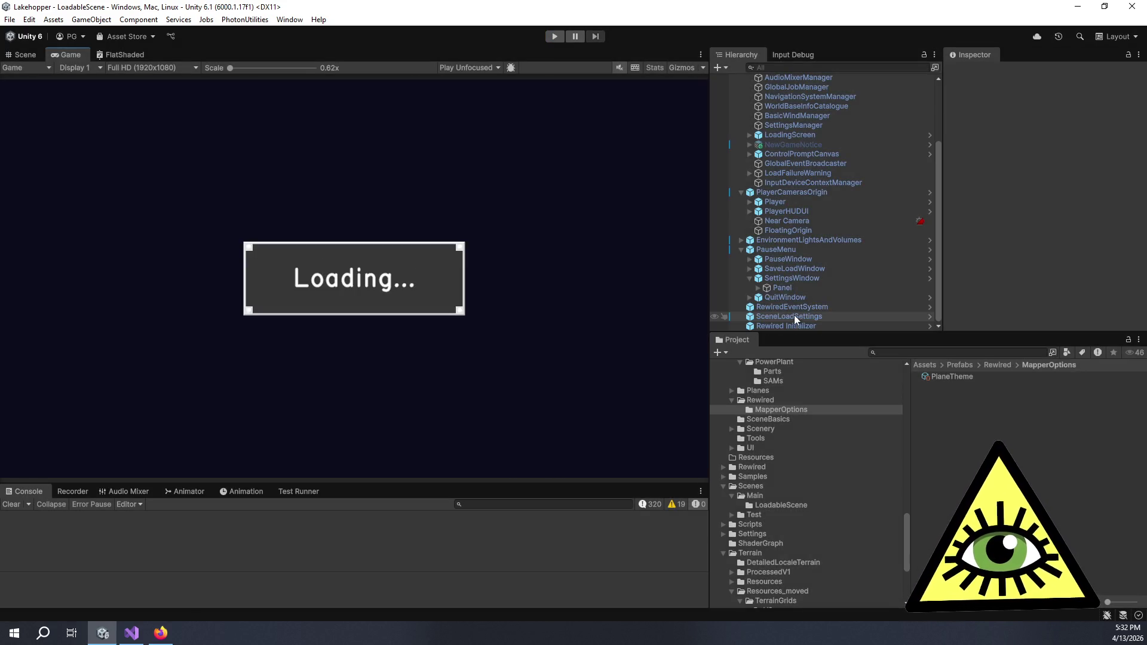
# Launch the Rewired Editor from Rewired Initializer and show the Plane category's actions.
pyautogui.click(815, 327)
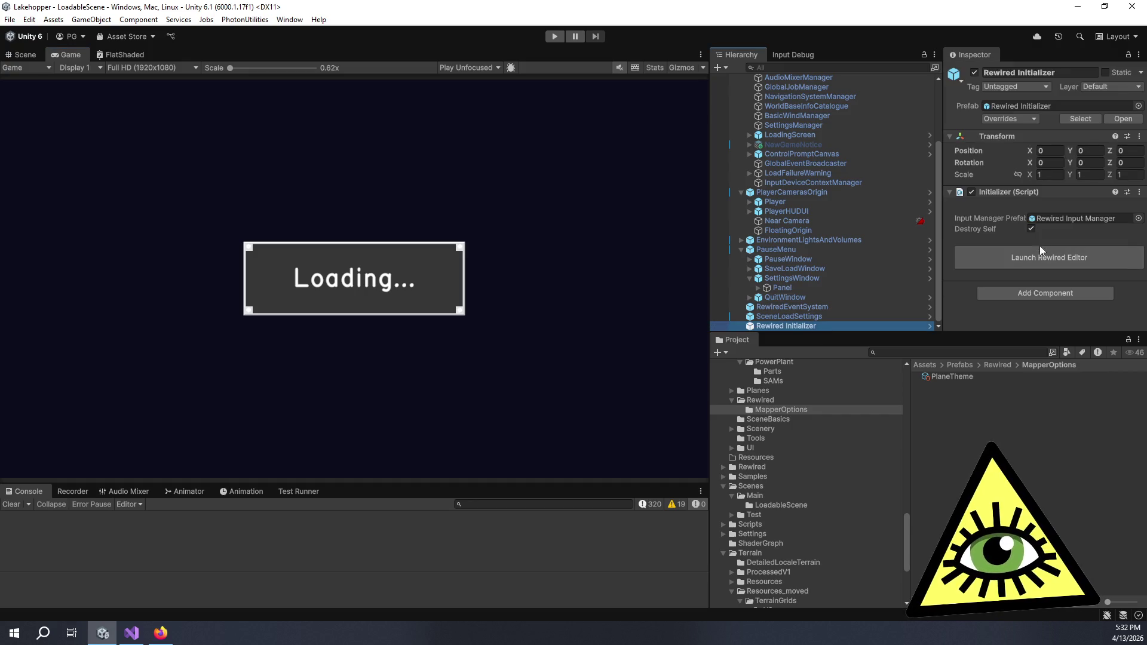
pyautogui.click(1043, 257)
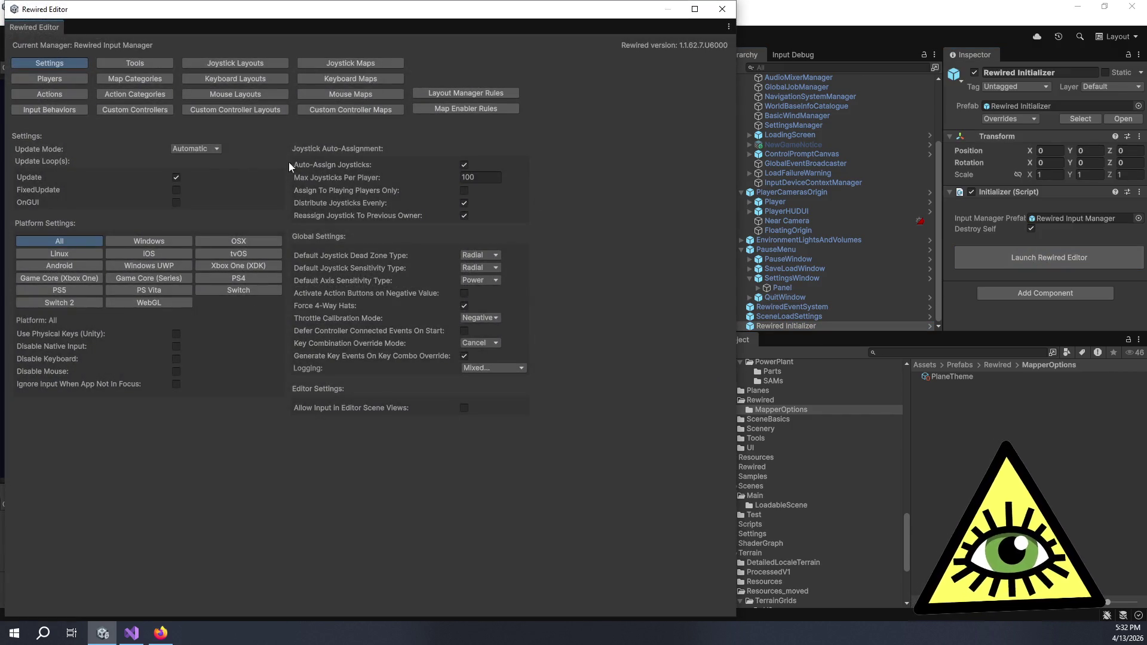
pyautogui.click(84, 92)
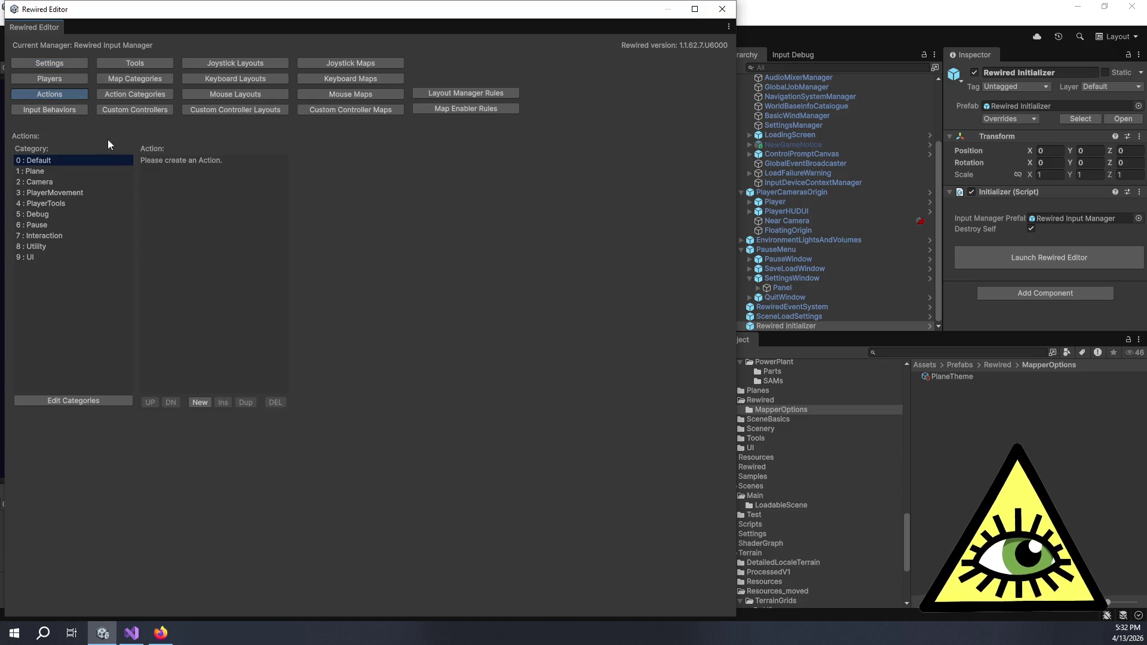
pyautogui.click(64, 224)
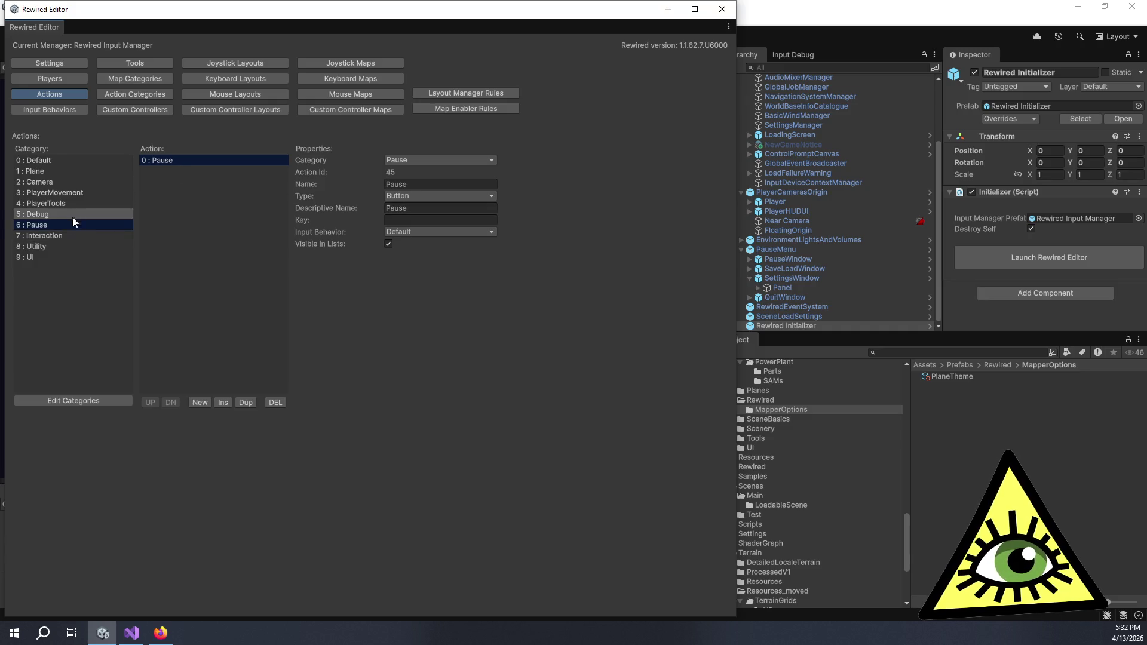
pyautogui.click(50, 172)
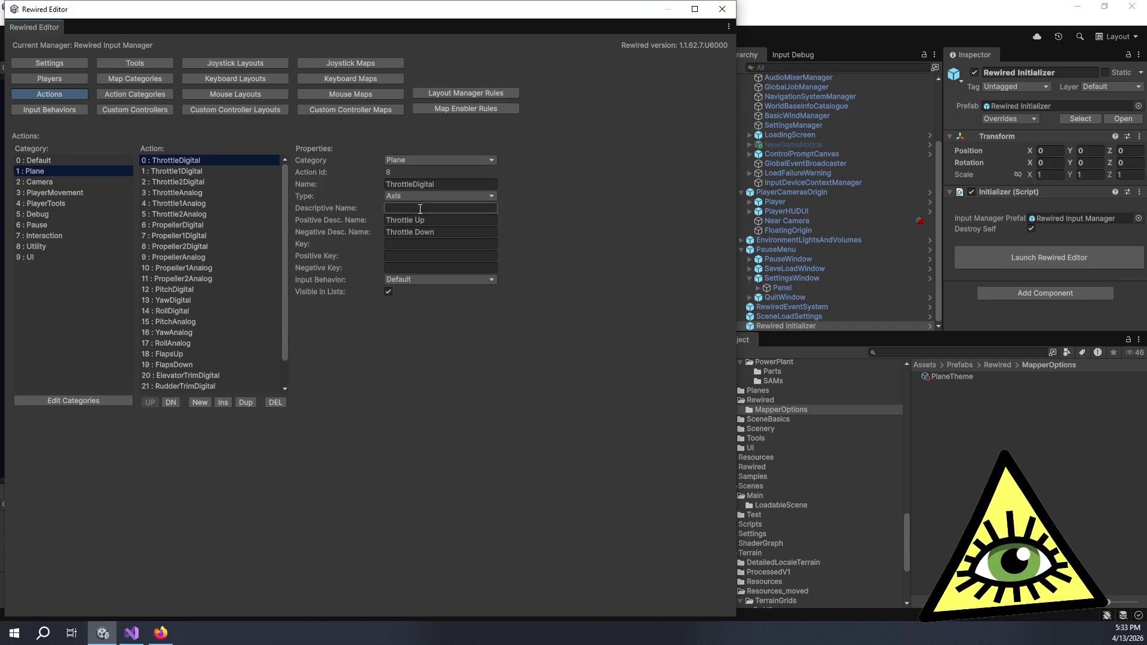
# Enter 'Throttle Up/Down' as ThrottleDigital's descriptive name.
pyautogui.write('Tg')
pyautogui.press('BackSpace')
pyautogui.write('hrottle')
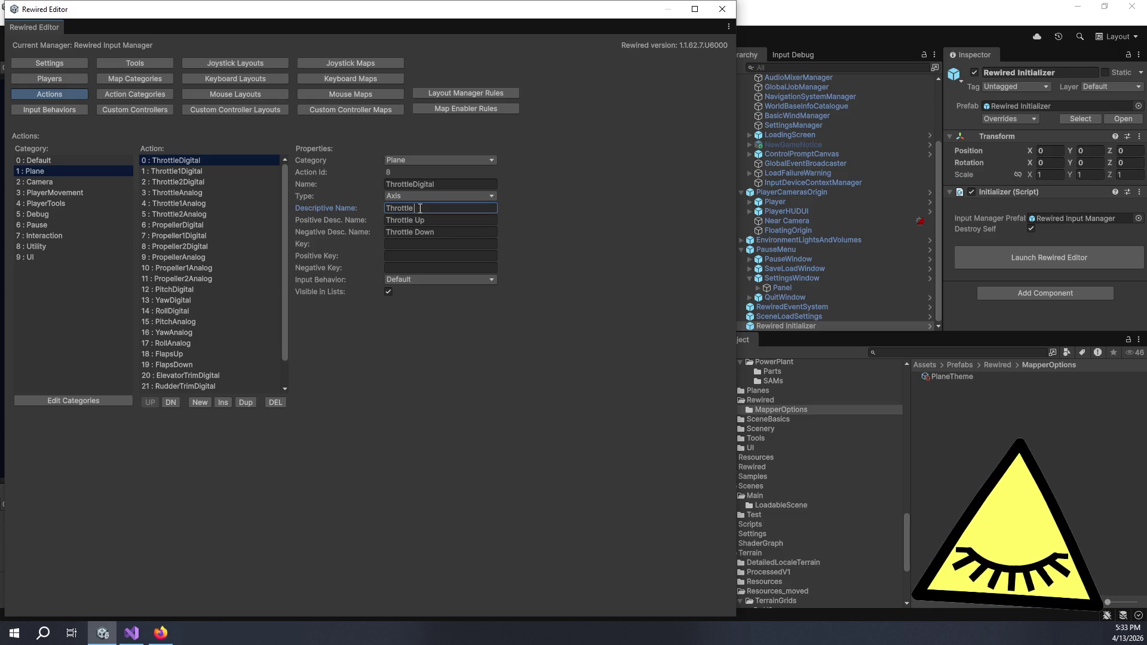
pyautogui.write('Up/Down')
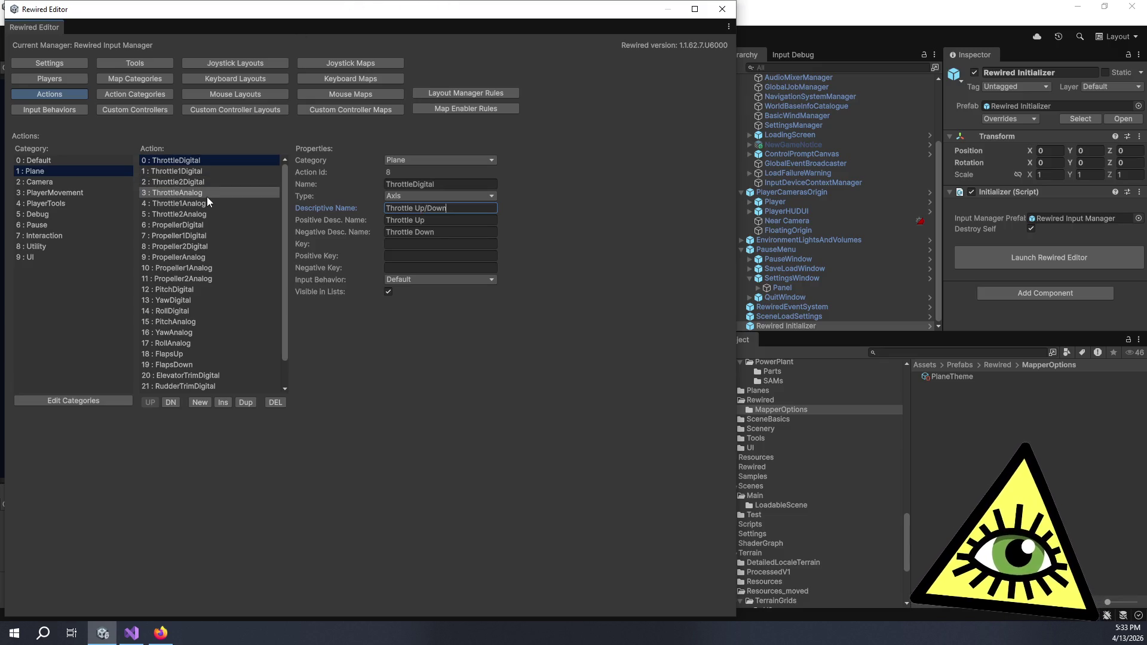
# Move PitchAnalog to the top of the Plane actions with YawAnalog directly below it.
pyautogui.click(196, 321)
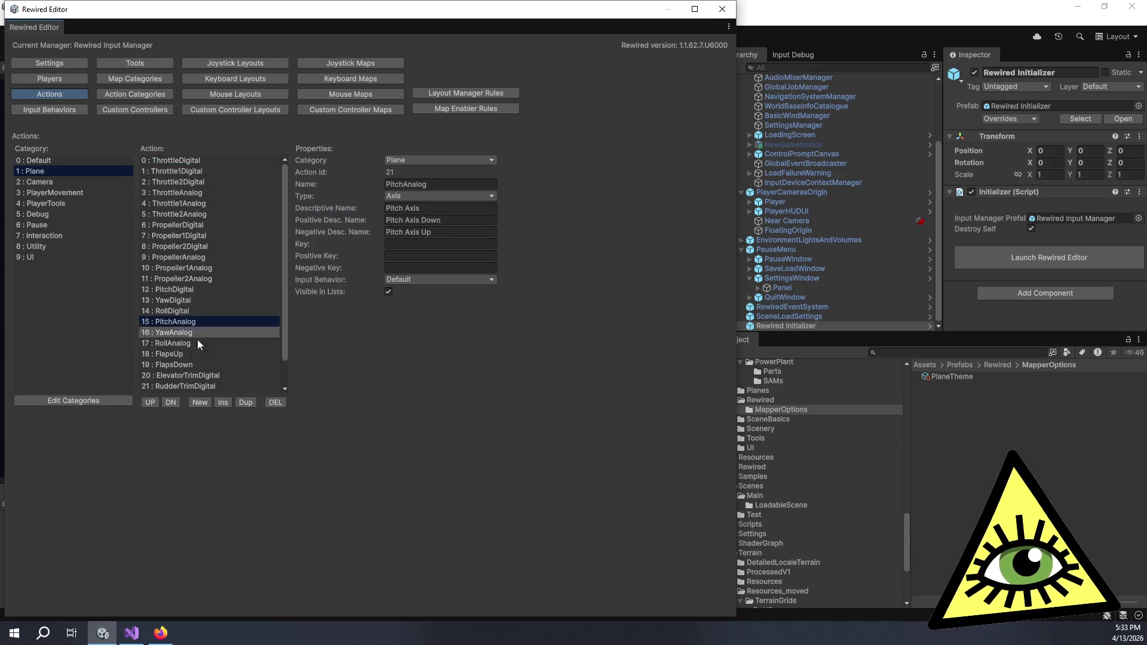
pyautogui.click(151, 403)
pyautogui.click(151, 402)
pyautogui.click(151, 402)
pyautogui.click(151, 402)
pyautogui.click(151, 403)
pyautogui.click(151, 403)
pyautogui.doubleClick(151, 403)
pyautogui.click(151, 403)
pyautogui.doubleClick(151, 402)
pyautogui.click(151, 402)
pyautogui.click(151, 403)
pyautogui.click(151, 403)
pyautogui.click(152, 403)
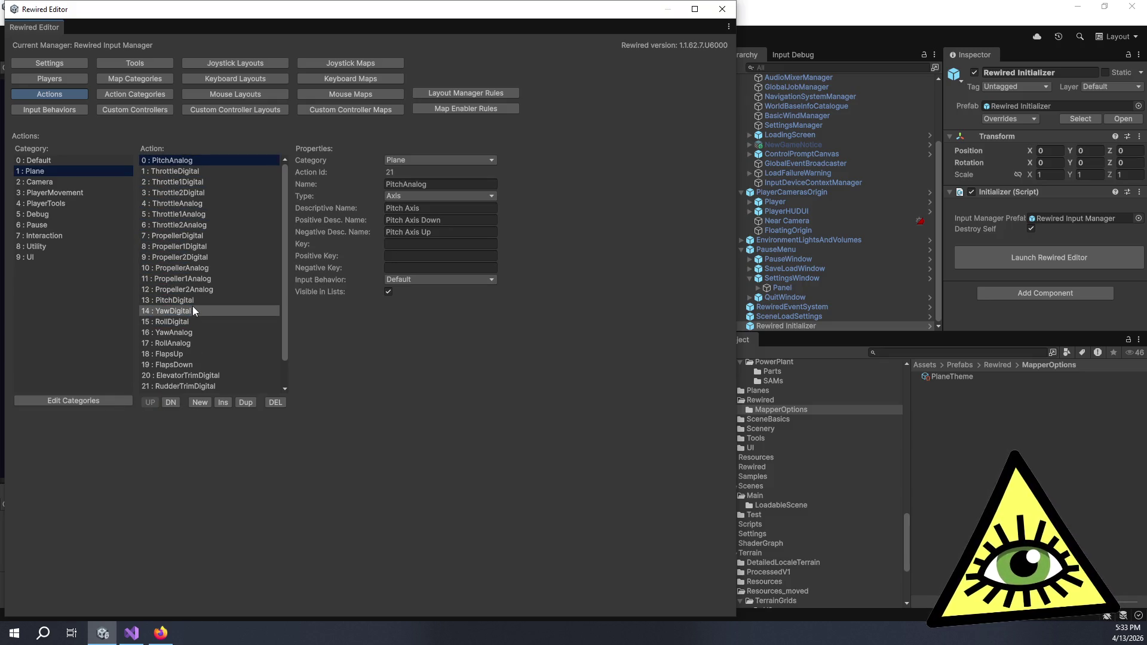
pyautogui.click(180, 332)
pyautogui.doubleClick(151, 402)
pyautogui.click(151, 402)
pyautogui.doubleClick(151, 402)
pyautogui.click(151, 402)
pyautogui.doubleClick(151, 402)
pyautogui.click(151, 402)
pyautogui.doubleClick(151, 402)
pyautogui.click(151, 402)
pyautogui.doubleClick(151, 402)
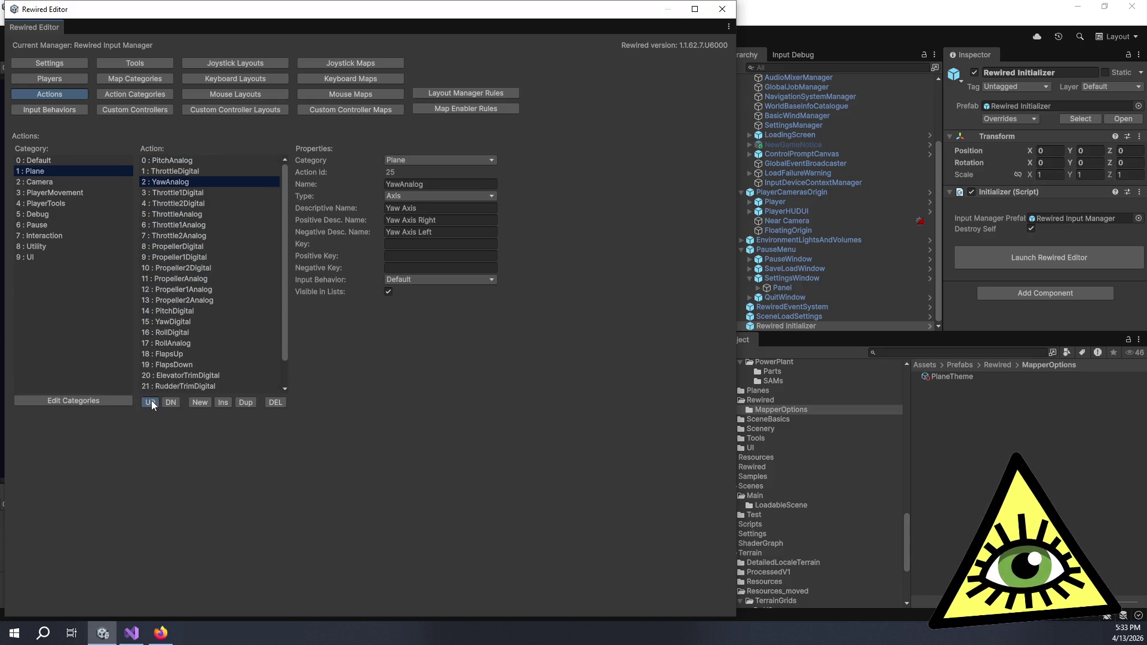
pyautogui.click(151, 402)
# Move RollAnalog up to sit right below YawAnalog.
pyautogui.click(189, 343)
pyautogui.doubleClick(151, 402)
pyautogui.doubleClick(151, 402)
pyautogui.doubleClick(151, 402)
pyautogui.click(151, 402)
pyautogui.doubleClick(151, 402)
pyautogui.click(151, 402)
pyautogui.doubleClick(151, 402)
pyautogui.click(151, 402)
pyautogui.click(151, 402)
pyautogui.click(151, 402)
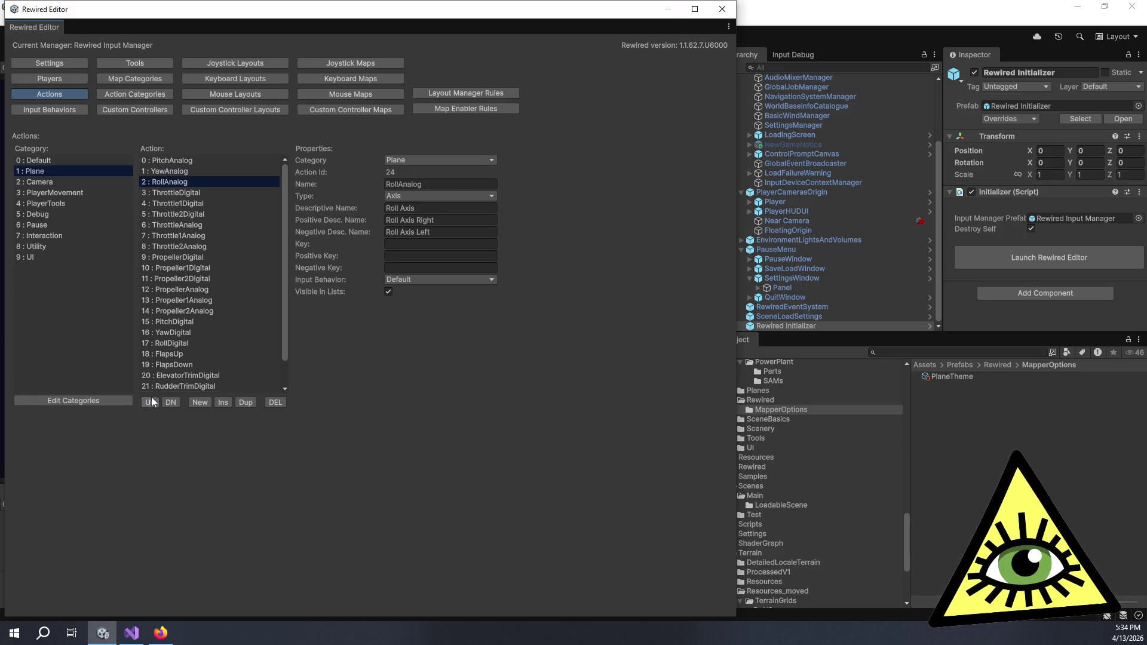
# Move ThrottleAnalog to slot 3 with PropellerAnalog right under it.
pyautogui.click(214, 225)
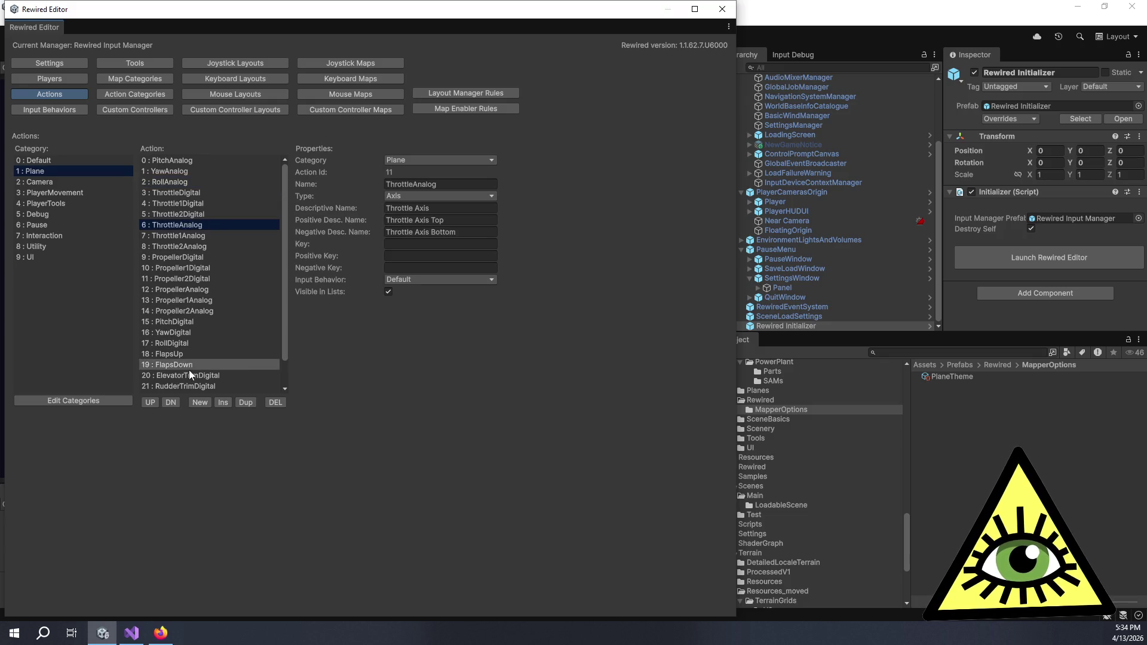
pyautogui.click(151, 402)
pyautogui.click(151, 402)
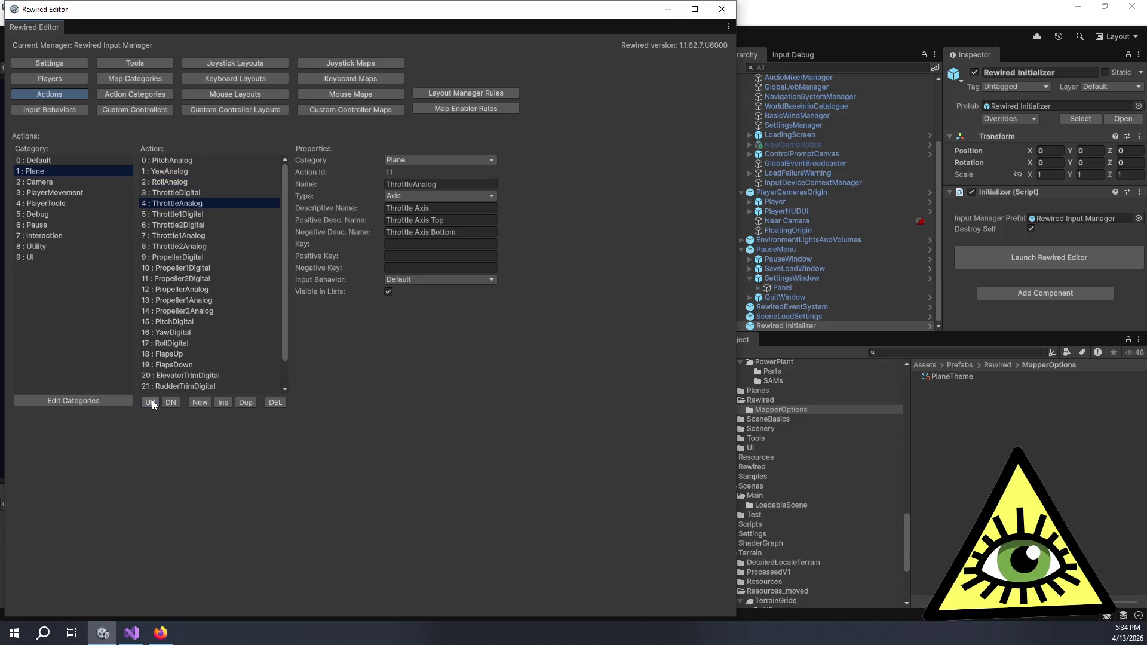
pyautogui.click(151, 402)
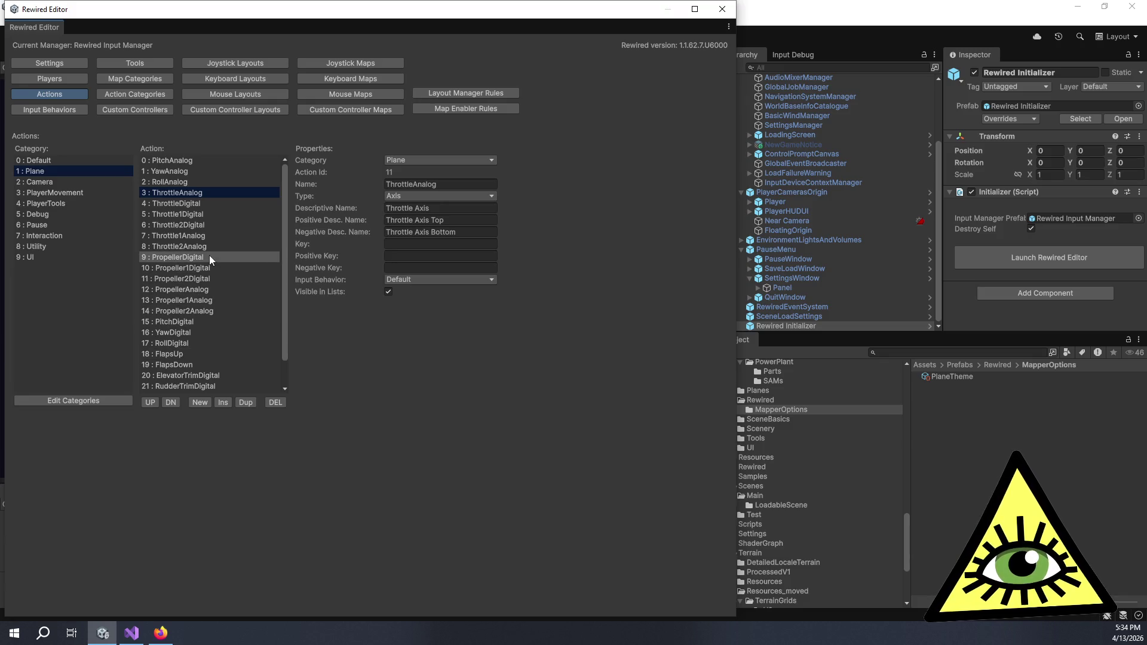
pyautogui.click(209, 290)
pyautogui.click(153, 401)
pyautogui.click(153, 402)
pyautogui.click(153, 402)
pyautogui.click(153, 401)
pyautogui.click(153, 401)
pyautogui.click(152, 401)
pyautogui.click(153, 402)
pyautogui.click(153, 401)
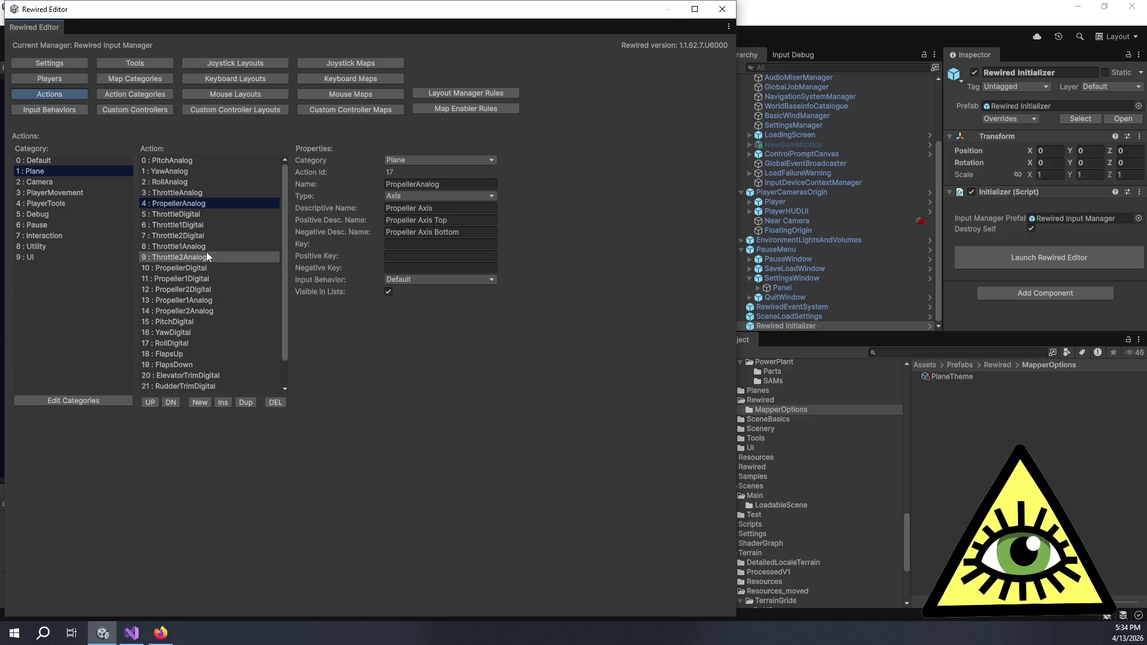
# Place Throttle1Analog, Throttle2Analog, Propeller1Analog and Propeller2Analog in slots 5–8.
pyautogui.click(203, 246)
pyautogui.click(158, 400)
pyautogui.click(157, 401)
pyautogui.click(158, 400)
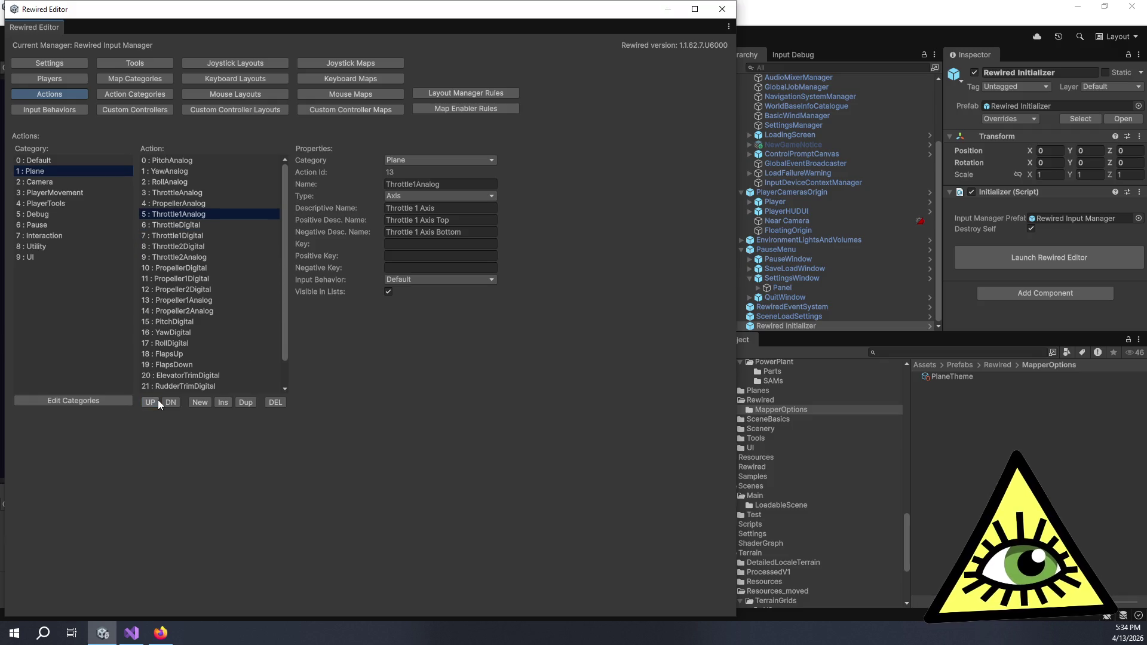
pyautogui.click(213, 258)
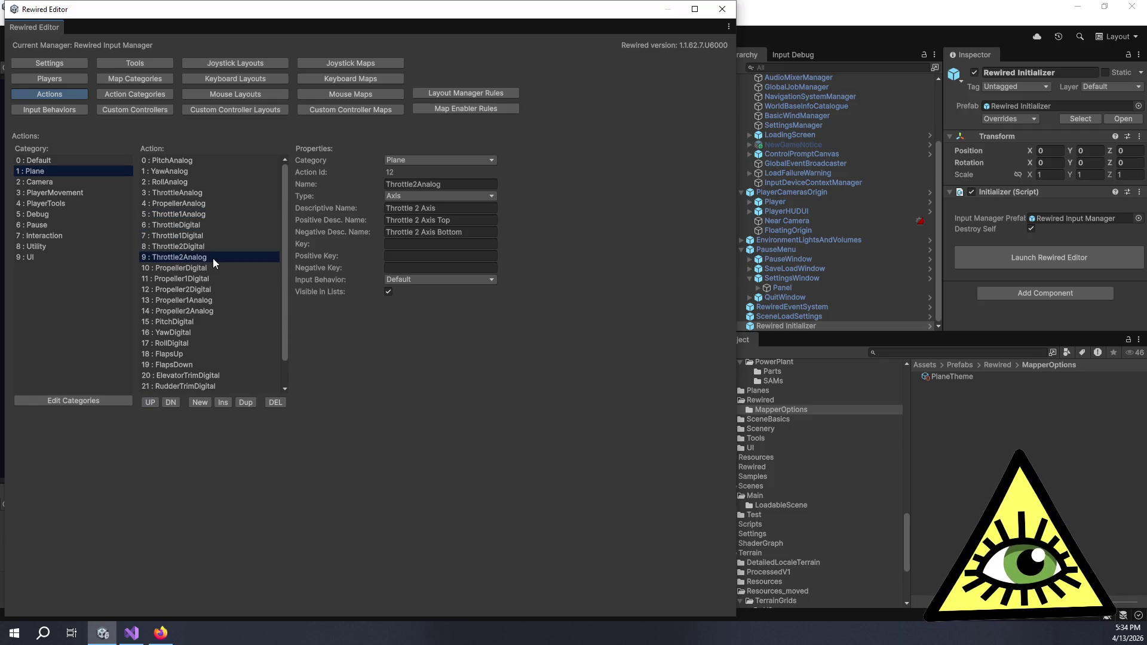
pyautogui.click(156, 399)
pyautogui.click(156, 399)
pyautogui.click(155, 400)
pyautogui.click(209, 300)
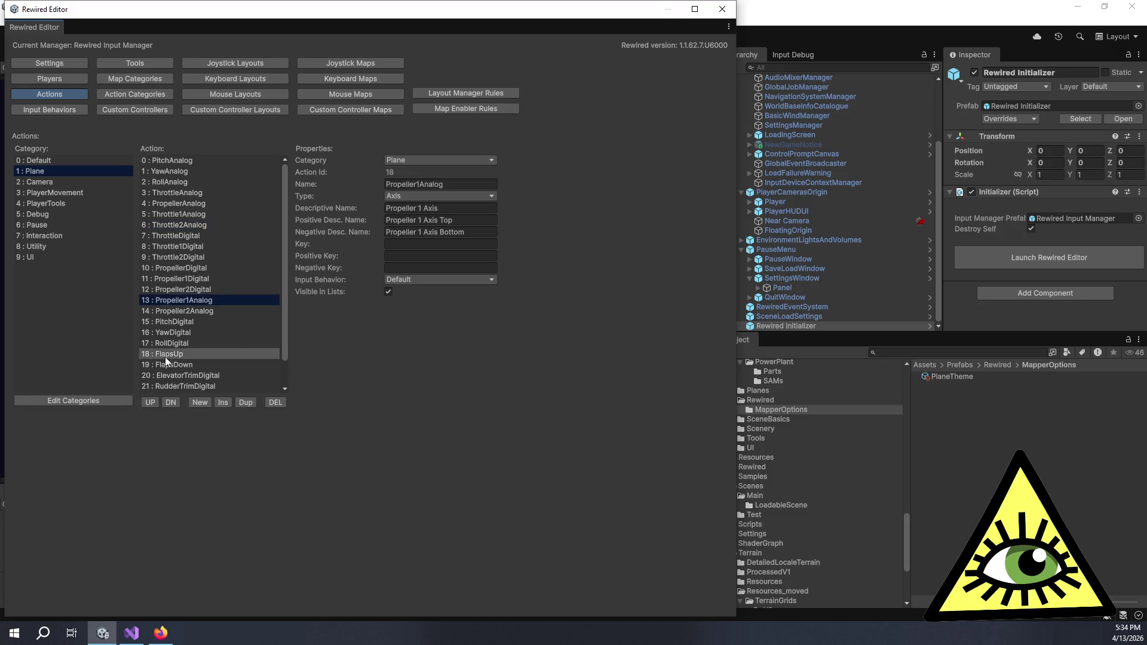
pyautogui.click(150, 402)
pyautogui.click(149, 402)
pyautogui.click(149, 403)
pyautogui.click(149, 402)
pyautogui.click(149, 403)
pyautogui.click(149, 403)
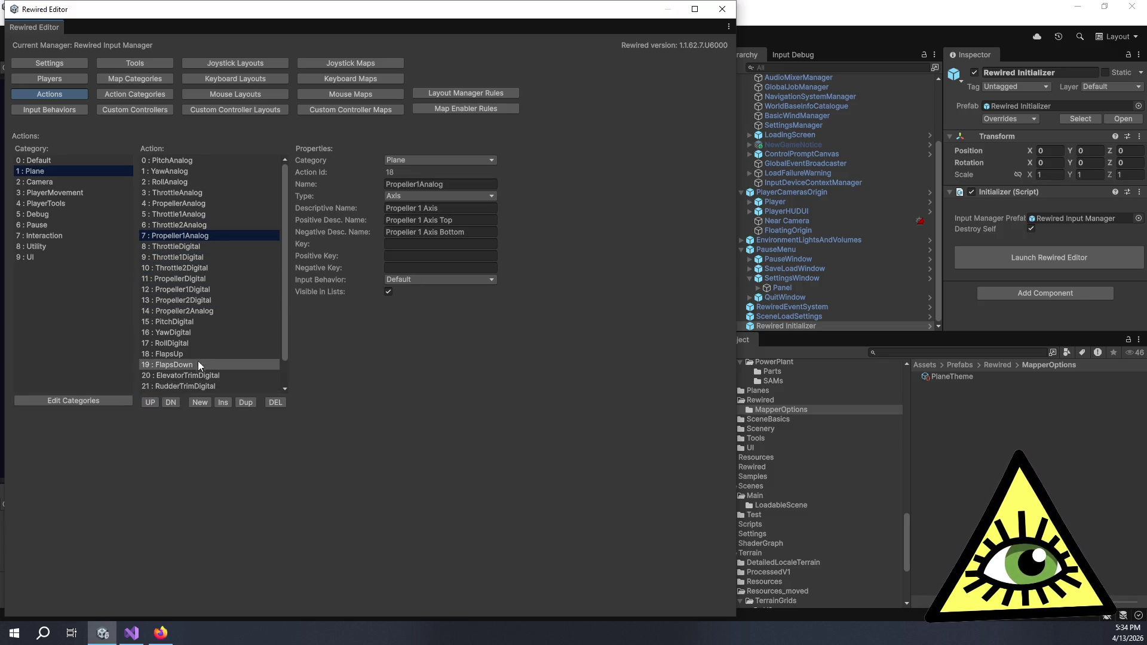
pyautogui.click(216, 311)
pyautogui.click(149, 402)
pyautogui.click(149, 402)
pyautogui.click(149, 403)
pyautogui.click(149, 402)
pyautogui.click(148, 403)
pyautogui.click(149, 403)
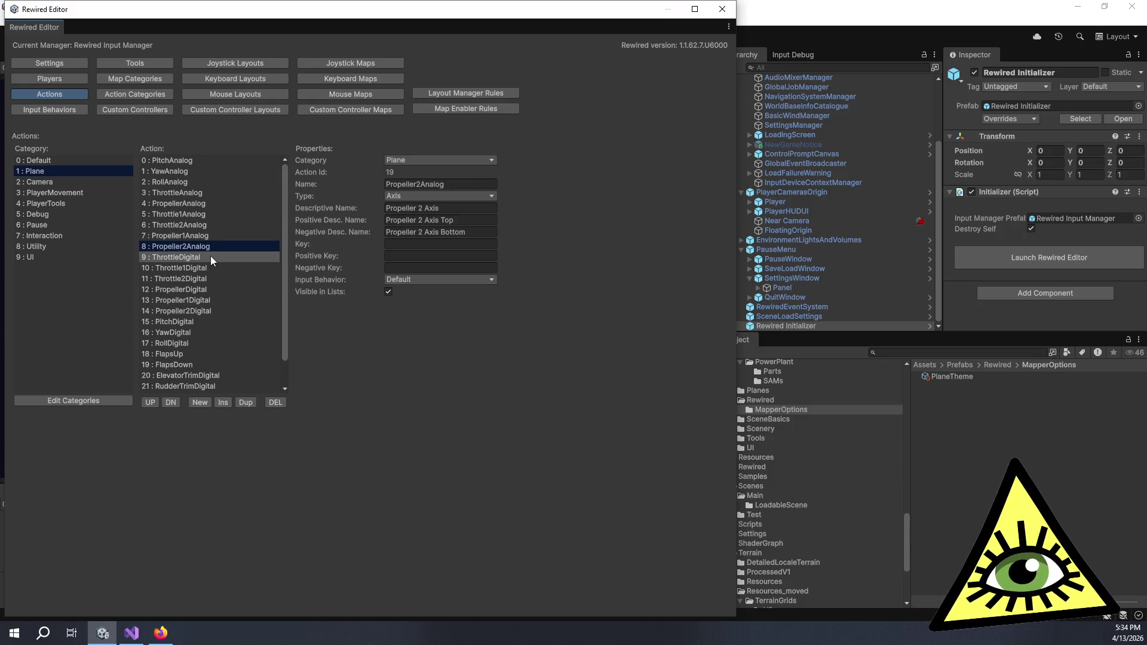
# Move FlapsUp higher in the Plane actions, keeping FlapsDown directly below it.
pyautogui.click(198, 354)
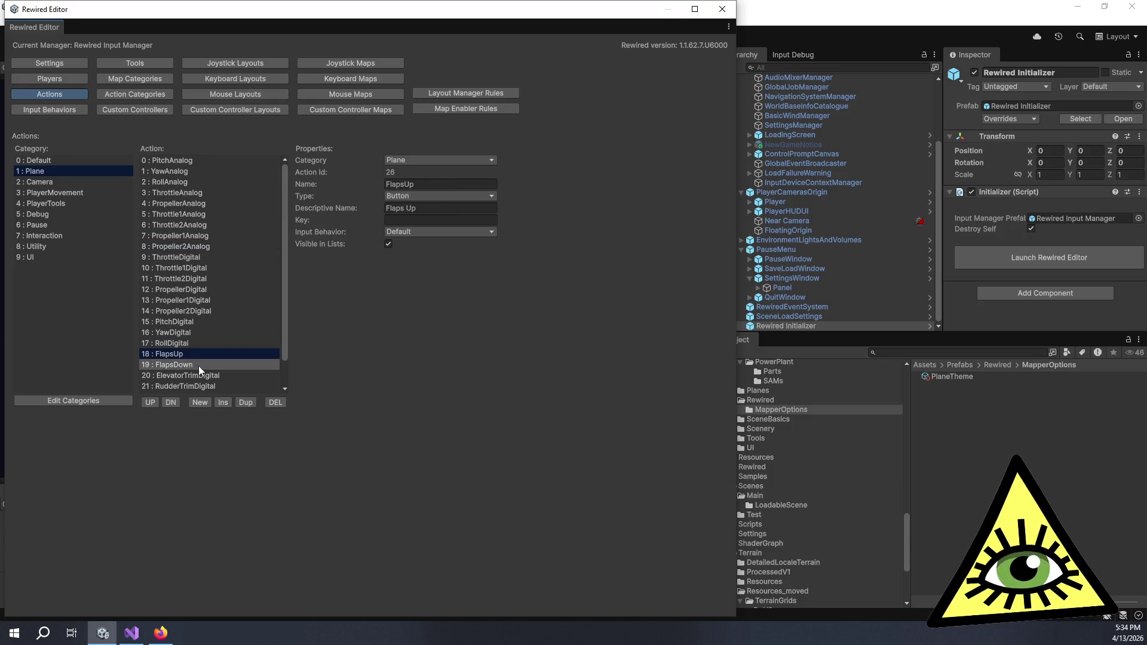
pyautogui.click(149, 402)
pyautogui.click(149, 402)
pyautogui.click(149, 402)
pyautogui.click(150, 402)
pyautogui.click(150, 402)
pyautogui.click(150, 401)
pyautogui.click(149, 402)
pyautogui.click(150, 402)
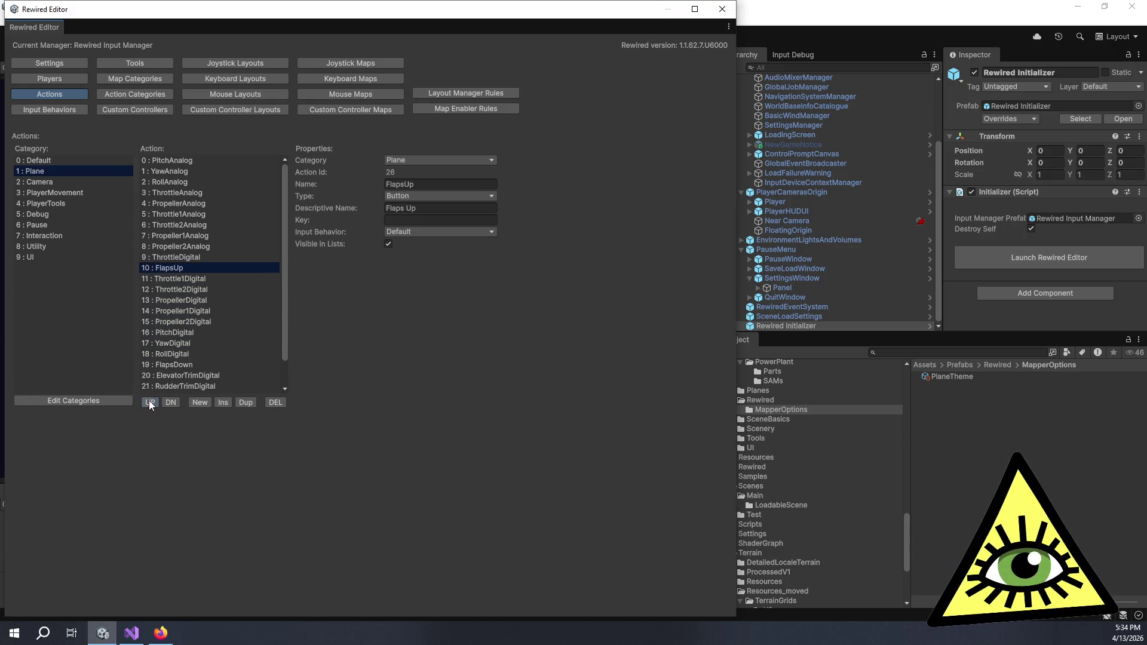
pyautogui.click(149, 402)
pyautogui.click(182, 365)
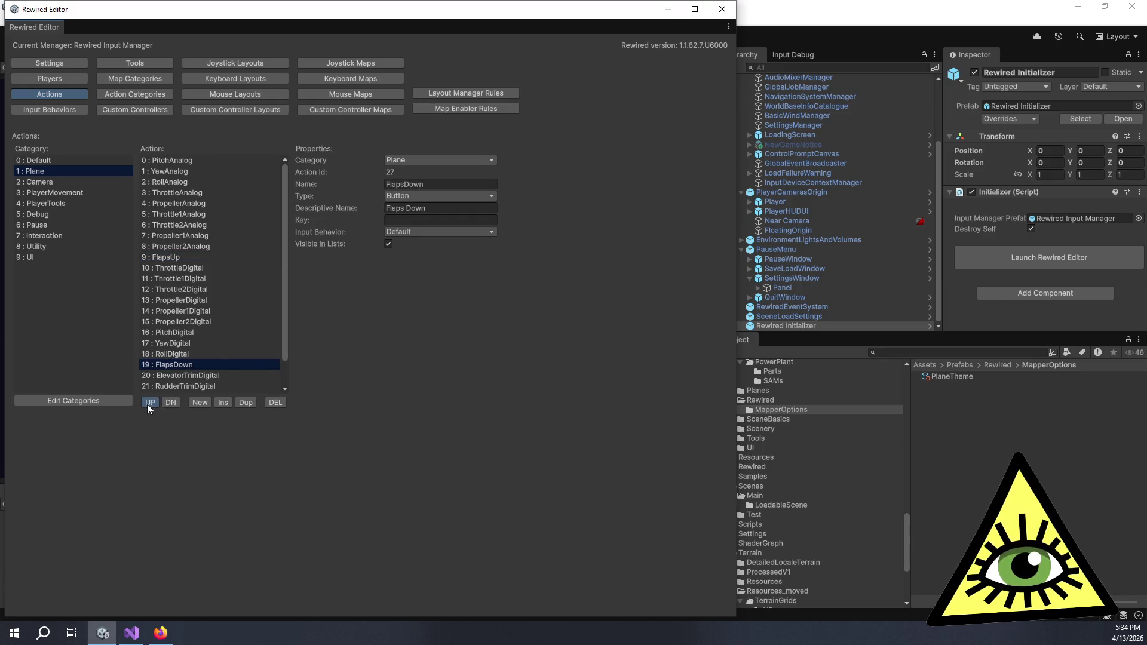
pyautogui.click(148, 402)
pyautogui.click(149, 403)
pyautogui.click(149, 403)
pyautogui.click(149, 403)
pyautogui.doubleClick(149, 402)
pyautogui.click(149, 402)
pyautogui.click(149, 402)
pyautogui.click(150, 402)
pyautogui.click(149, 402)
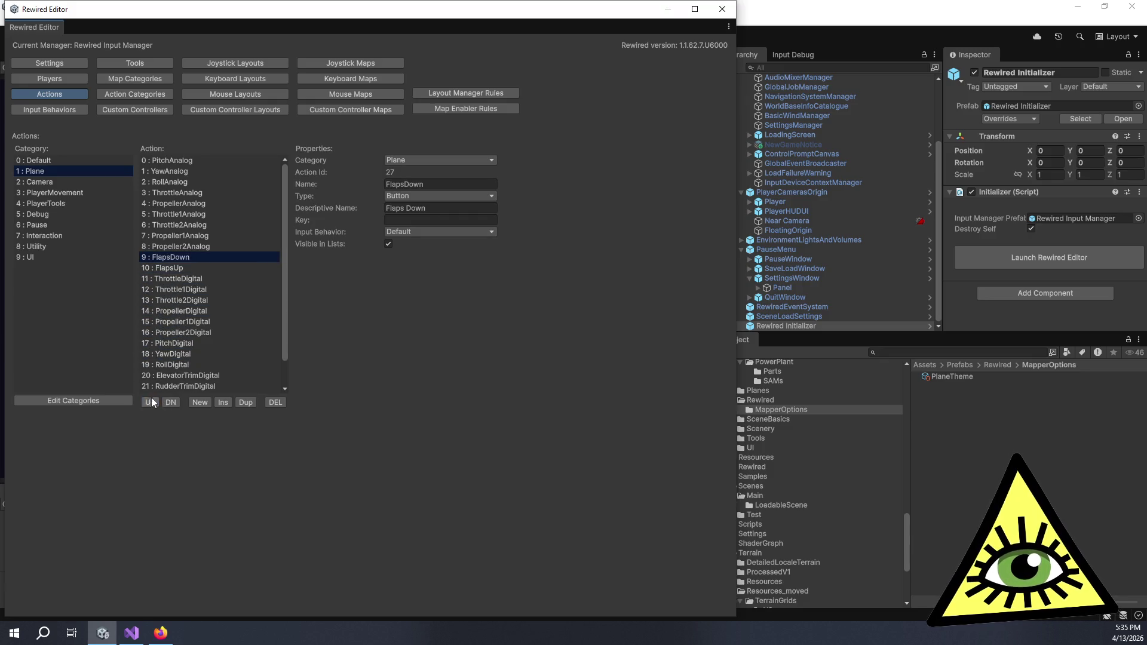
pyautogui.click(170, 402)
# Push FlapsUp up to slot 3 and FlapsDown to slot 4.
pyautogui.scroll(-1, 239, 361)
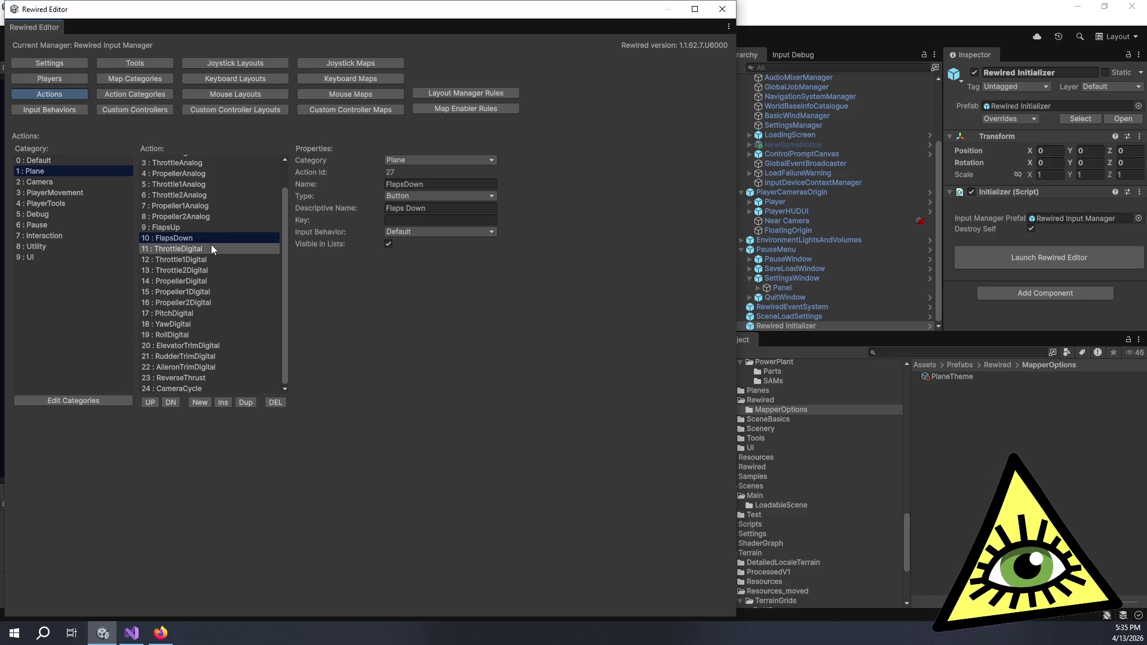
pyautogui.scroll(2, 223, 315)
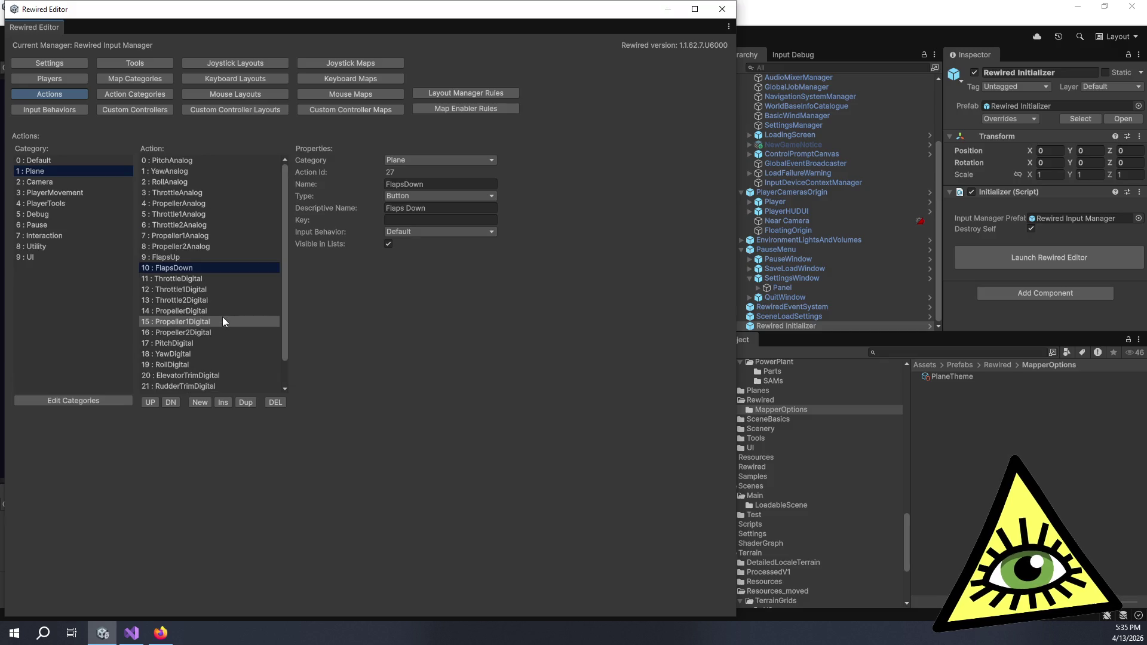
pyautogui.click(195, 258)
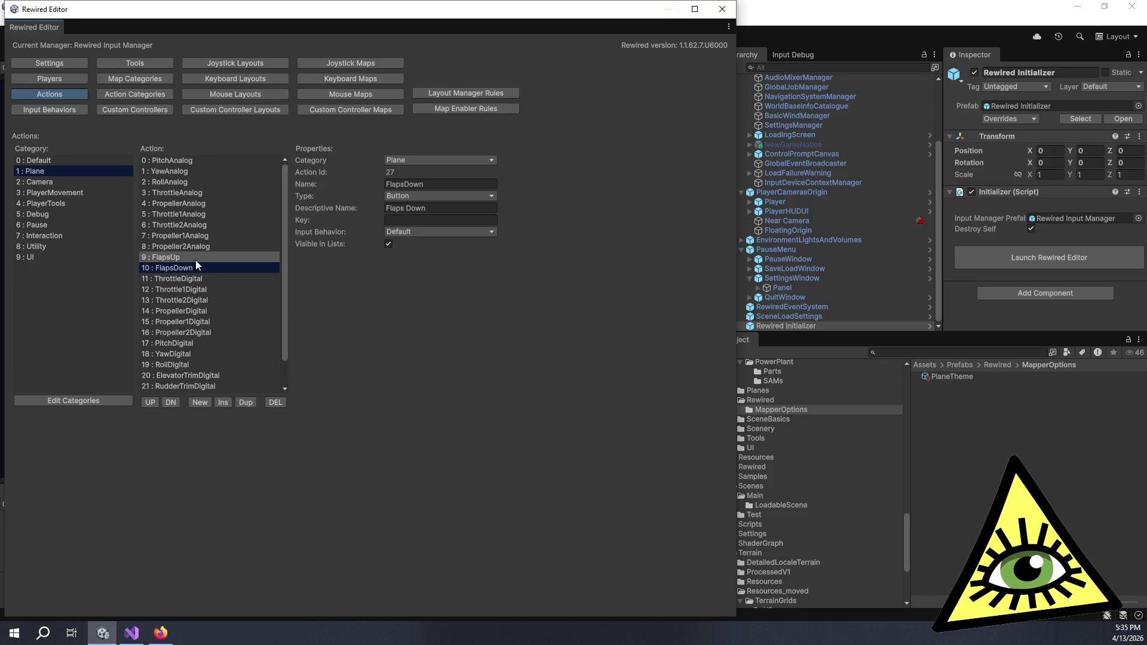
pyautogui.click(148, 402)
pyautogui.click(148, 402)
pyautogui.click(150, 400)
pyautogui.click(150, 400)
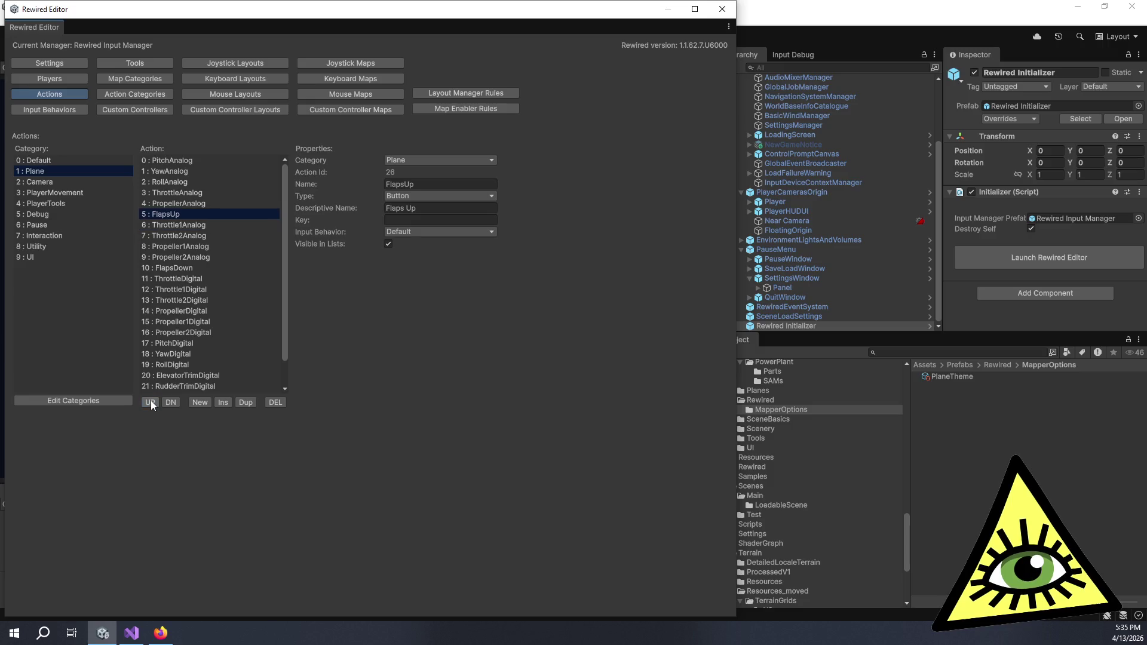
pyautogui.click(151, 400)
pyautogui.click(152, 392)
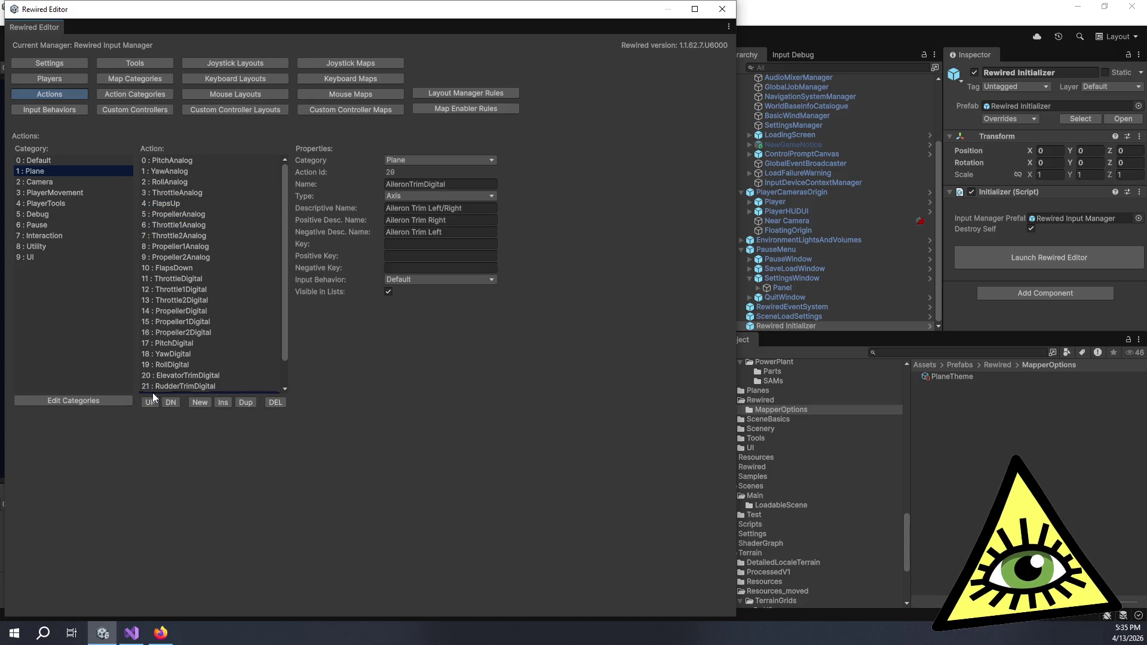
pyautogui.click(170, 204)
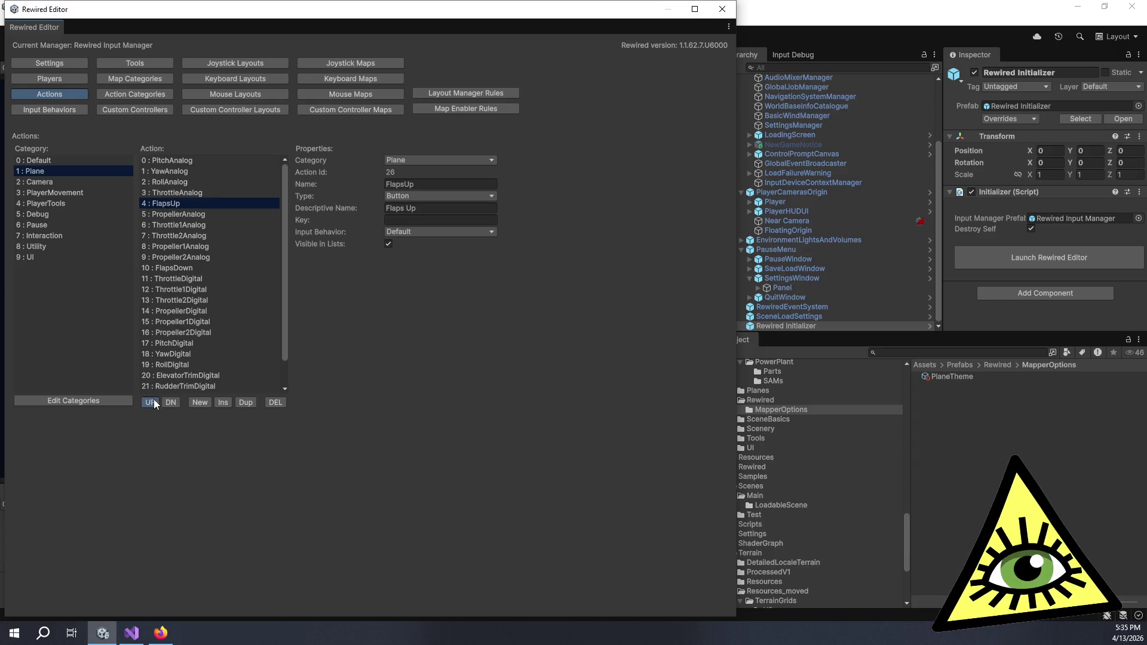
pyautogui.click(153, 399)
pyautogui.click(184, 270)
pyautogui.click(156, 396)
pyautogui.click(156, 397)
pyautogui.click(156, 397)
pyautogui.click(156, 396)
pyautogui.click(156, 396)
pyautogui.click(155, 396)
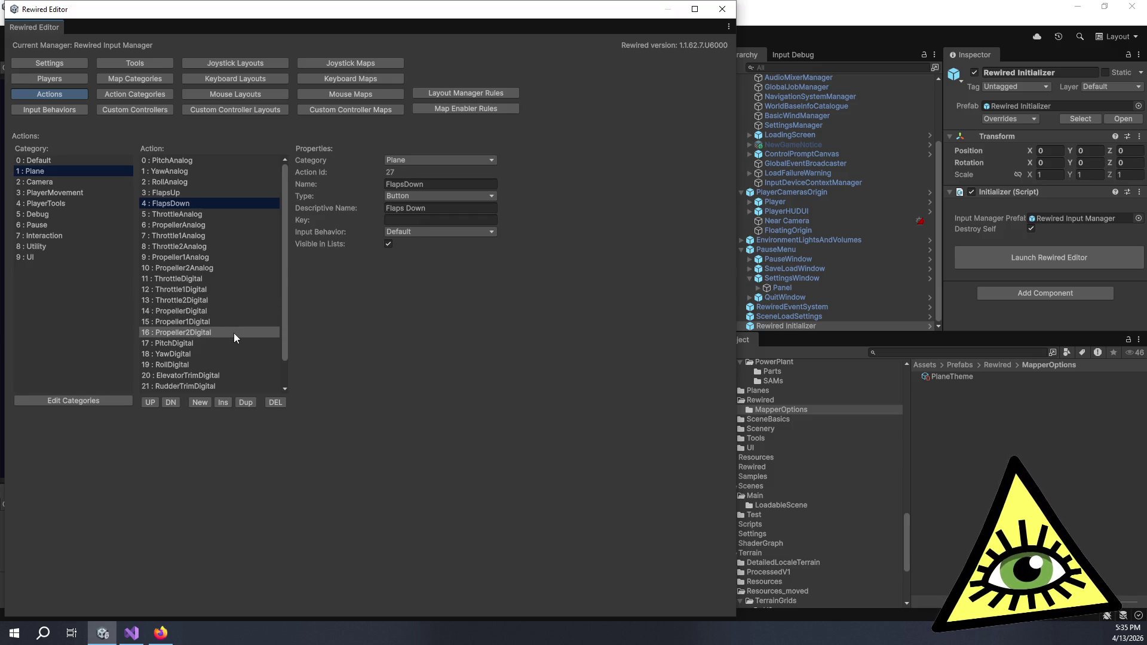
# Begin moving PitchDigital up toward the analog actions.
pyautogui.scroll(-2, 236, 323)
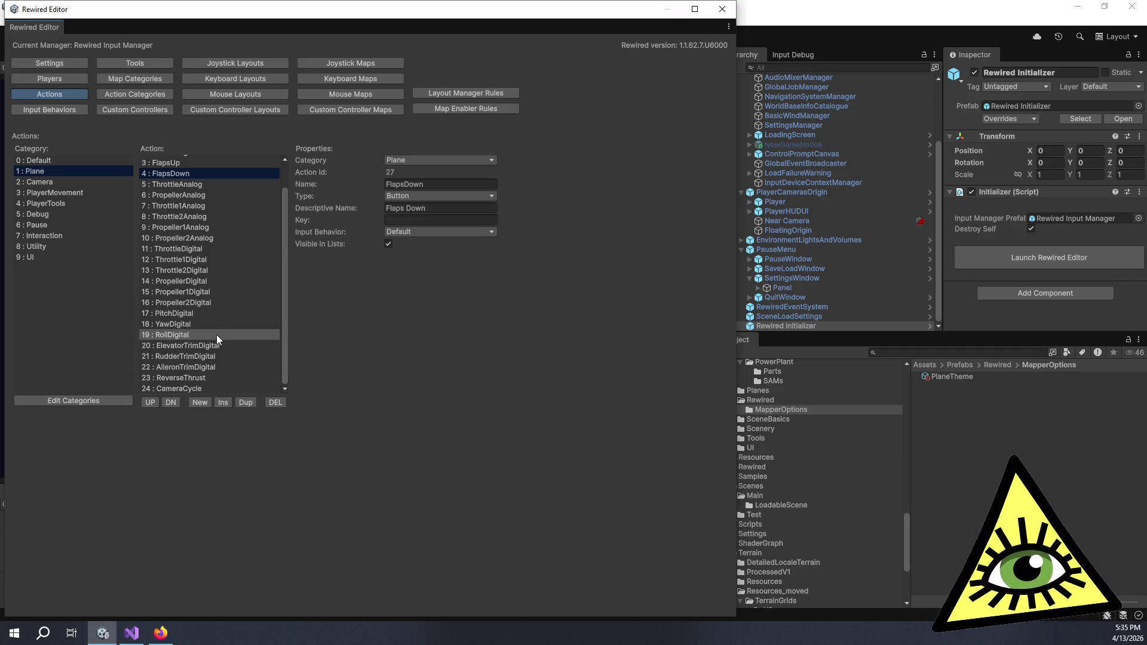
pyautogui.scroll(2, 215, 298)
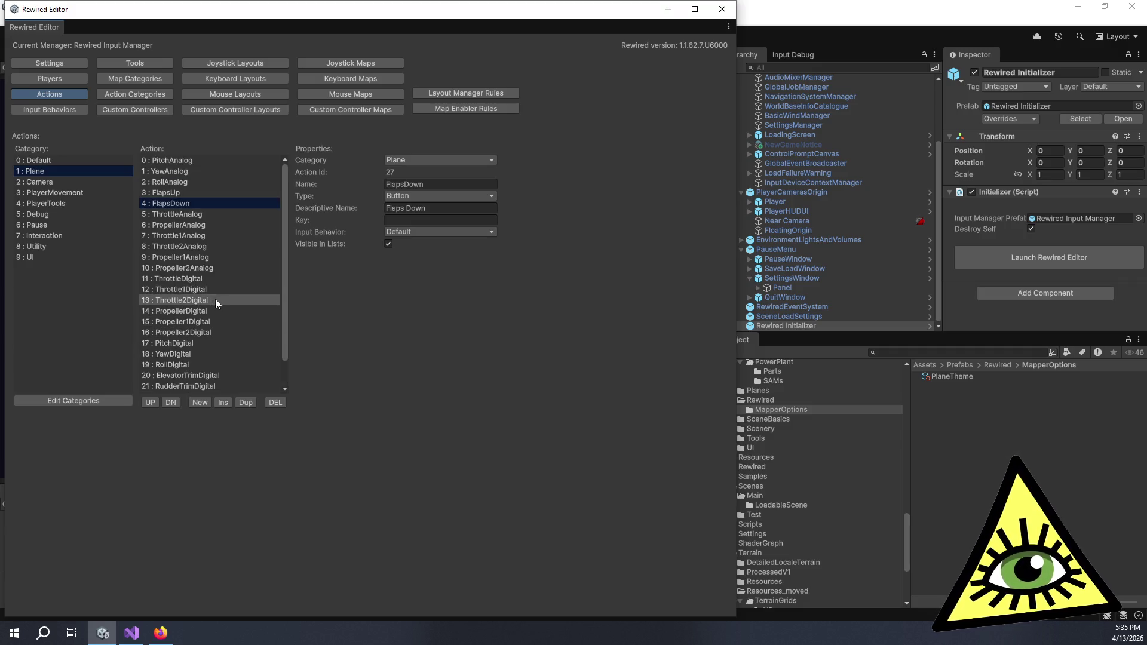
pyautogui.click(203, 343)
pyautogui.click(153, 402)
# Move PitchDigital to slot 11 and YawDigital to slot 12.
pyautogui.click(153, 401)
pyautogui.click(153, 401)
pyautogui.click(153, 401)
pyautogui.click(152, 401)
pyautogui.click(153, 401)
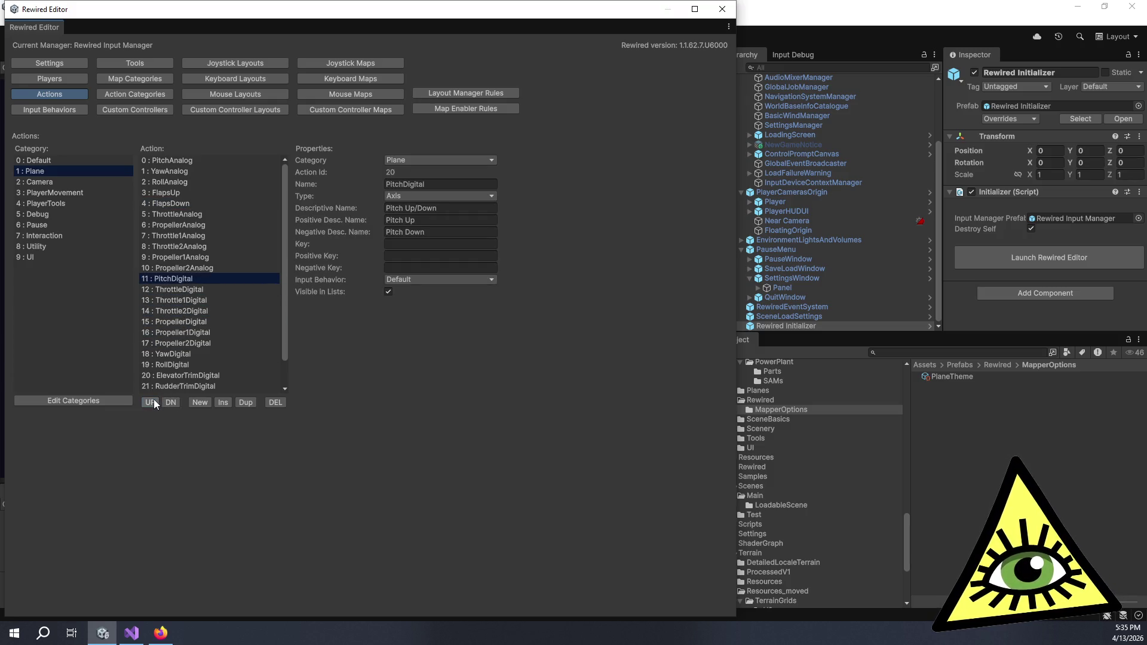
pyautogui.click(183, 354)
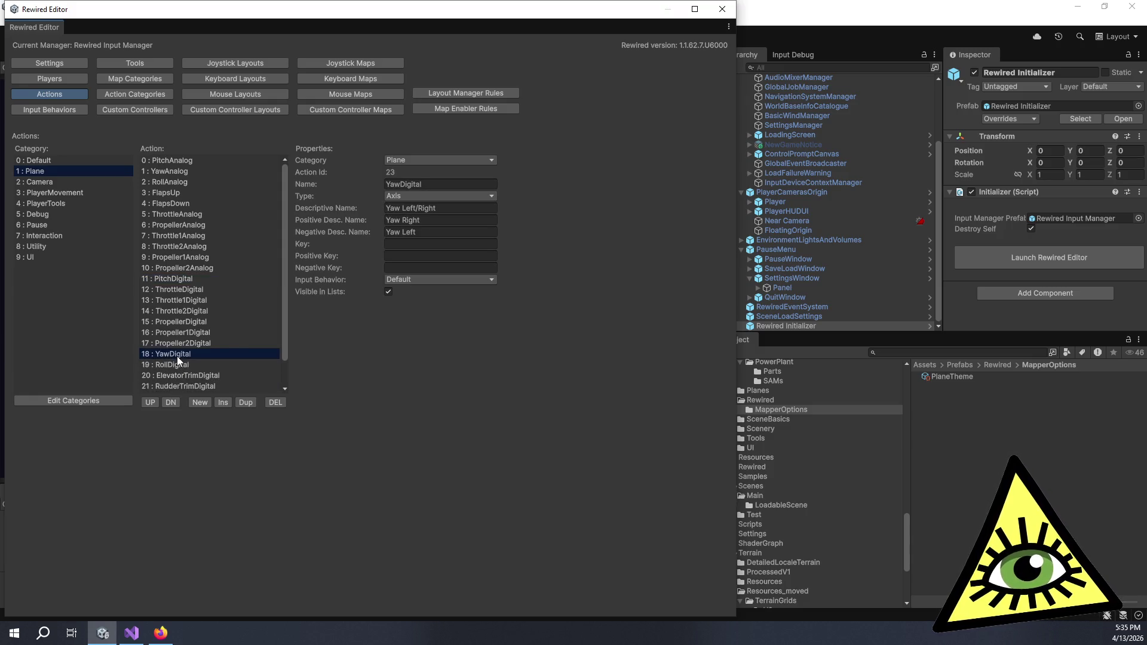
pyautogui.click(152, 401)
pyautogui.click(153, 401)
pyautogui.click(152, 401)
pyautogui.click(153, 401)
pyautogui.click(153, 401)
pyautogui.click(153, 401)
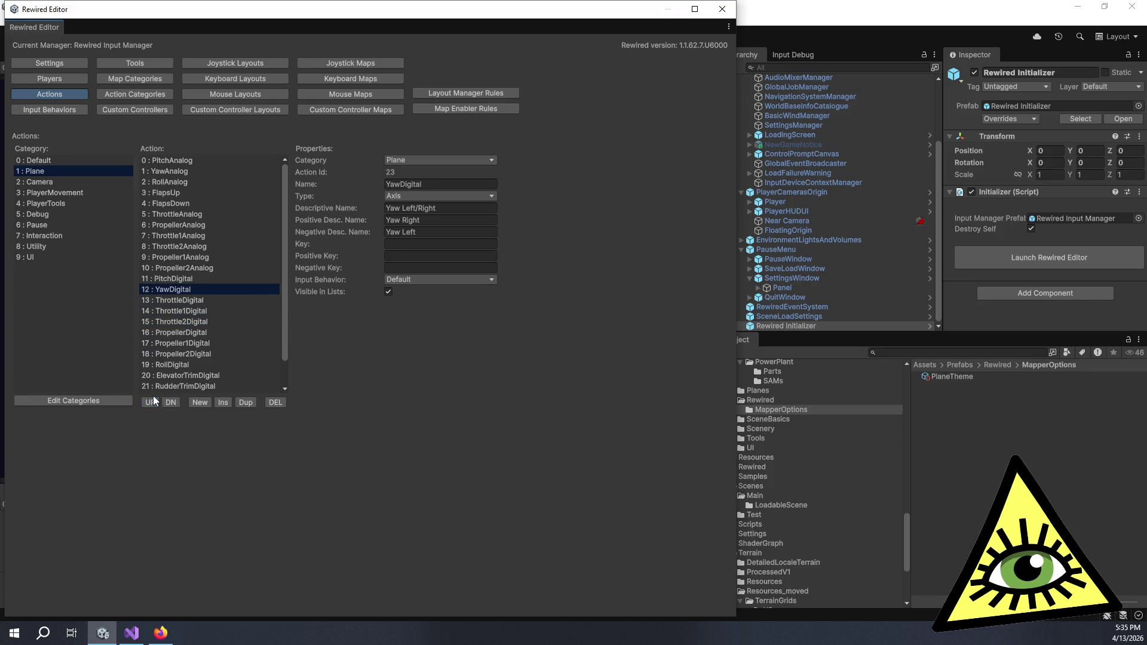
# Move RollDigital up to sit just above PitchDigital.
pyautogui.click(170, 365)
pyautogui.click(152, 399)
pyautogui.click(153, 399)
pyautogui.click(153, 399)
pyautogui.click(153, 399)
pyautogui.click(153, 399)
pyautogui.click(154, 398)
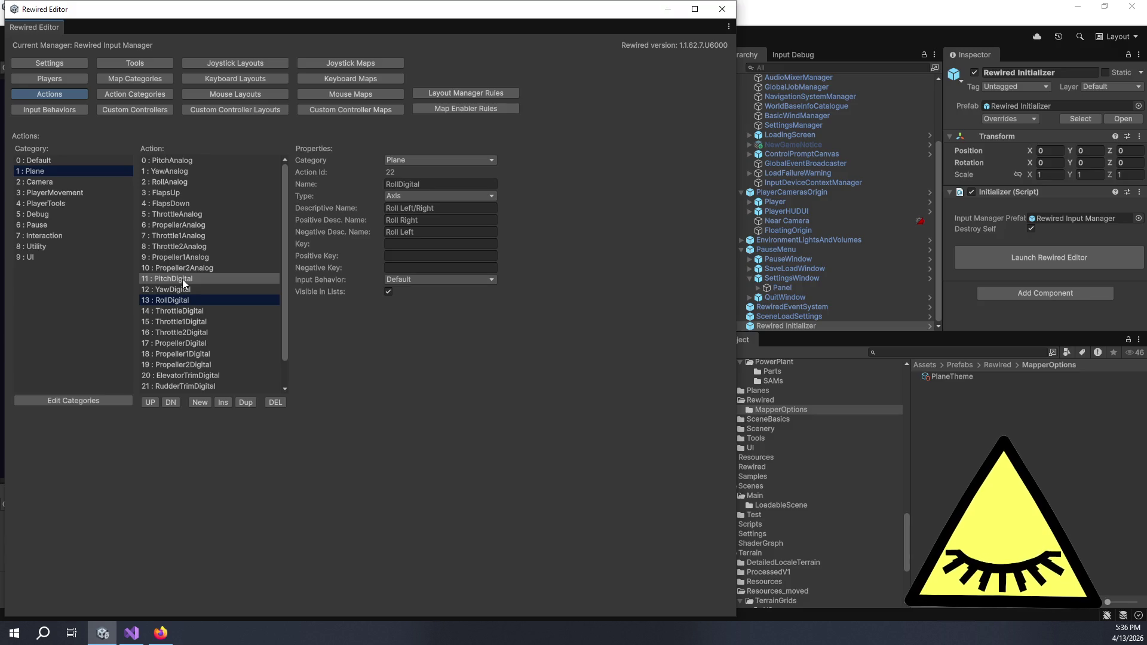
pyautogui.click(145, 403)
pyautogui.click(145, 401)
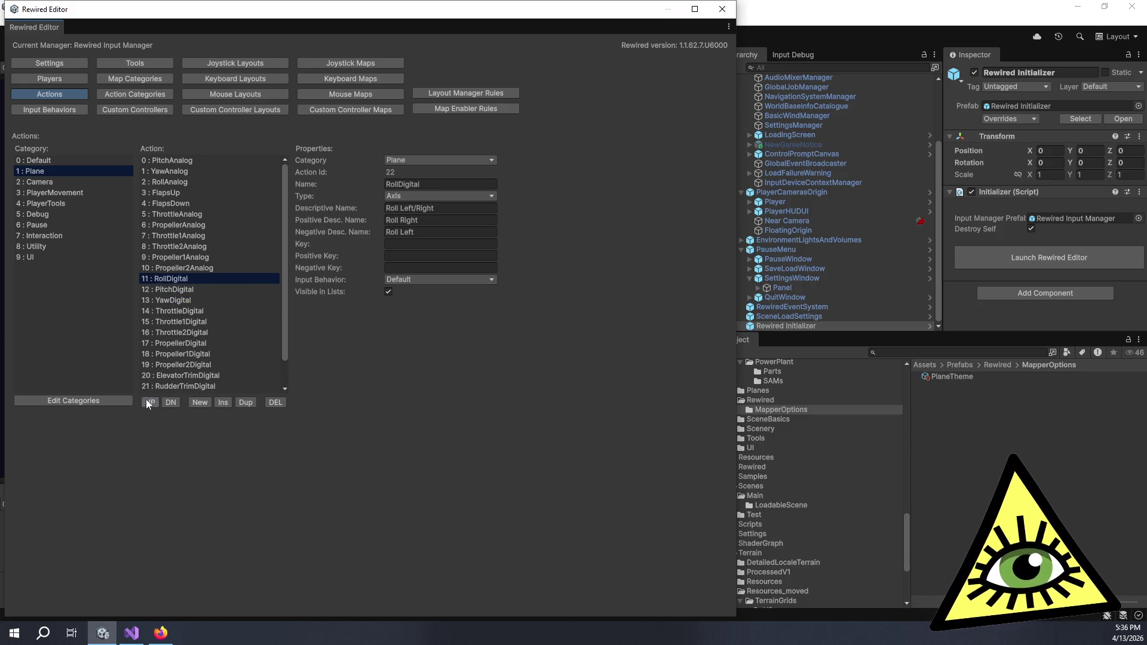
# Move RollAnalog to the top of the Plane action list.
pyautogui.click(177, 180)
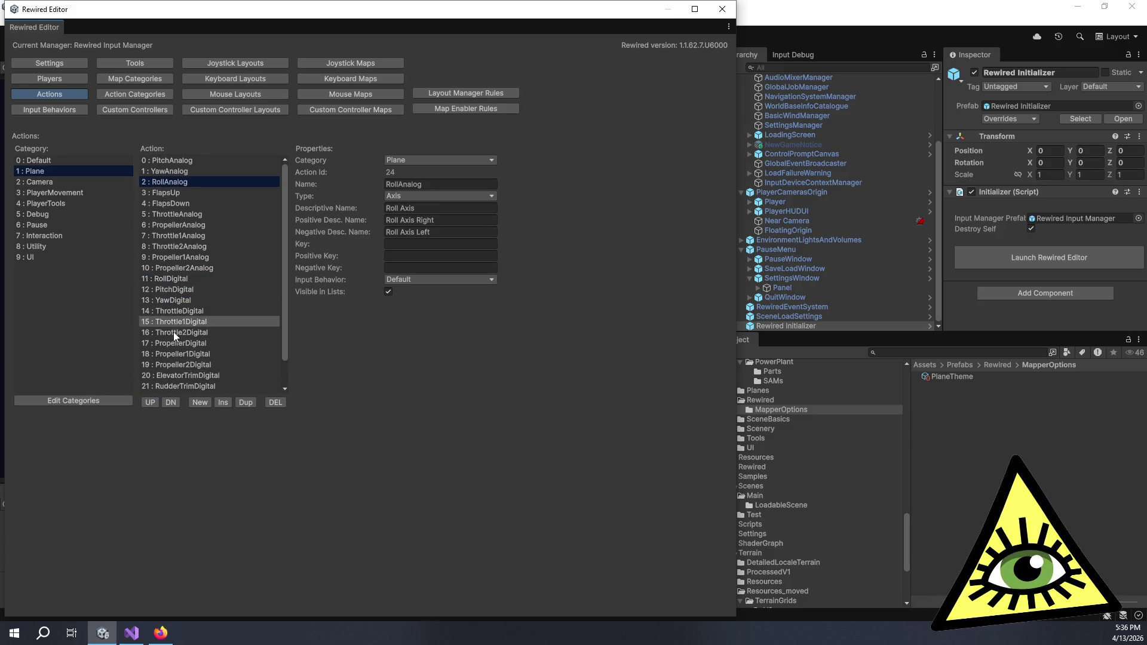
pyautogui.click(151, 401)
pyautogui.click(150, 401)
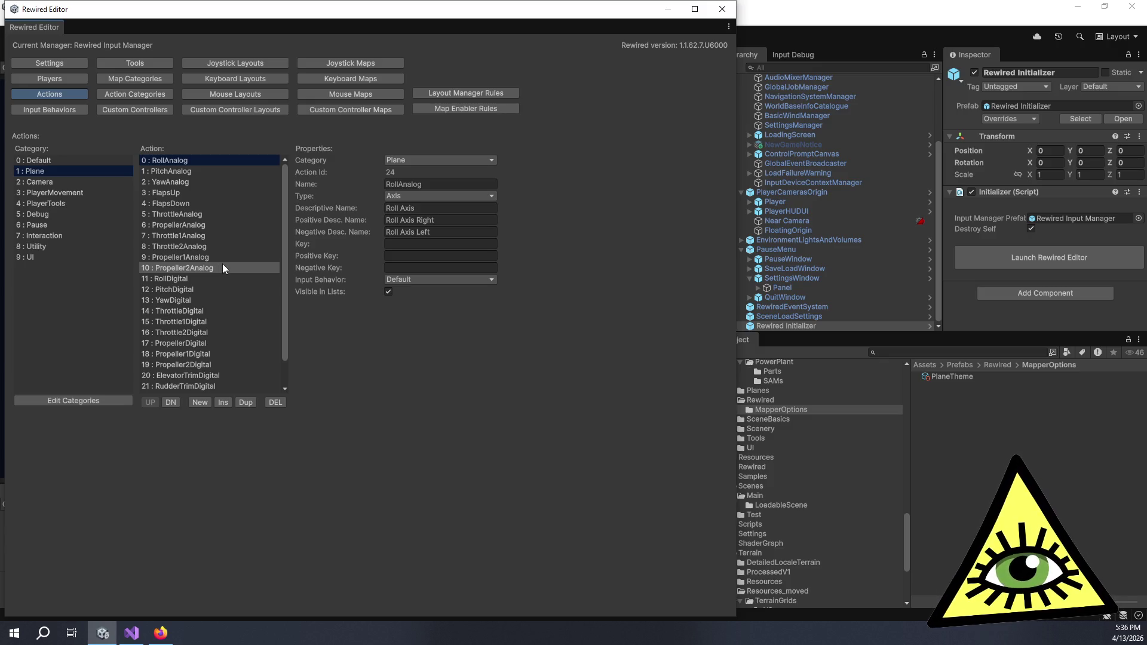
pyautogui.scroll(-1, 228, 300)
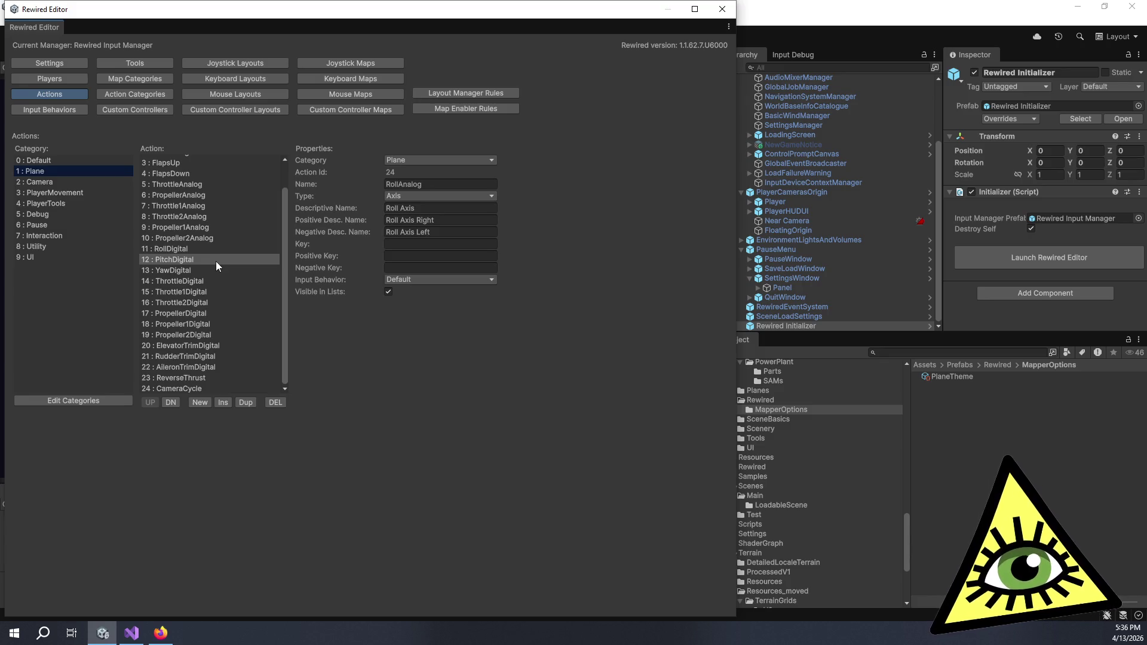
pyautogui.scroll(1, 216, 266)
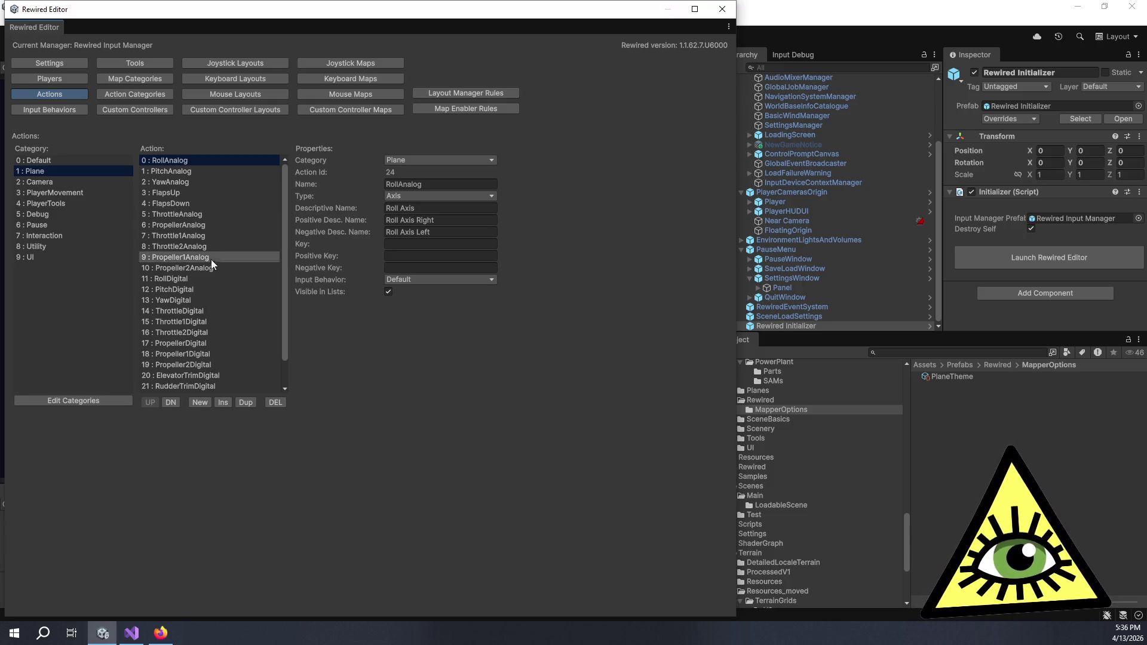
pyautogui.scroll(-1, 223, 314)
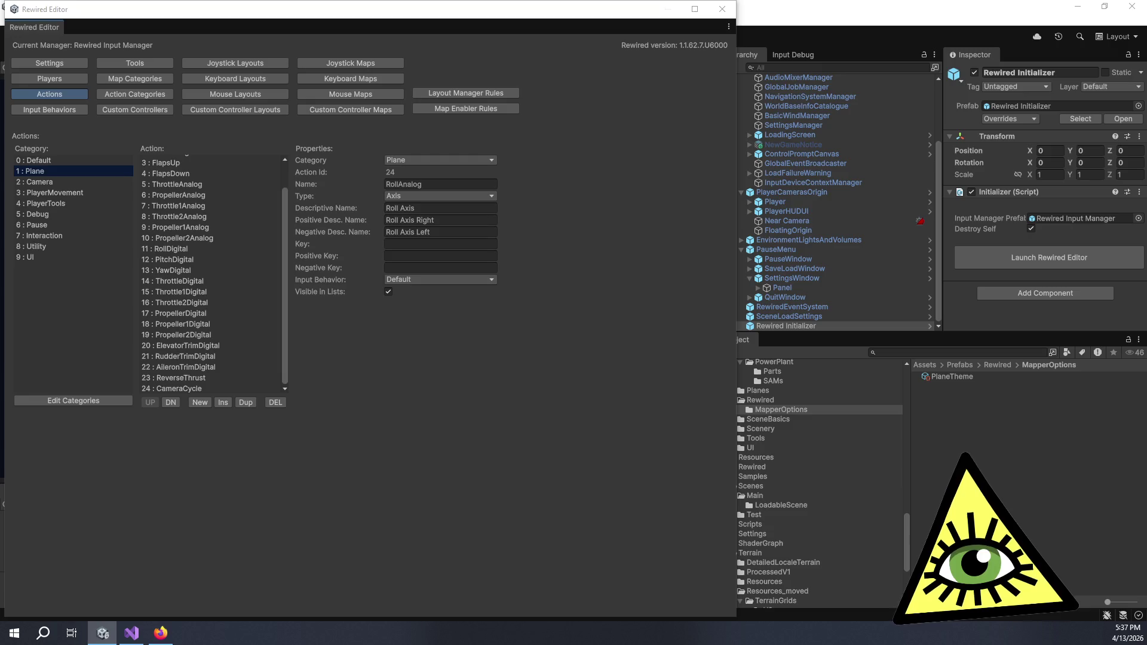
pyautogui.click(160, 633)
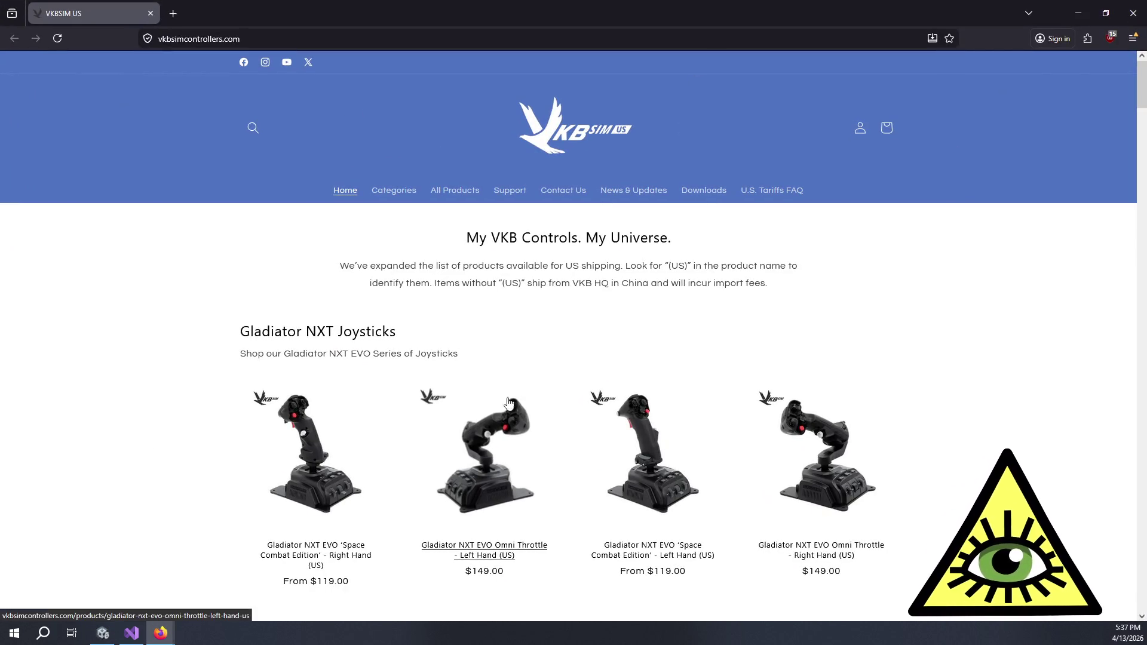
# Open the Space Combat Edition Right Hand product page and view its joystick image enlarged.
pyautogui.scroll(-2, 335, 537)
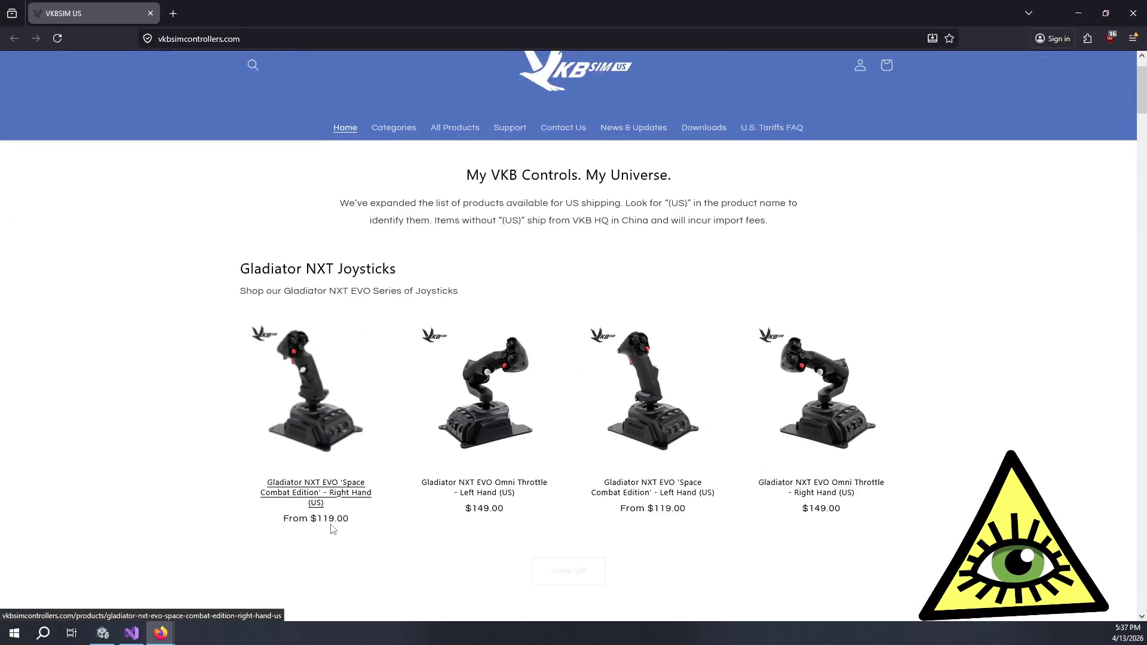
pyautogui.click(326, 447)
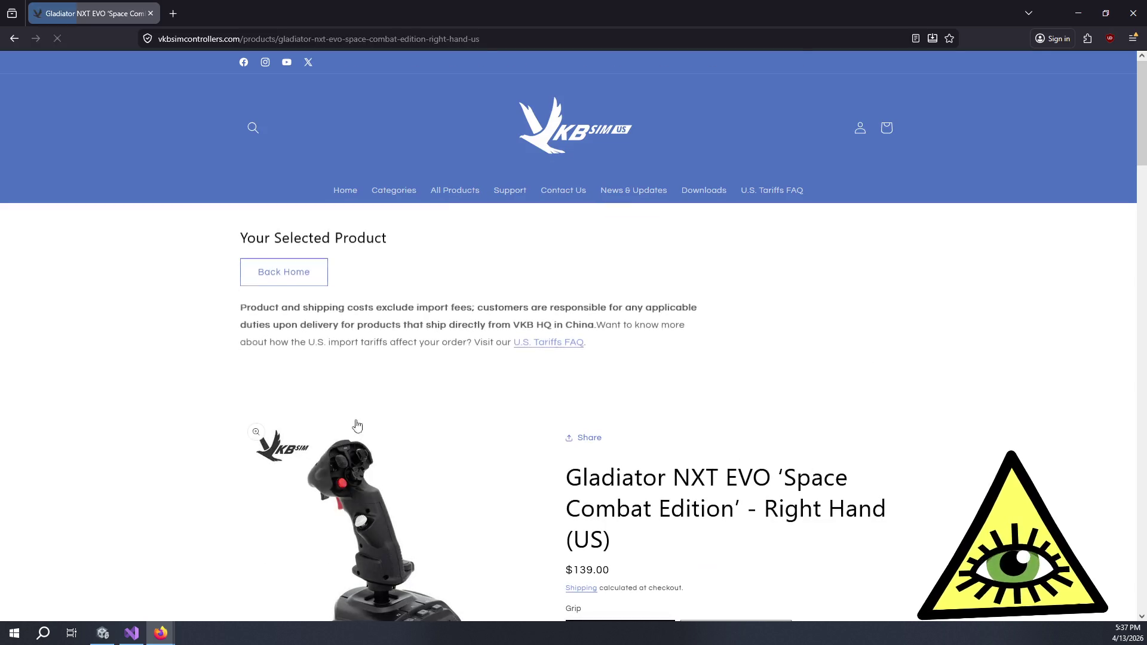
pyautogui.scroll(-5, 385, 413)
pyautogui.click(434, 346)
pyautogui.scroll(-5, 496, 433)
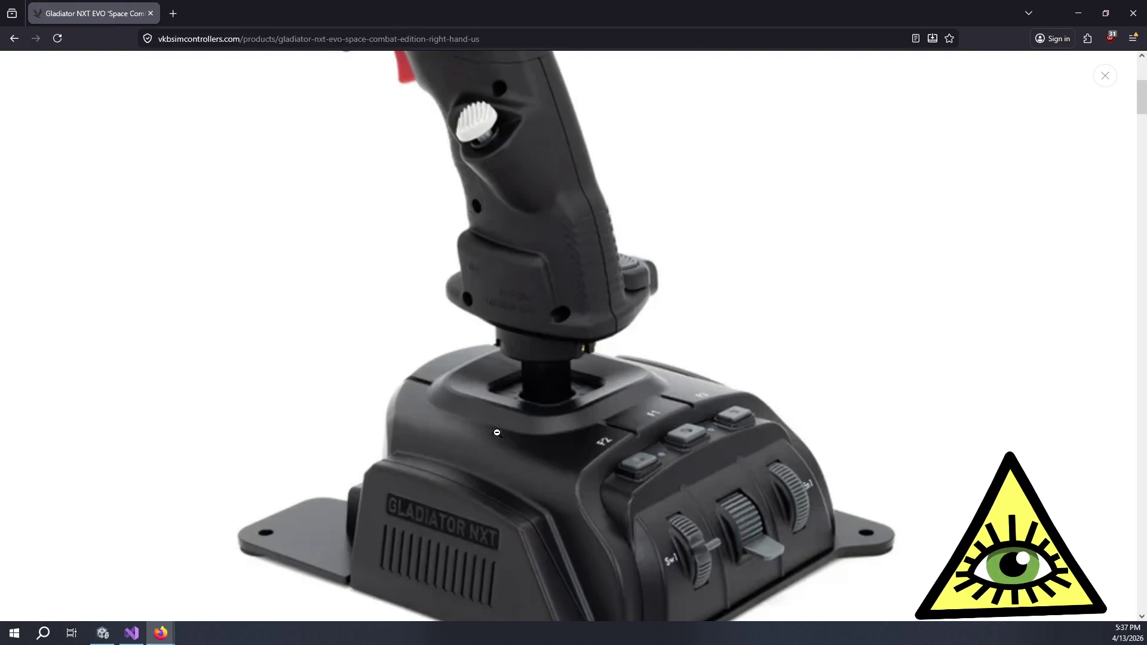
pyautogui.scroll(-1, 580, 438)
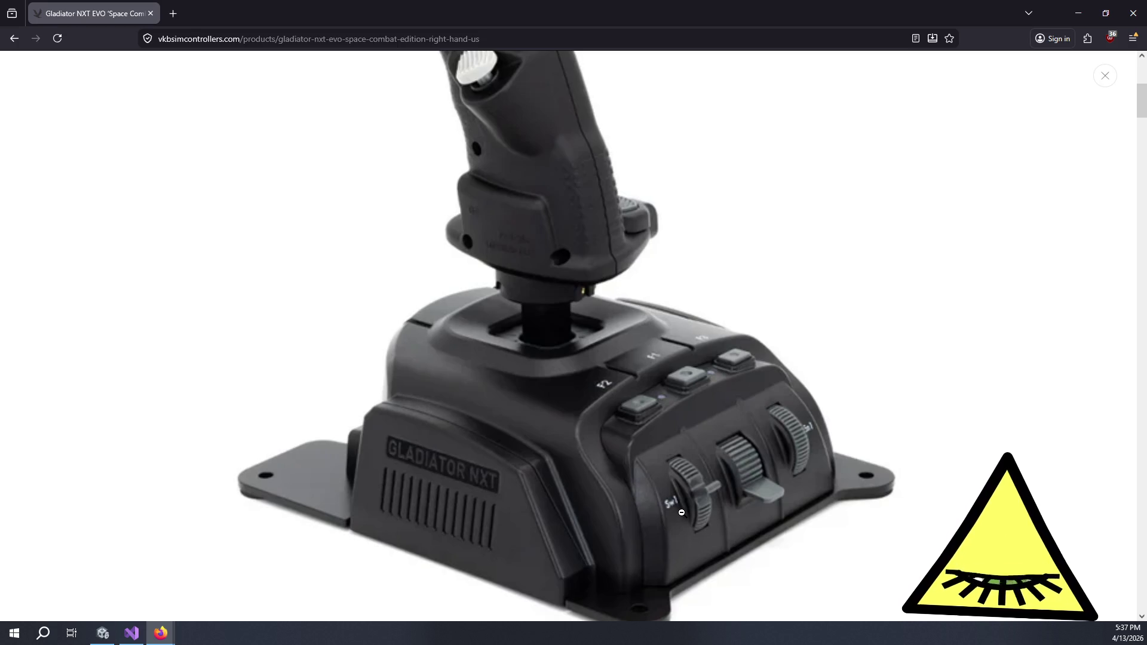
pyautogui.click(686, 514)
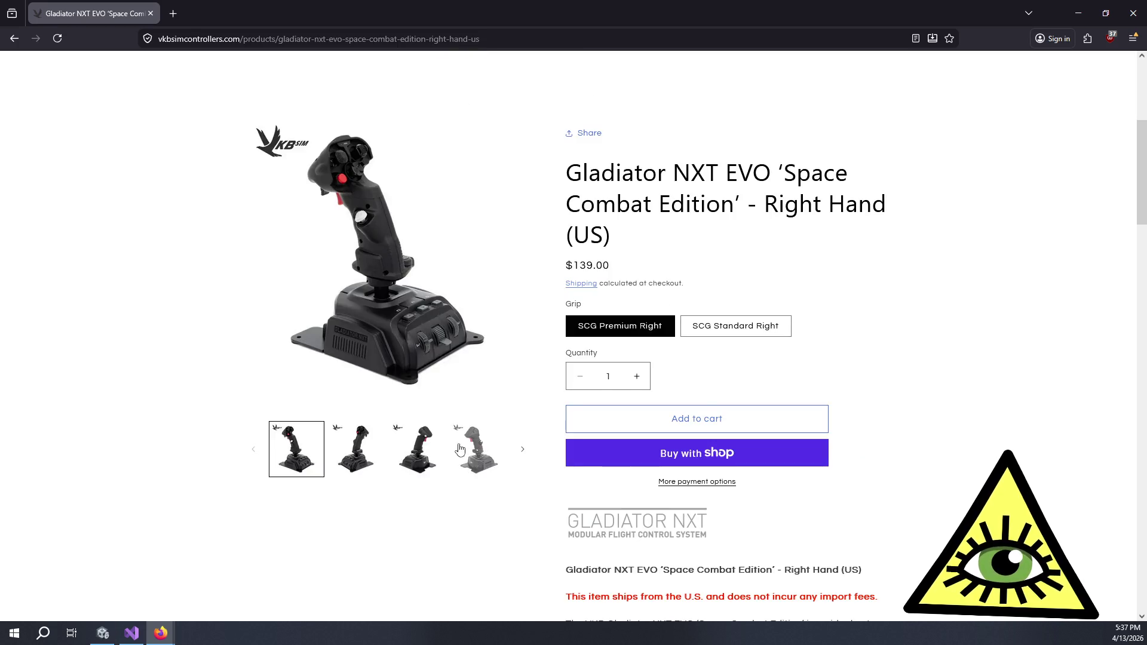
# Select 'GNX EVO Base' under Ships With, briefly switching to Unity and back.
pyautogui.scroll(-5, 472, 454)
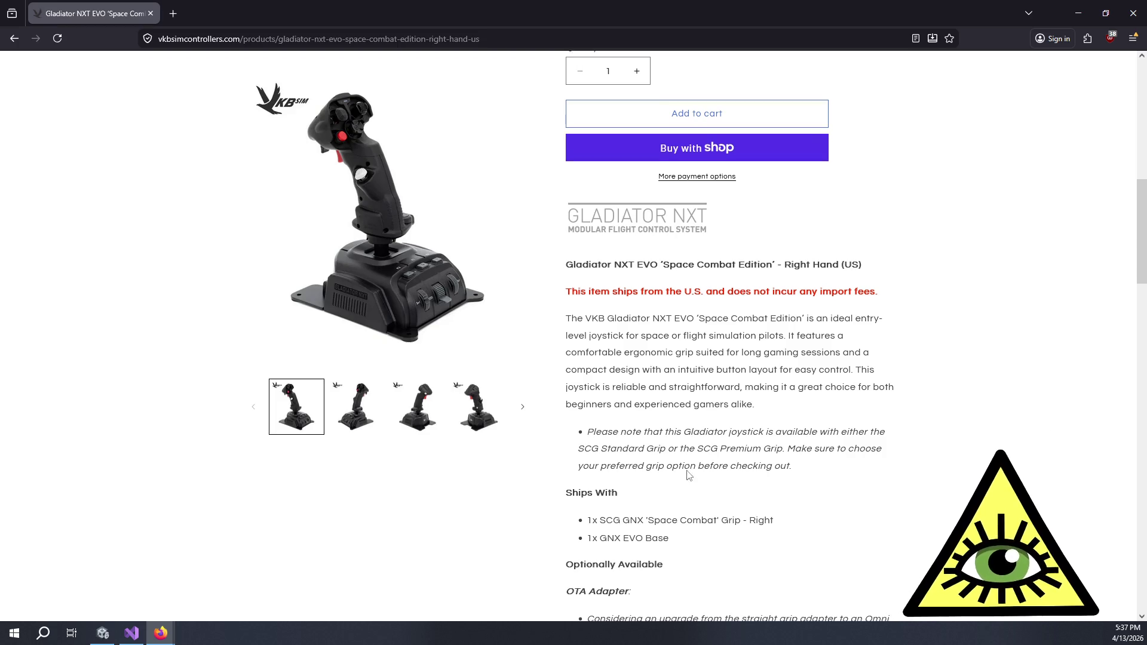
pyautogui.scroll(-3, 696, 484)
pyautogui.moveTo(669, 357); pyautogui.dragTo(600, 357)
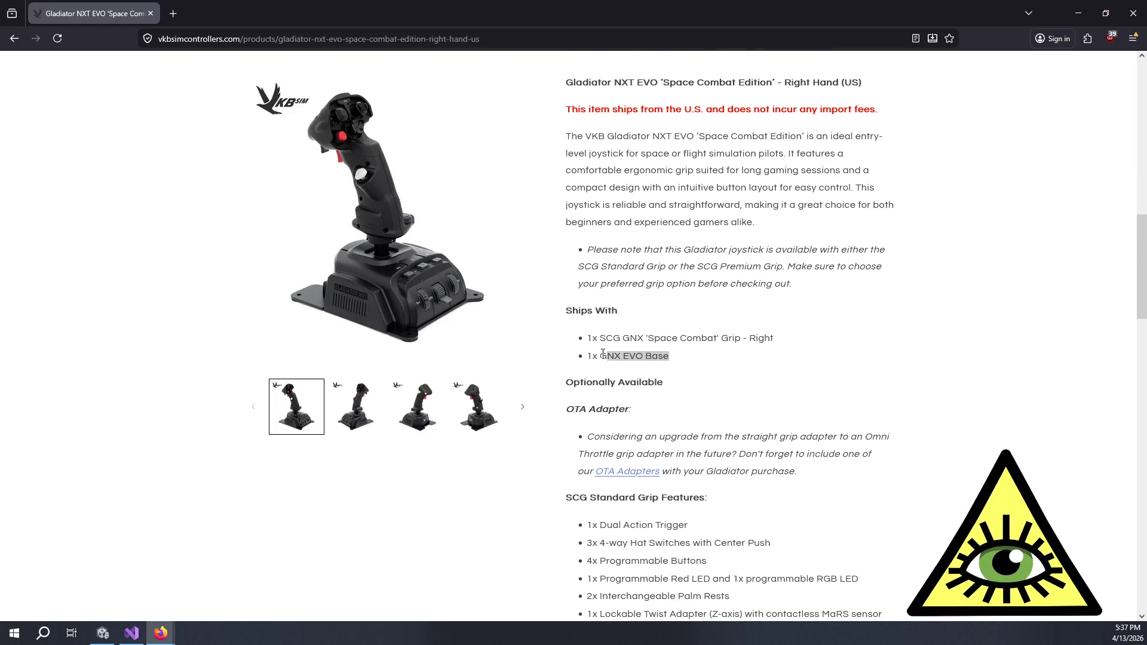
pyautogui.hotkey('alt', 'Tab')
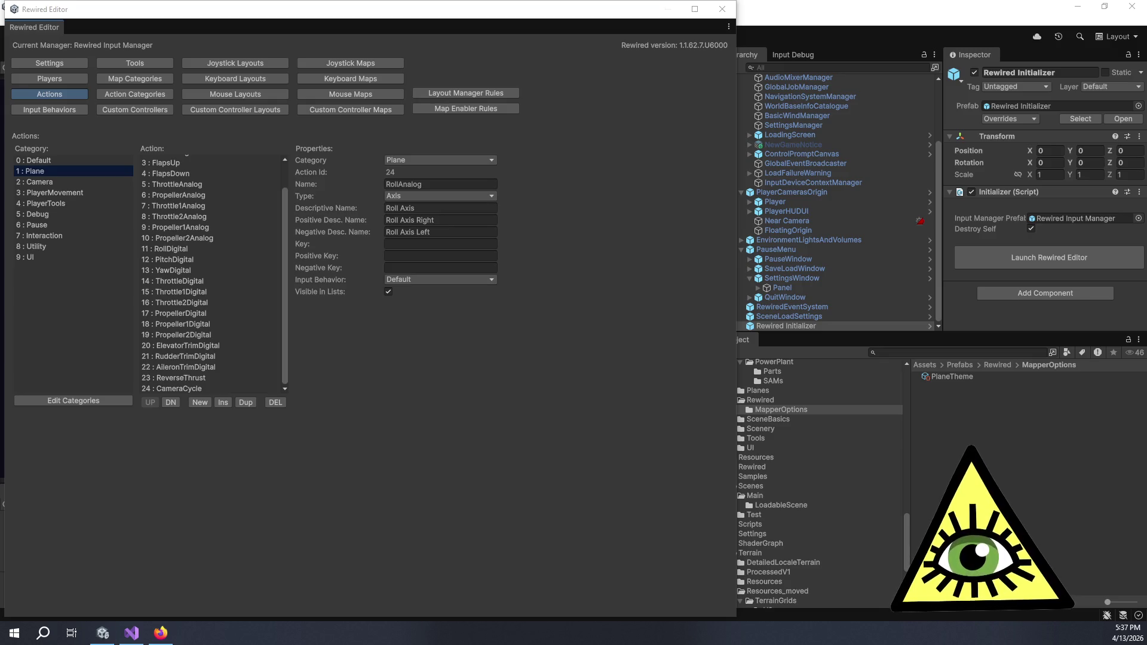
pyautogui.hotkey('alt', 'Tab')
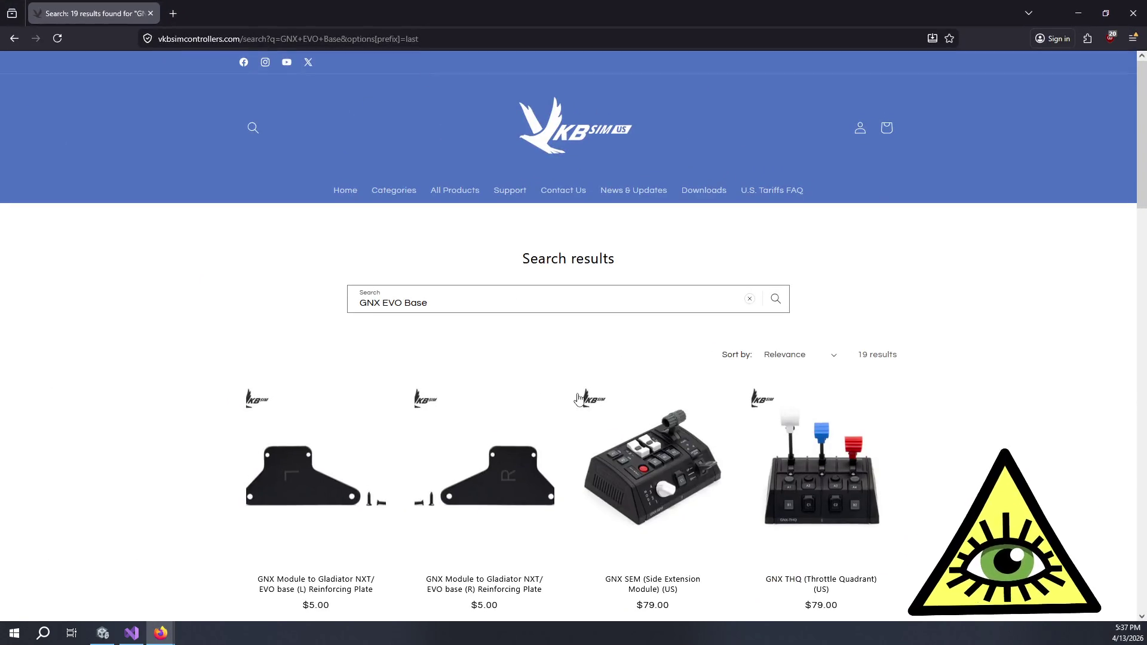
# Browse the 19 'GNX EVO Base' results and open the $60.00 Gladiator NXT EVO - Base Only (US) page.
pyautogui.scroll(-2, 577, 407)
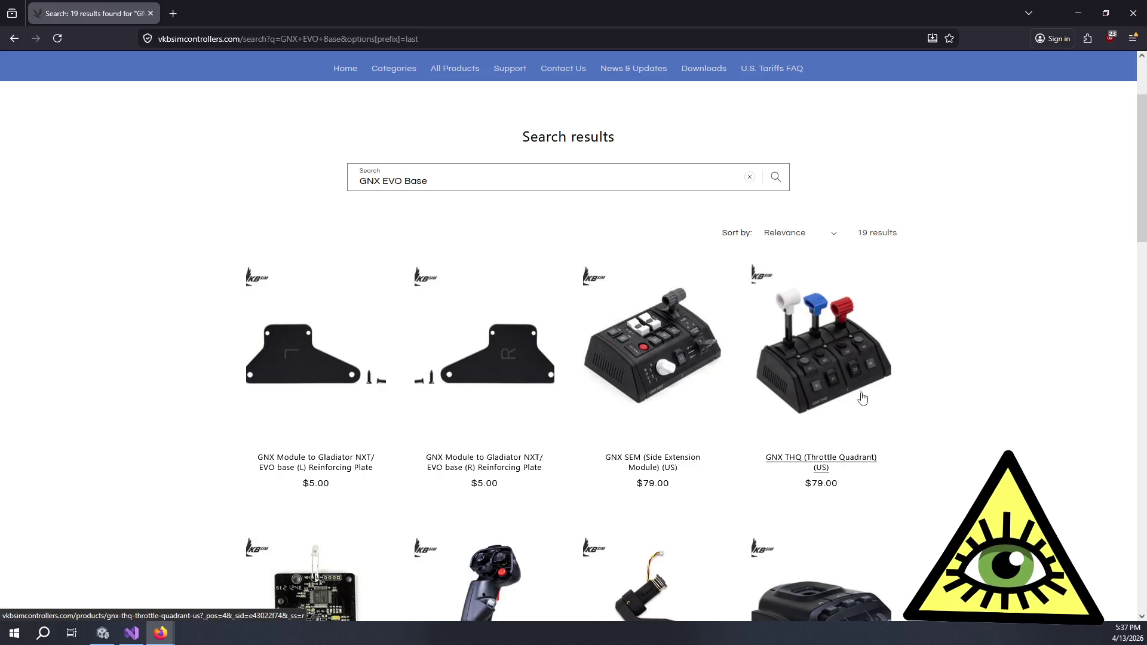
pyautogui.scroll(-3, 955, 456)
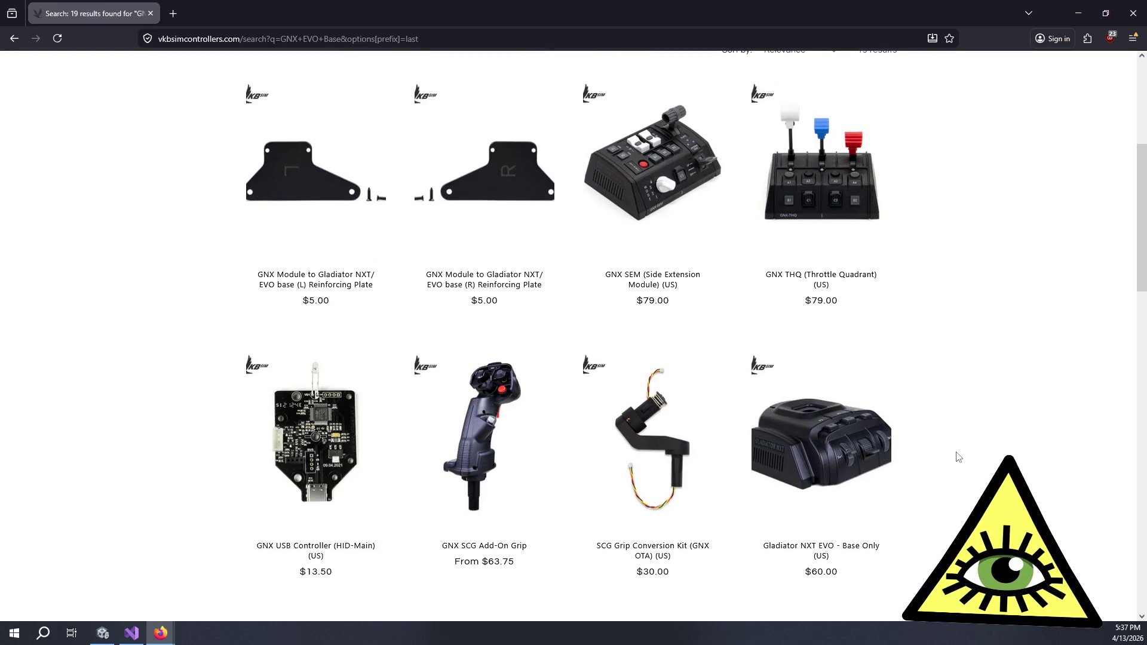
pyautogui.scroll(-1, 937, 463)
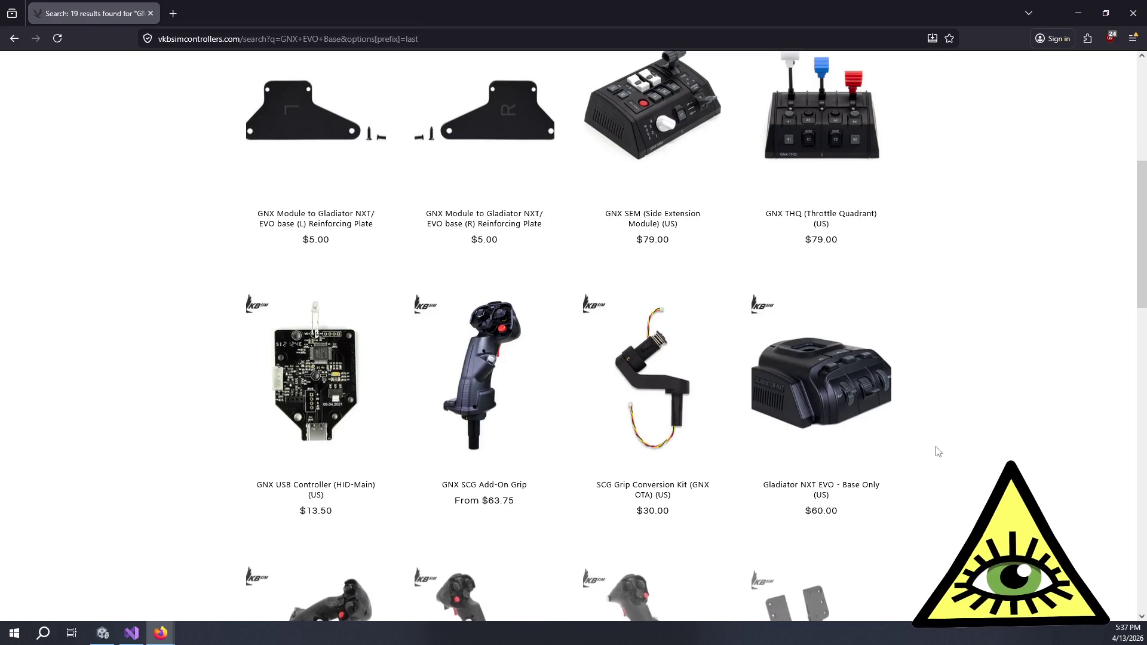
pyautogui.scroll(-2, 866, 411)
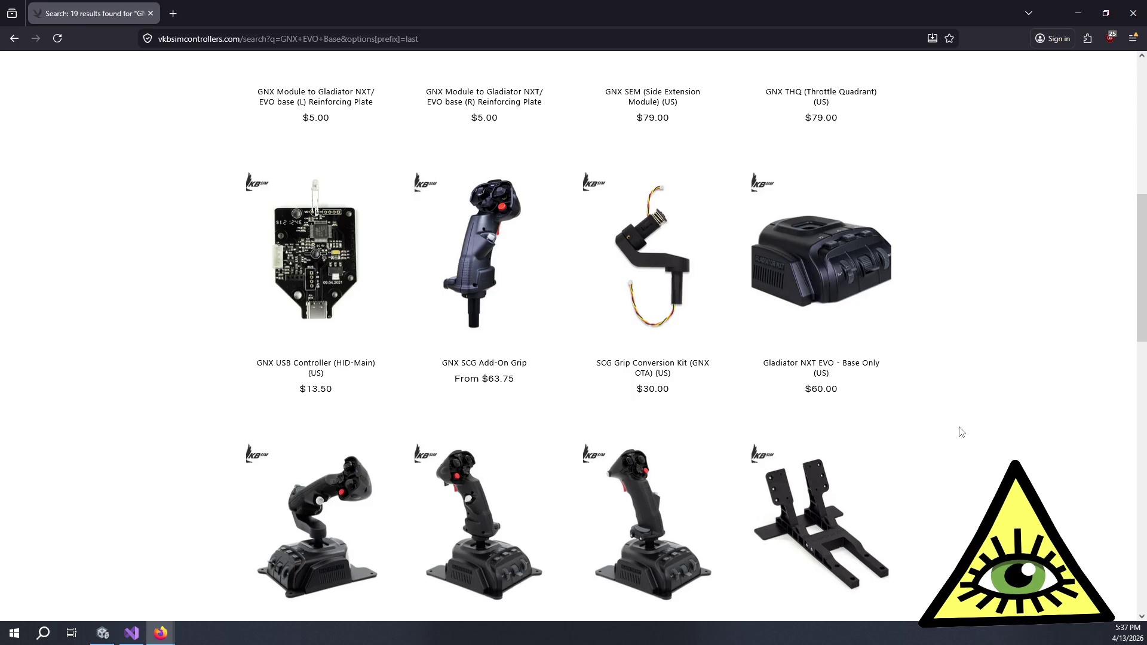
pyautogui.scroll(-2, 961, 431)
pyautogui.scroll(-5, 966, 438)
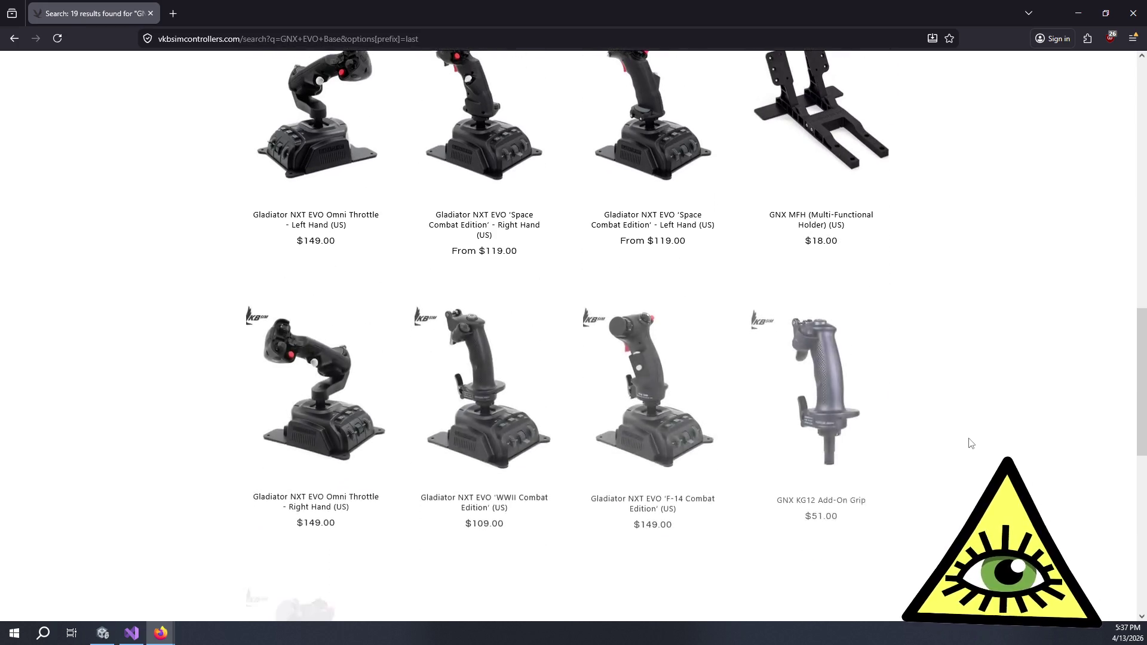
pyautogui.scroll(-4, 967, 441)
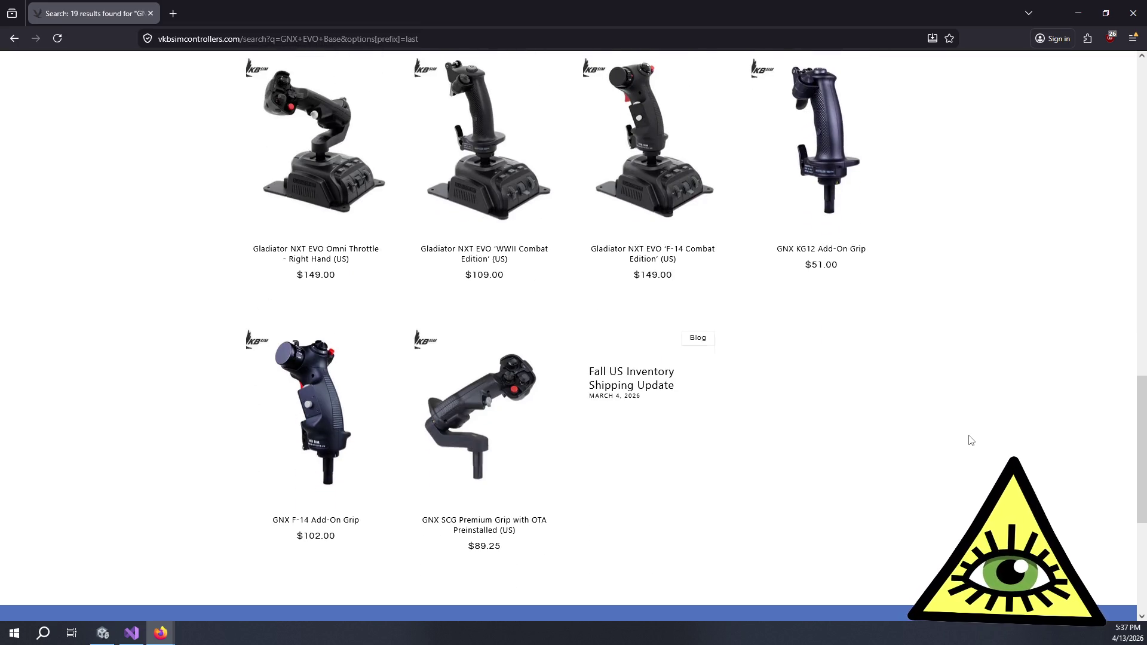
pyautogui.scroll(8, 896, 399)
pyautogui.scroll(5, 896, 398)
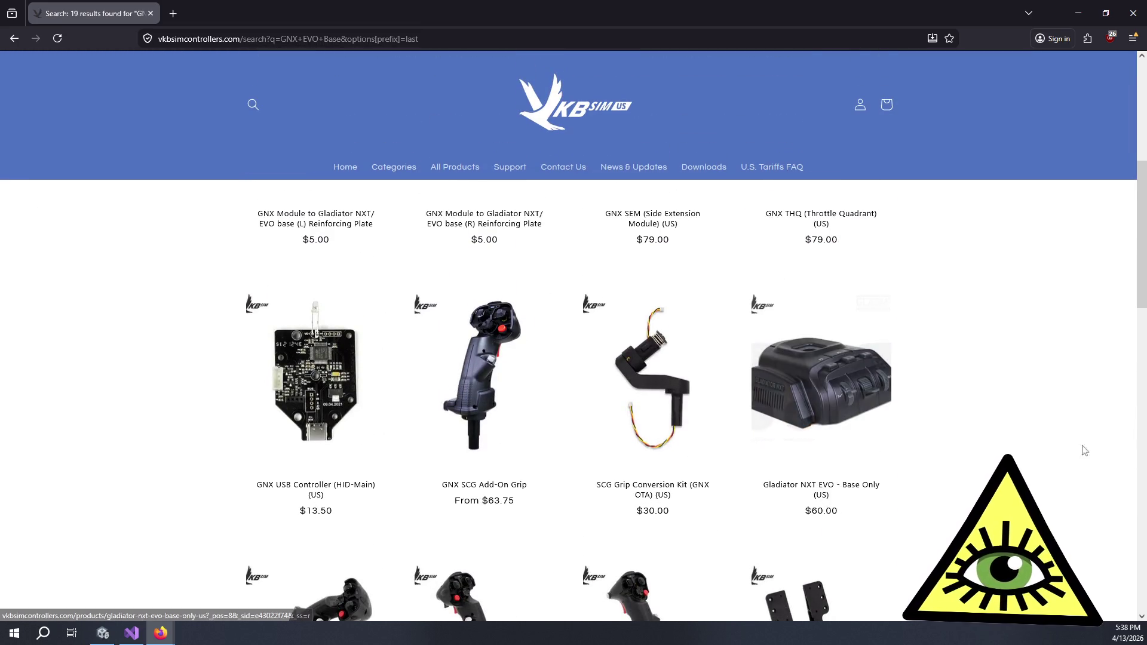
pyautogui.click(879, 410)
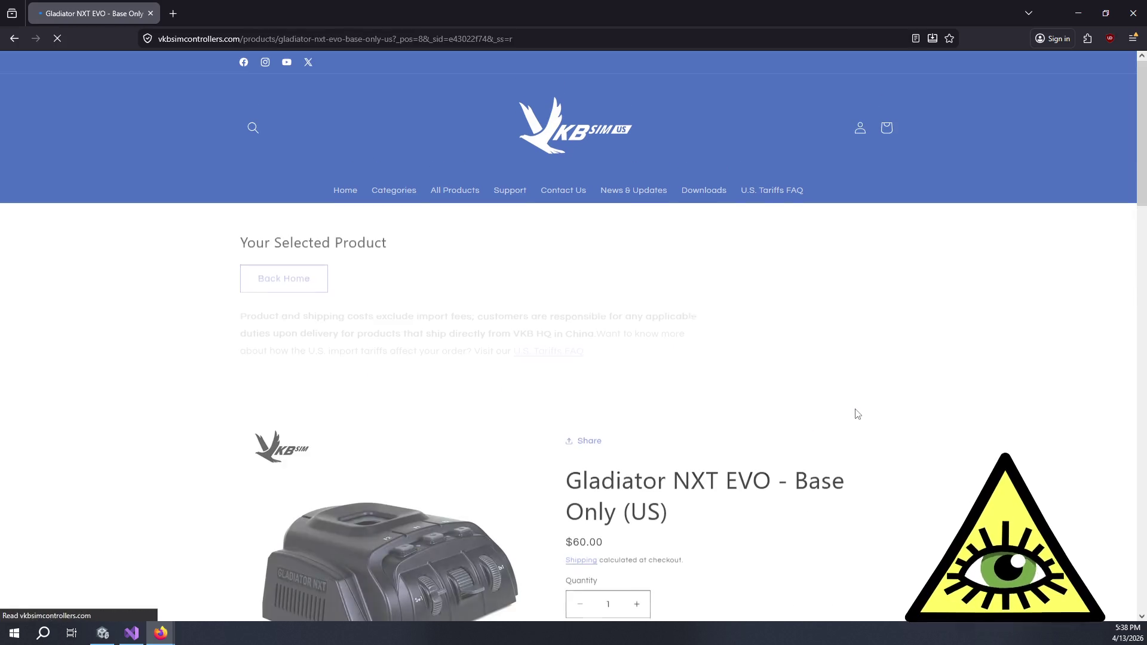
# Switch the Base Only main image to the labelled controls diagram and view it enlarged.
pyautogui.scroll(-4, 889, 412)
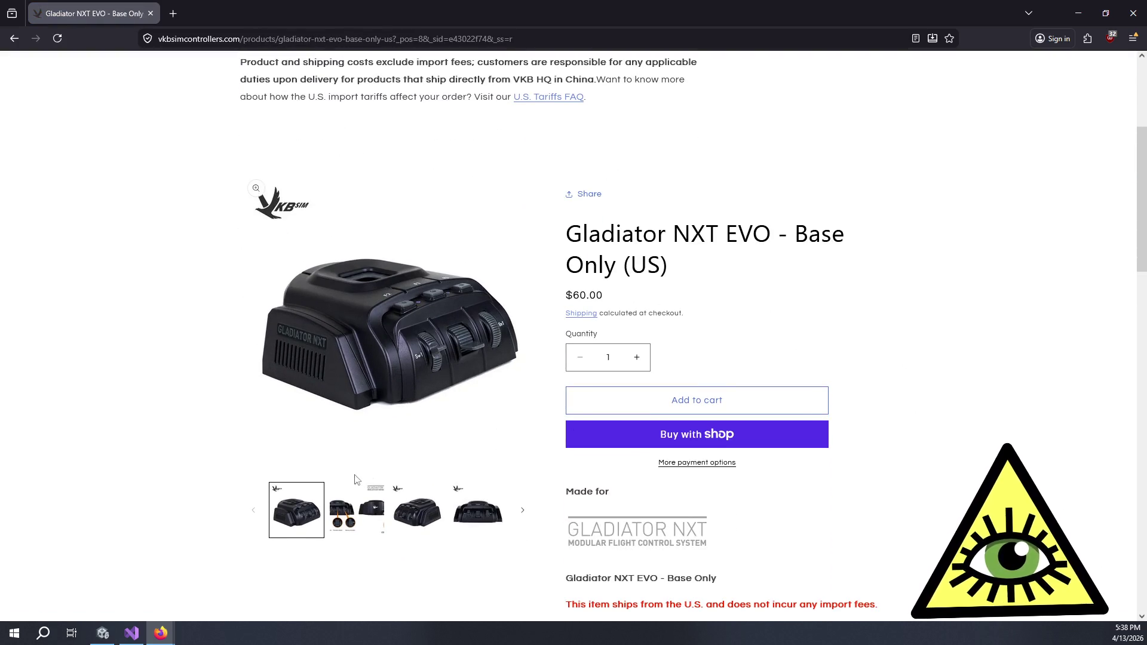
pyautogui.click(367, 517)
pyautogui.click(288, 294)
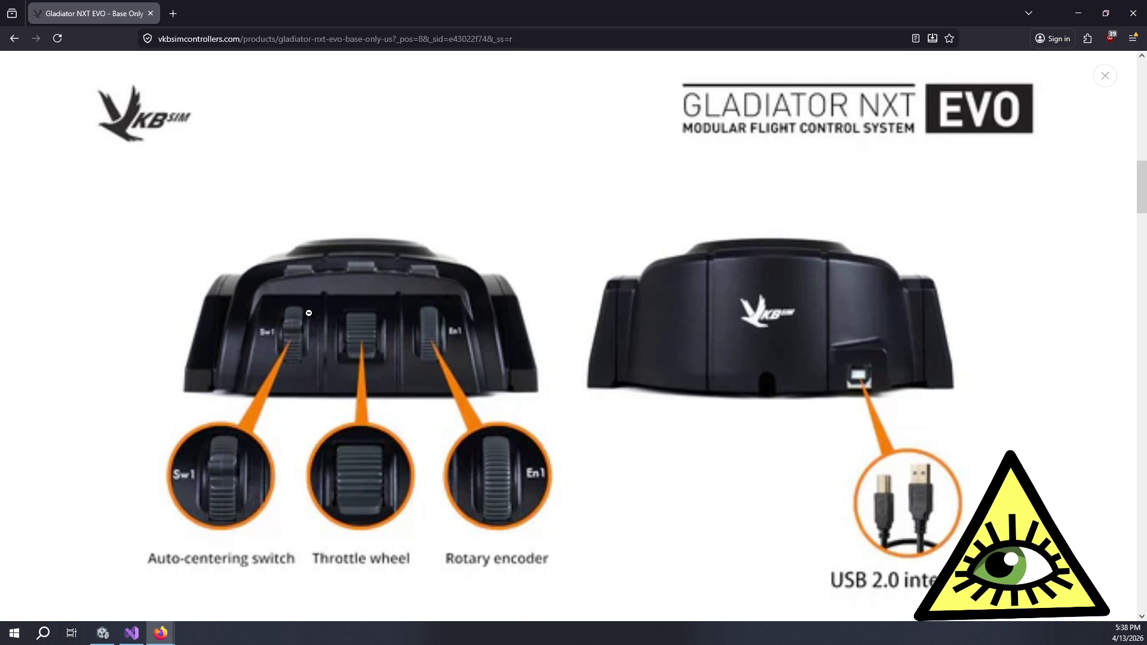
pyautogui.scroll(-10, 316, 323)
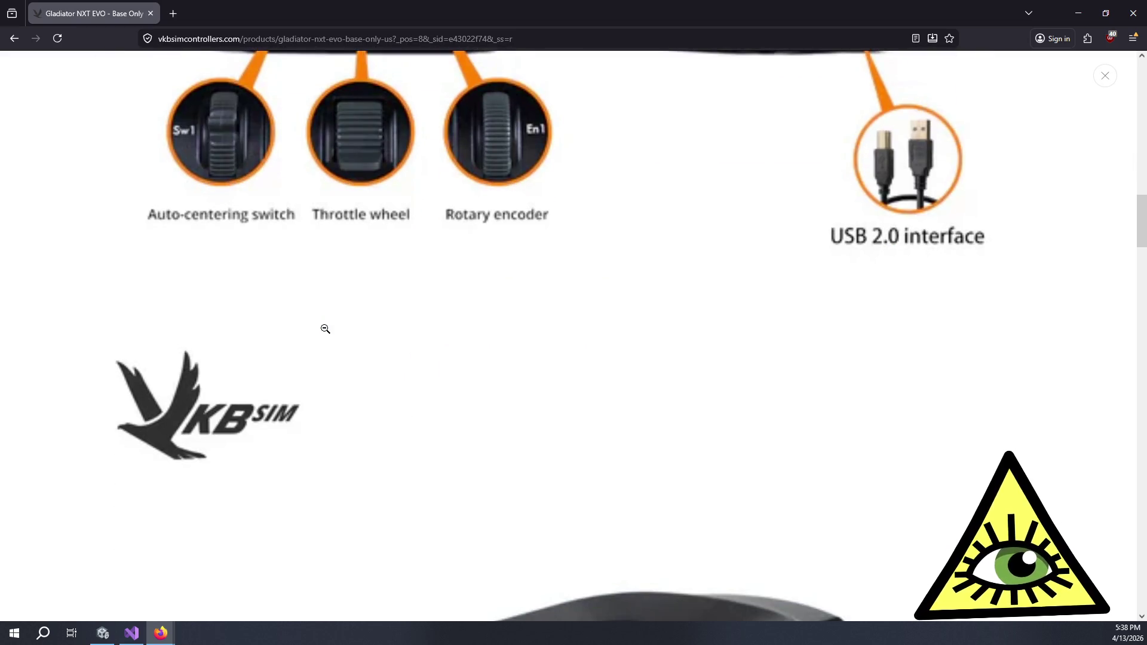
pyautogui.scroll(-4, 339, 337)
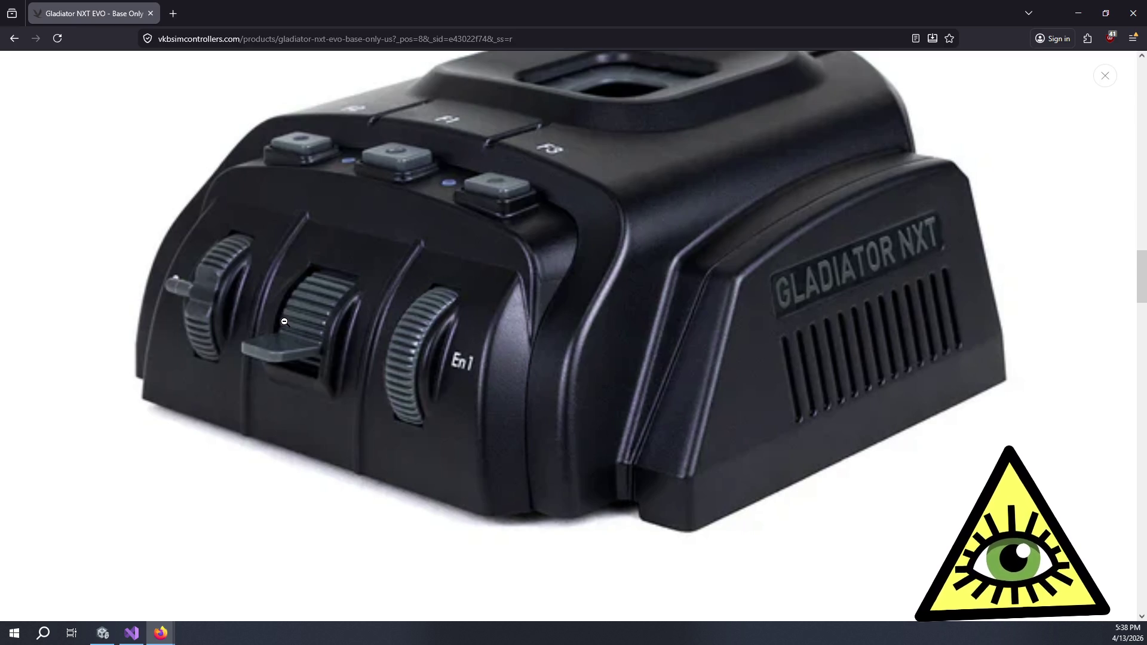
pyautogui.scroll(-5, 283, 325)
pyautogui.scroll(-6, 285, 328)
pyautogui.scroll(-5, 289, 328)
pyautogui.scroll(4, 289, 328)
pyautogui.click(304, 321)
# Read the GNX EVO Base features, highlighting the auto-centering switch, sensor and rotary encoder lines.
pyautogui.scroll(-8, 418, 338)
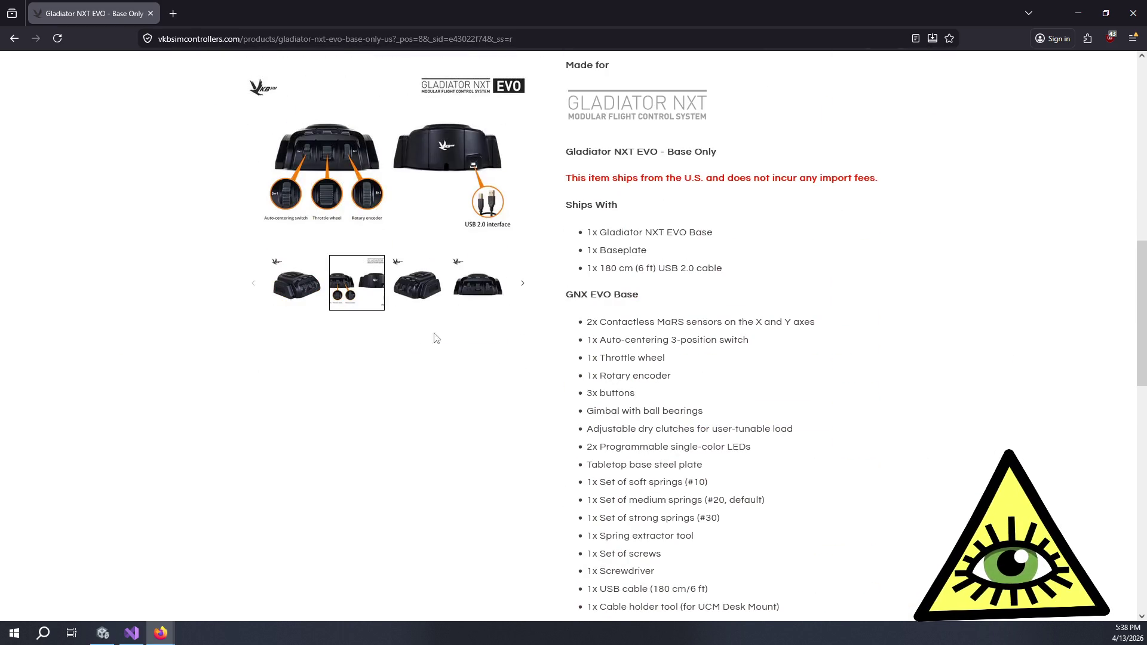
pyautogui.moveTo(612, 341); pyautogui.dragTo(745, 343)
pyautogui.click(744, 344)
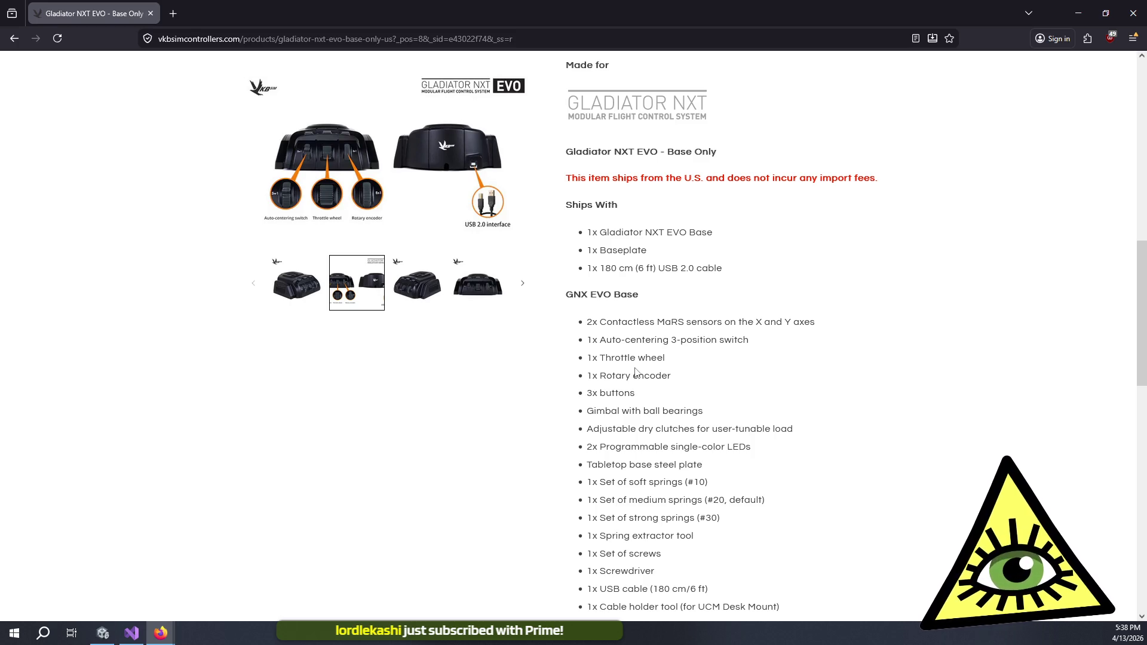
pyautogui.moveTo(606, 322); pyautogui.dragTo(621, 339)
pyautogui.moveTo(644, 378); pyautogui.dragTo(654, 381)
pyautogui.click(658, 385)
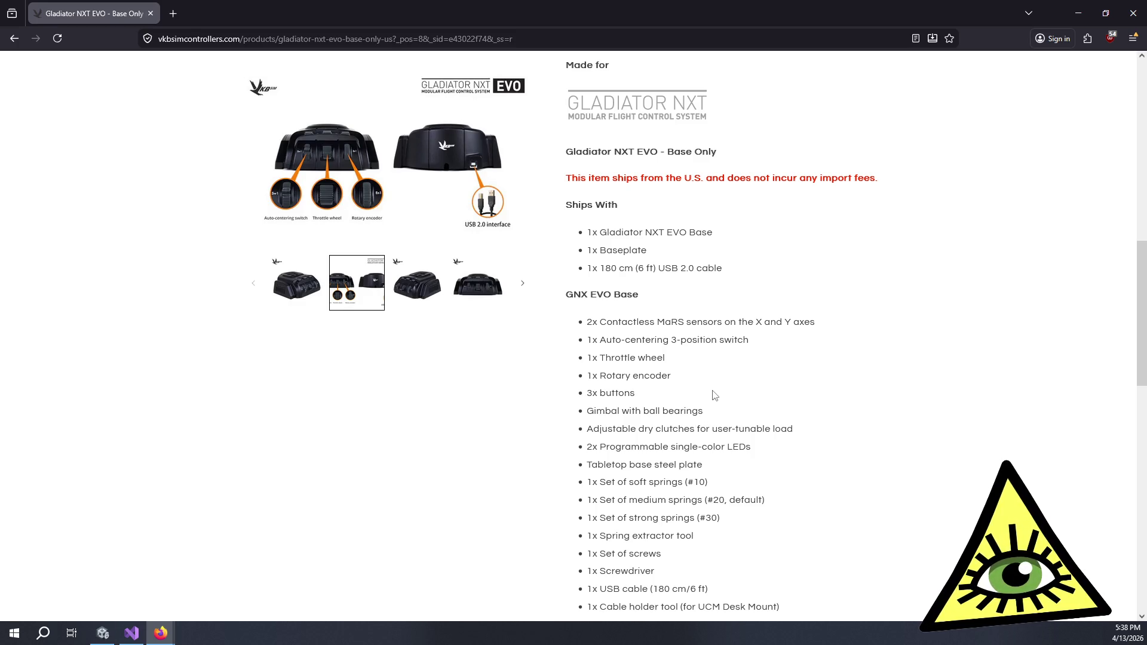
pyautogui.scroll(-2, 713, 395)
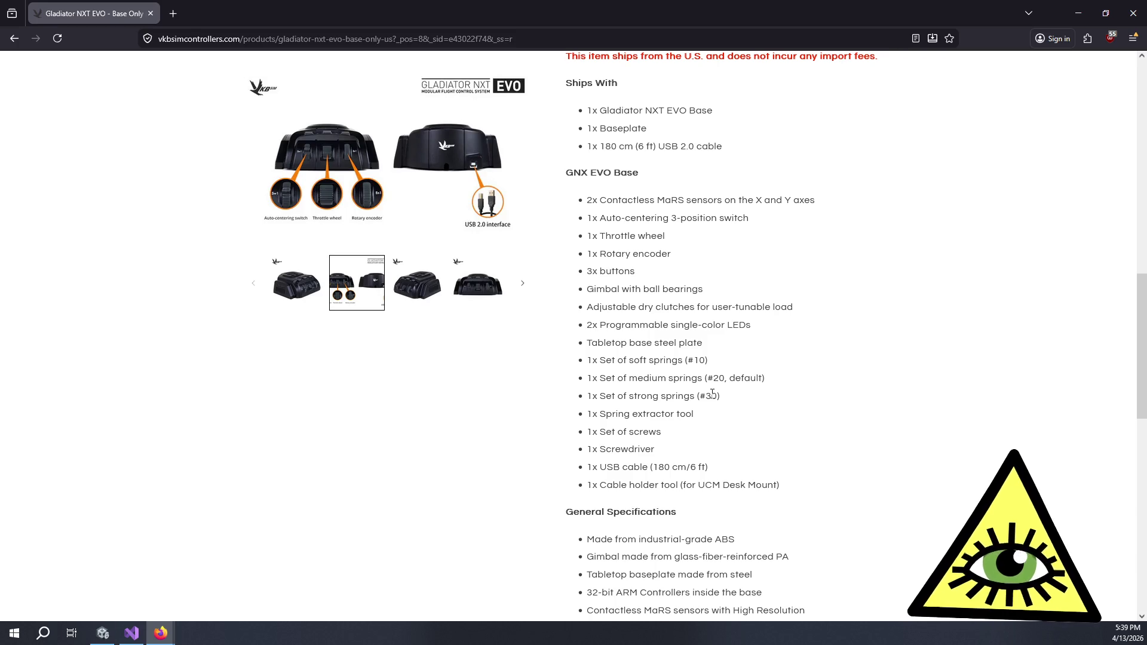
pyautogui.scroll(-7, 687, 322)
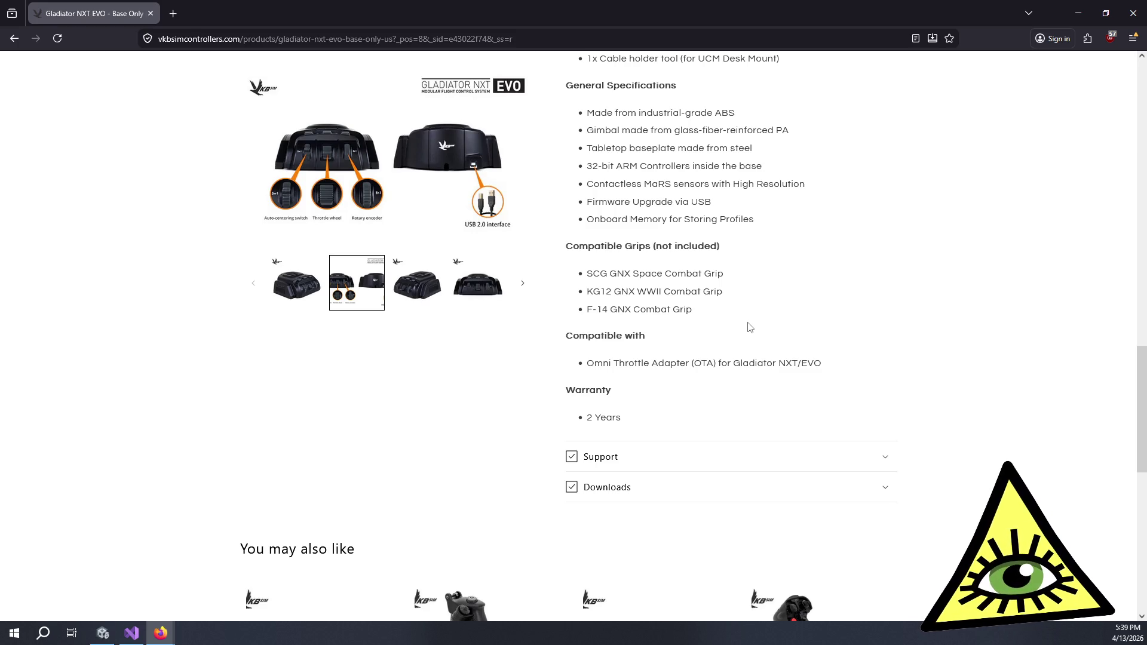
pyautogui.scroll(-4, 749, 327)
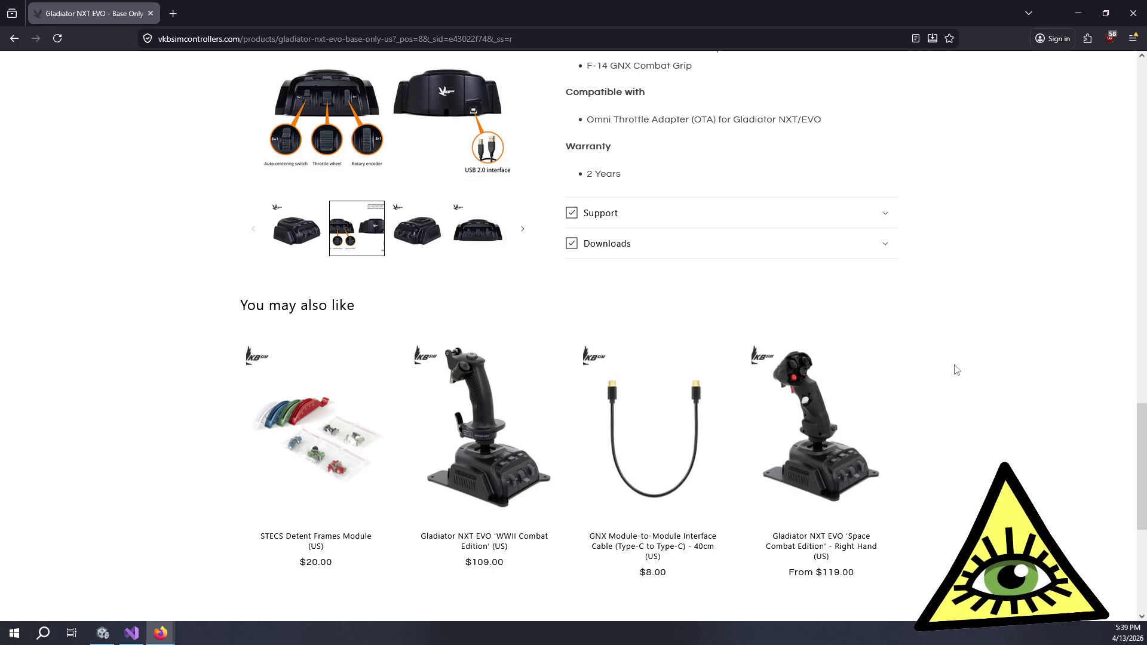
# Open the Space Combat Edition Right Hand page and view its main joystick image enlarged.
pyautogui.click(876, 513)
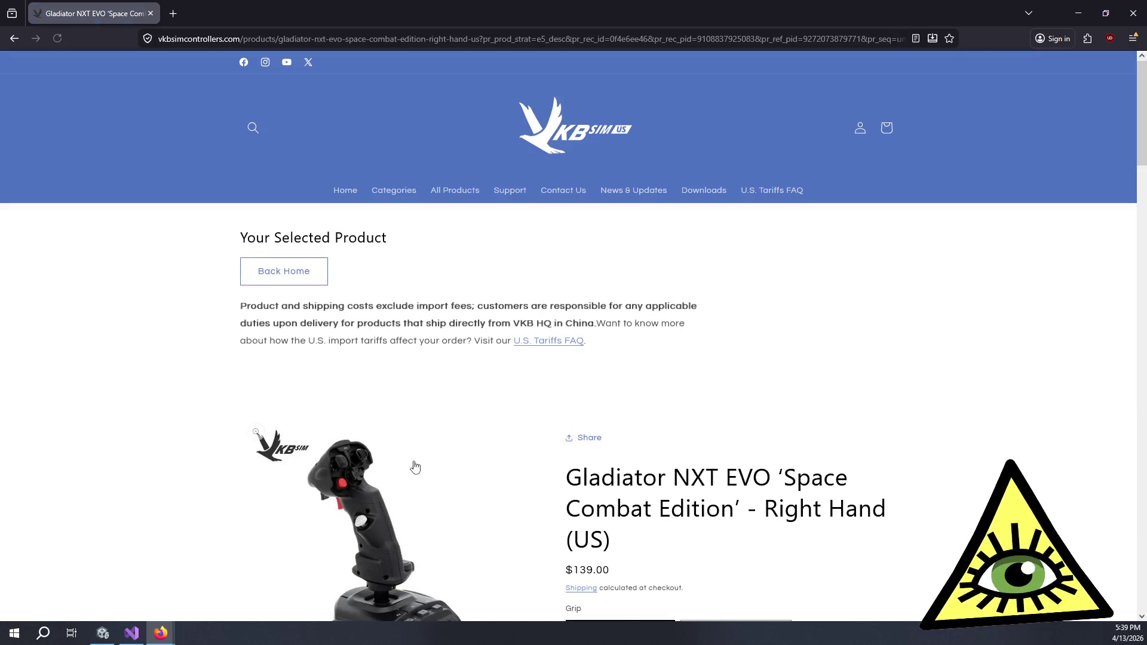
pyautogui.scroll(-5, 412, 466)
pyautogui.click(380, 278)
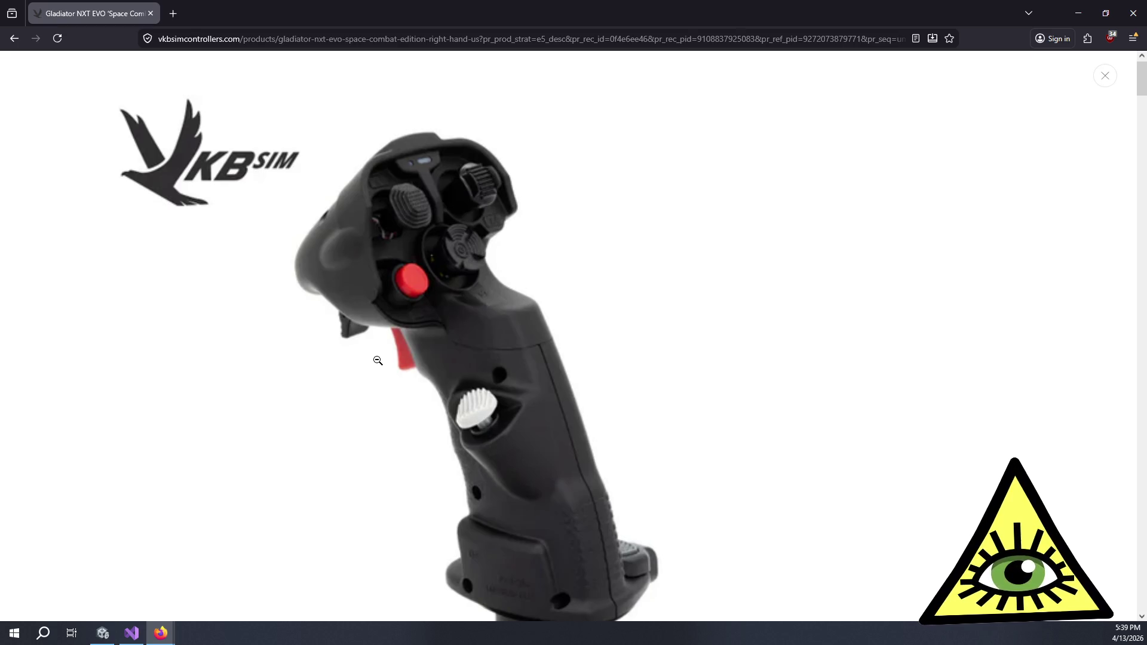
pyautogui.scroll(-4, 614, 376)
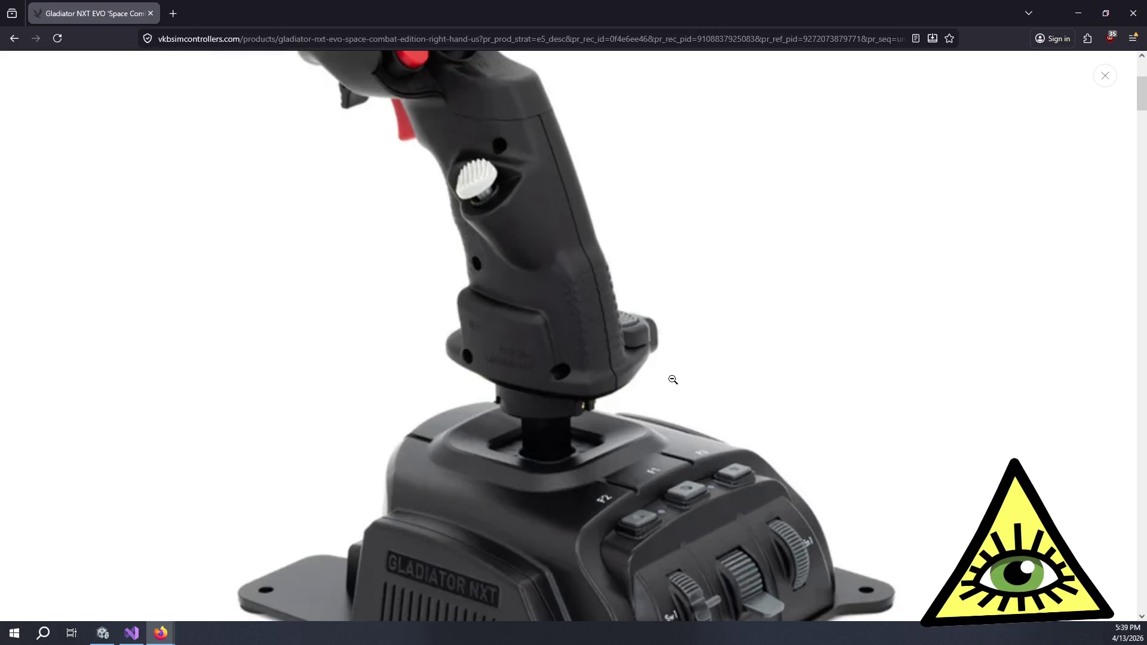
pyautogui.click(662, 358)
# Read the description and grip feature lists, then choose the SCG Standard Right grip at $119.00.
pyautogui.scroll(-5, 884, 403)
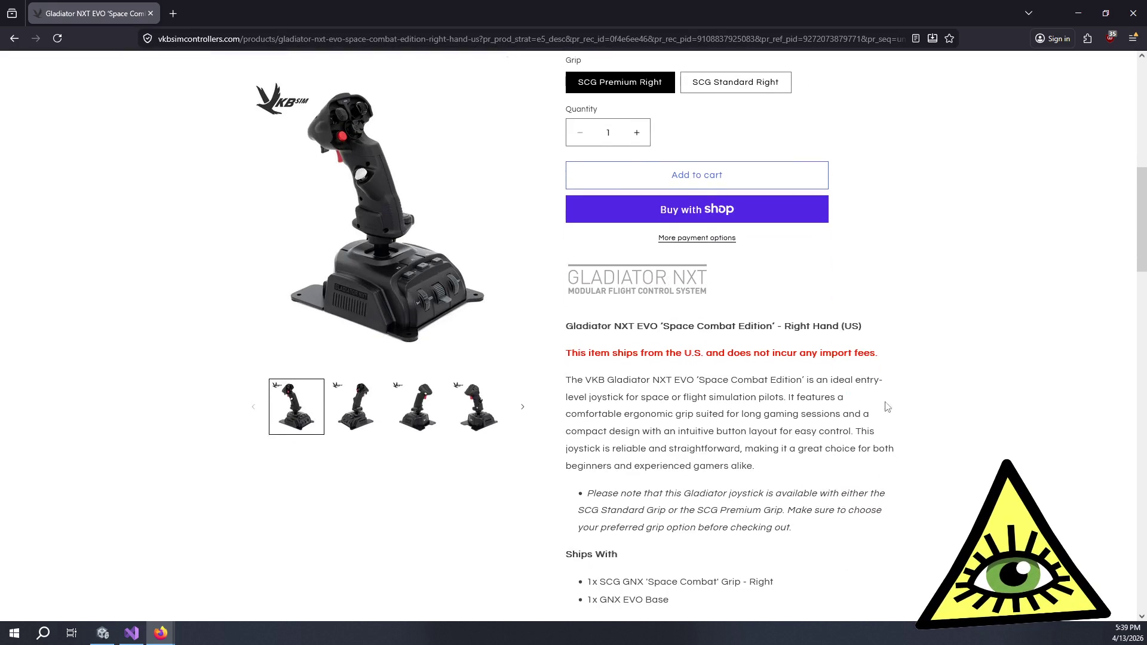
pyautogui.scroll(5, 922, 403)
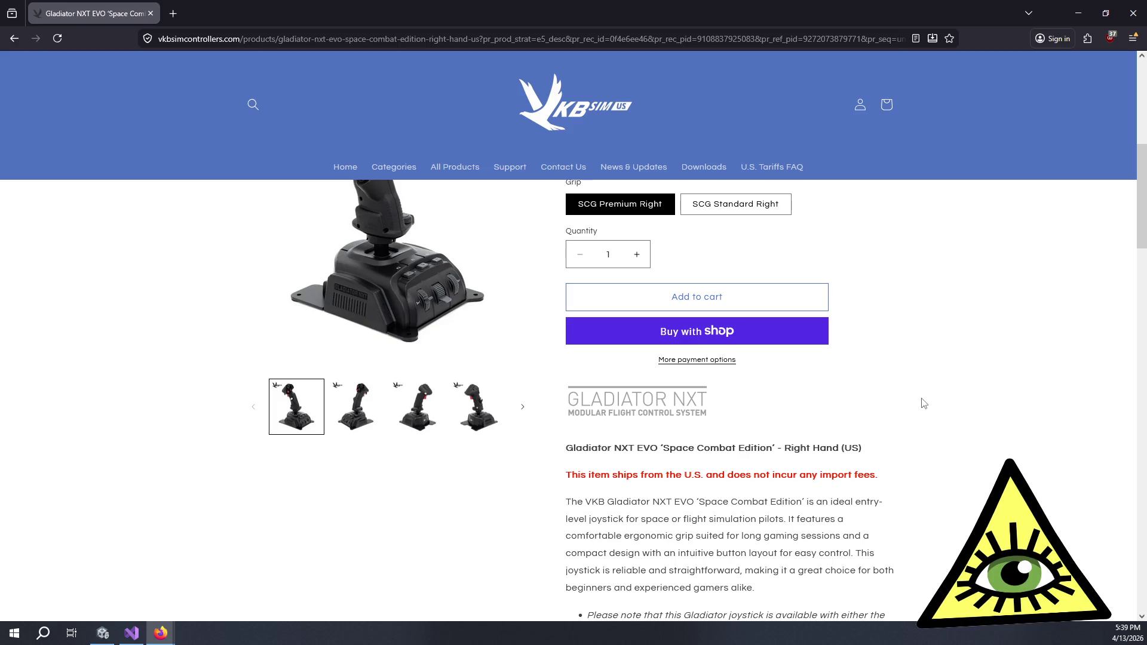
pyautogui.scroll(-5, 924, 403)
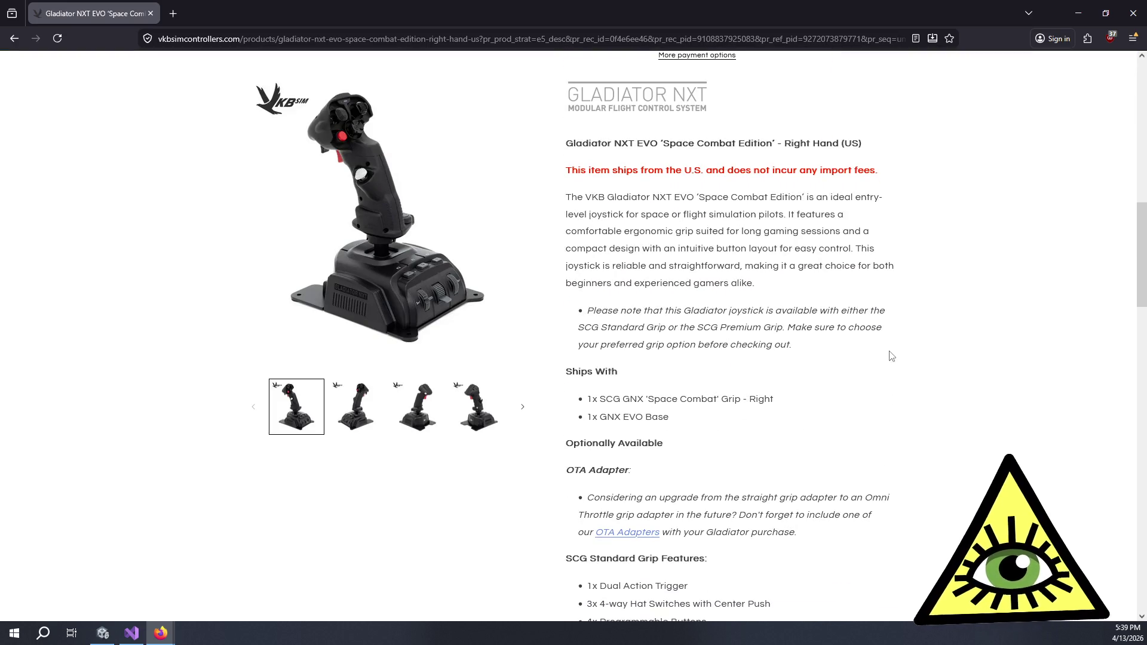
pyautogui.scroll(-3, 848, 338)
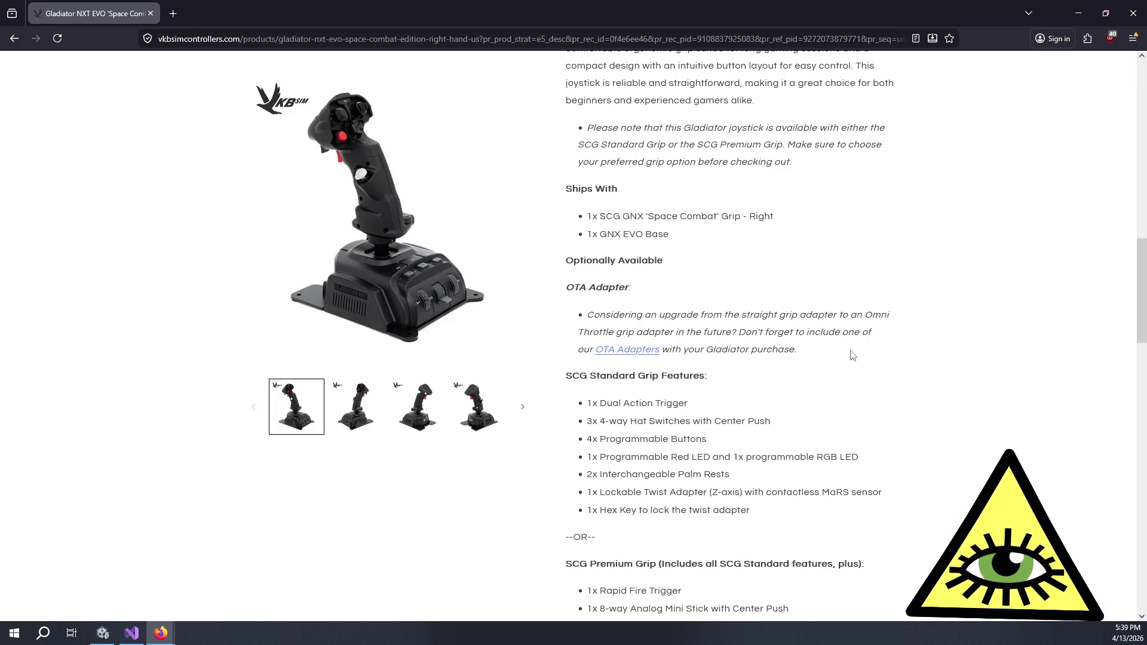
pyautogui.scroll(-3, 850, 359)
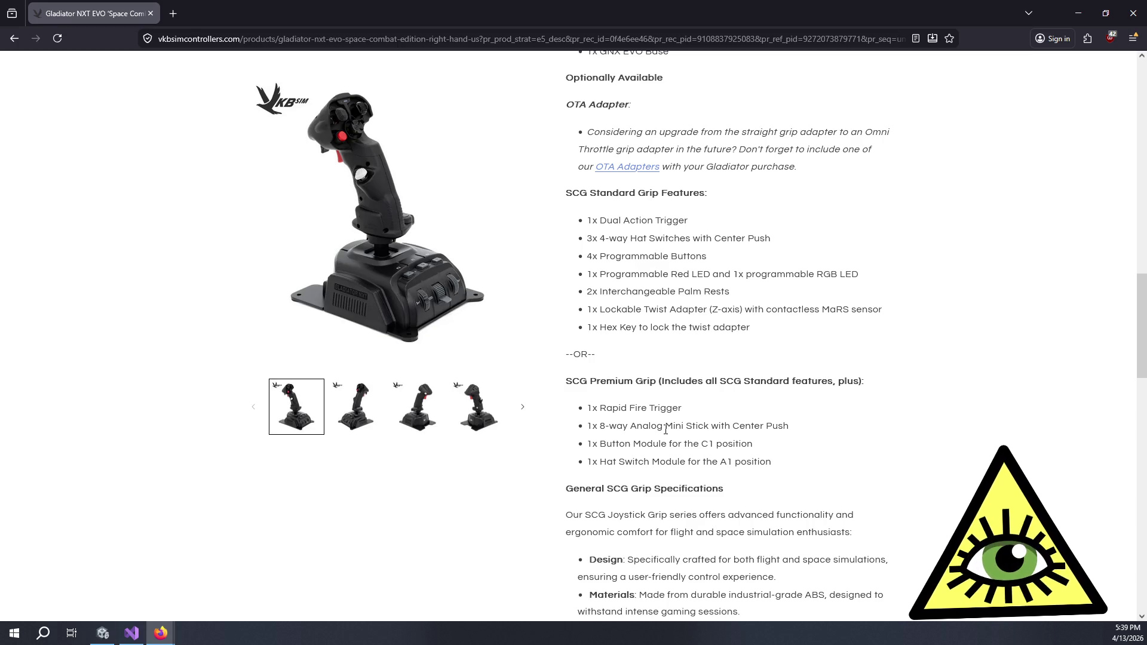
pyautogui.scroll(10, 665, 429)
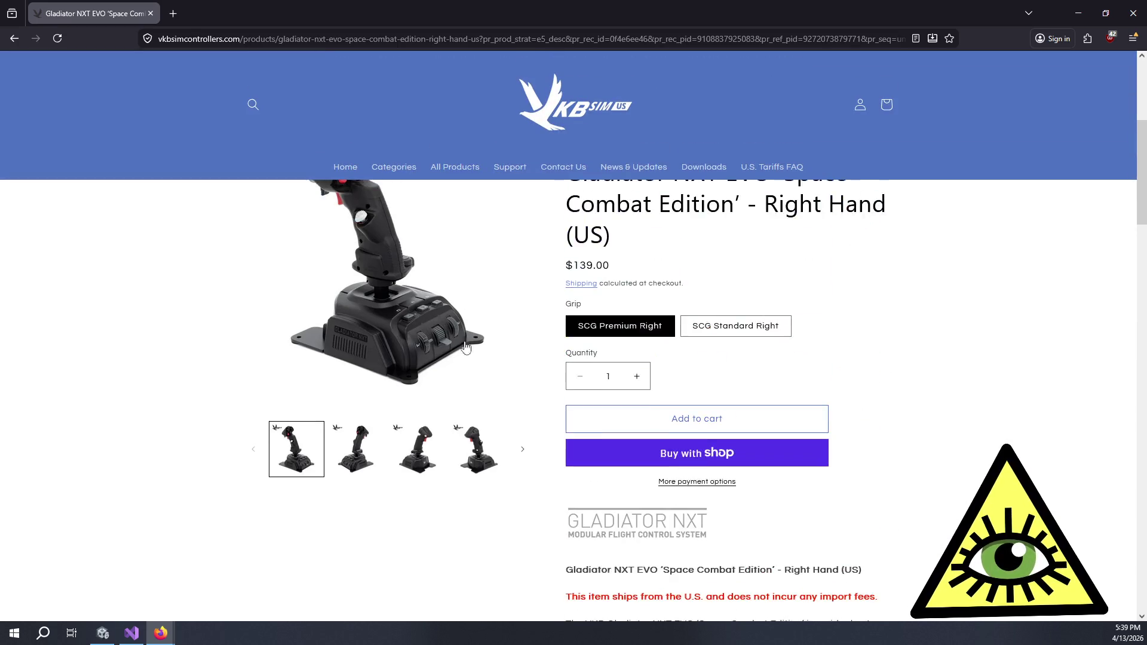
pyautogui.scroll(-3, 611, 425)
pyautogui.click(722, 387)
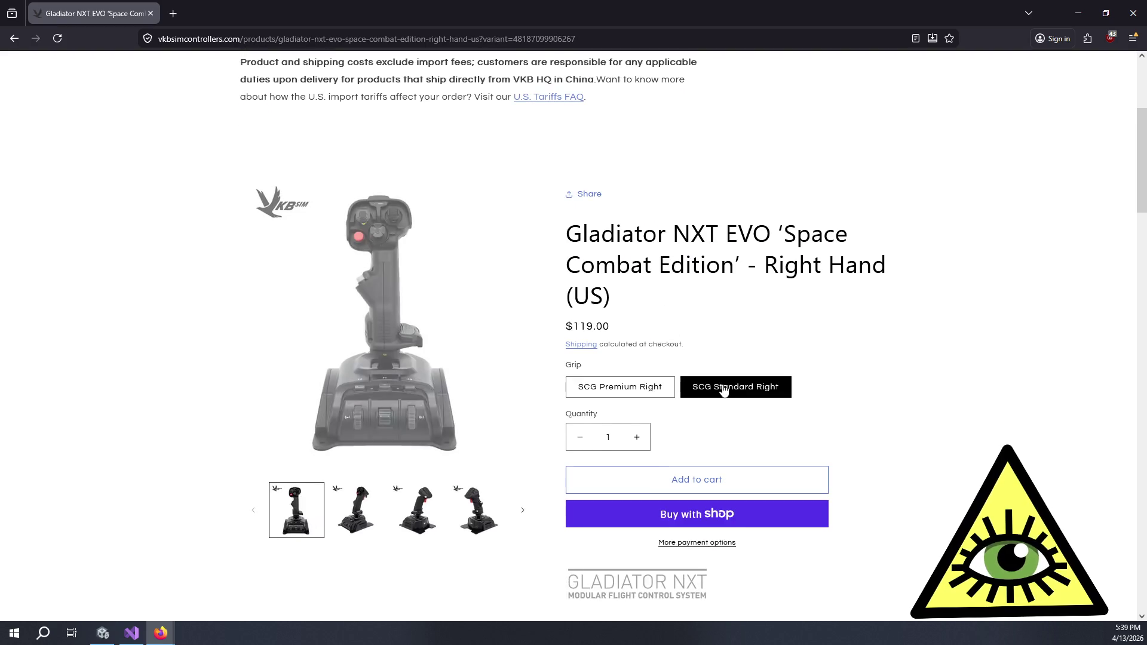
# Switch between Standard Right ($119.00) and Premium Right ($139.00) grips, ending on Premium Right.
pyautogui.click(649, 394)
pyautogui.click(696, 398)
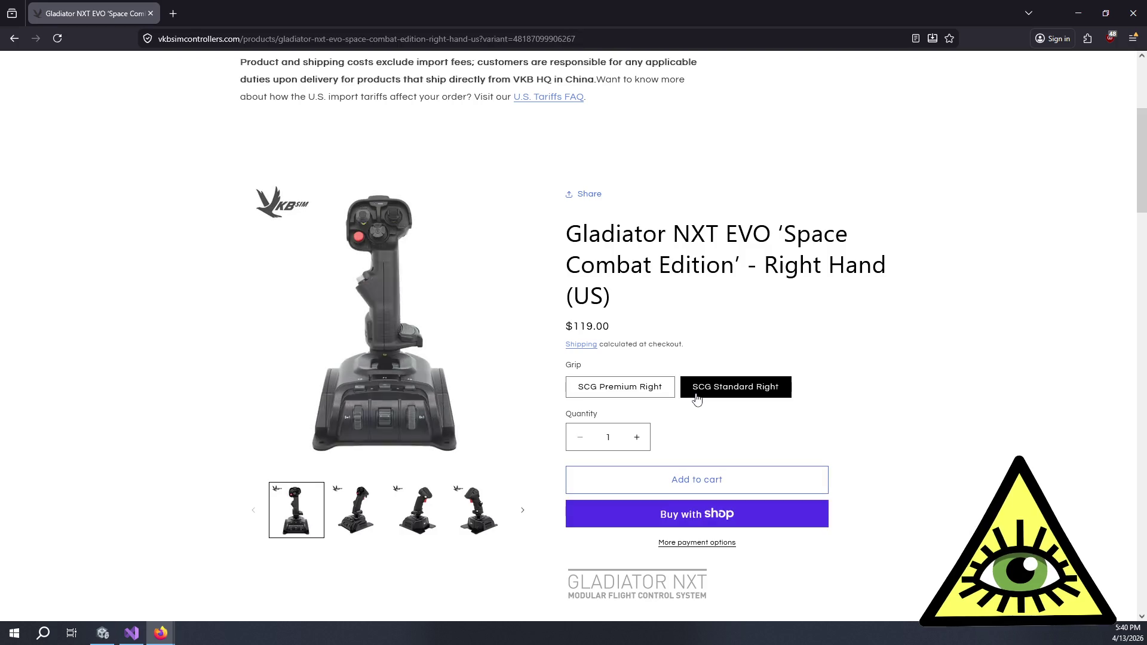
pyautogui.click(648, 395)
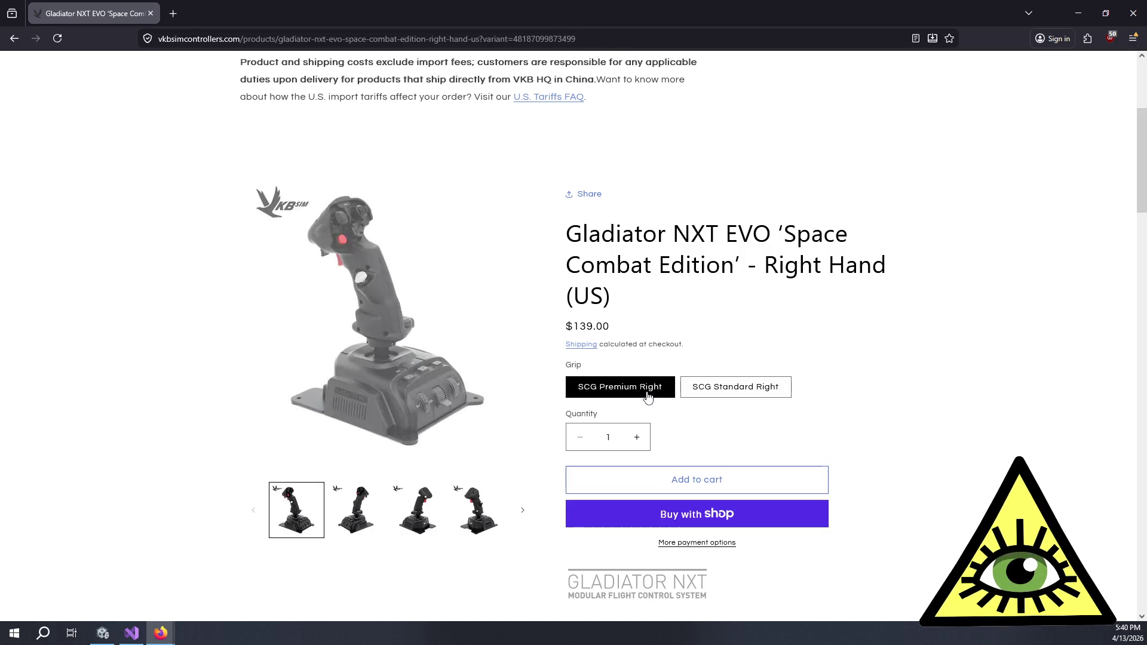
pyautogui.click(697, 396)
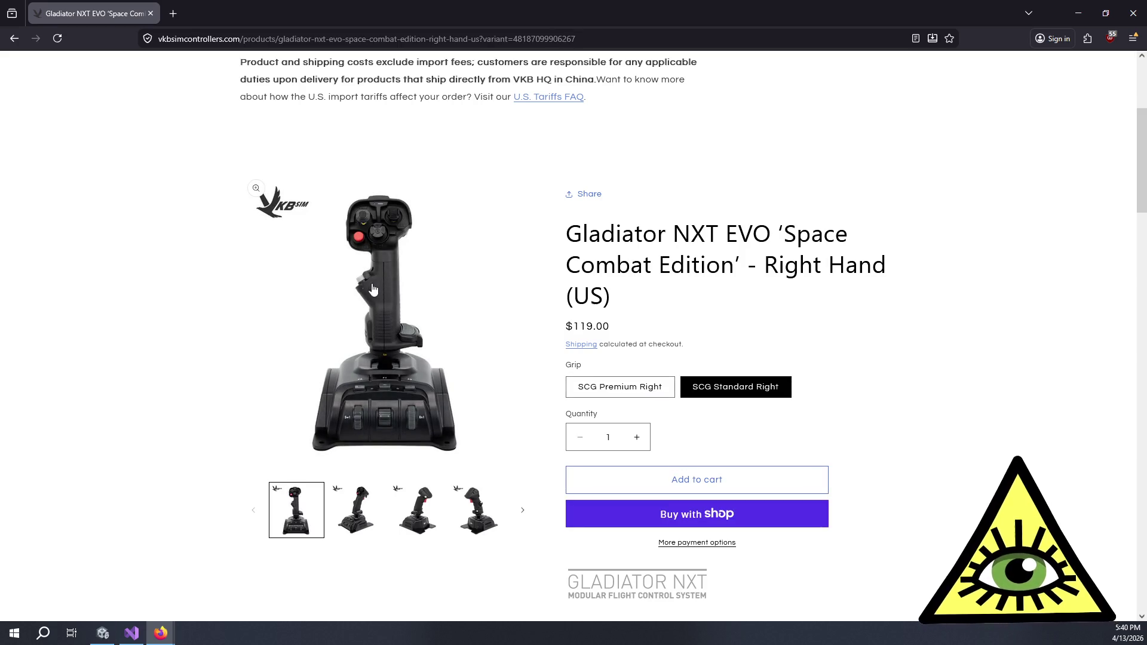
pyautogui.click(590, 387)
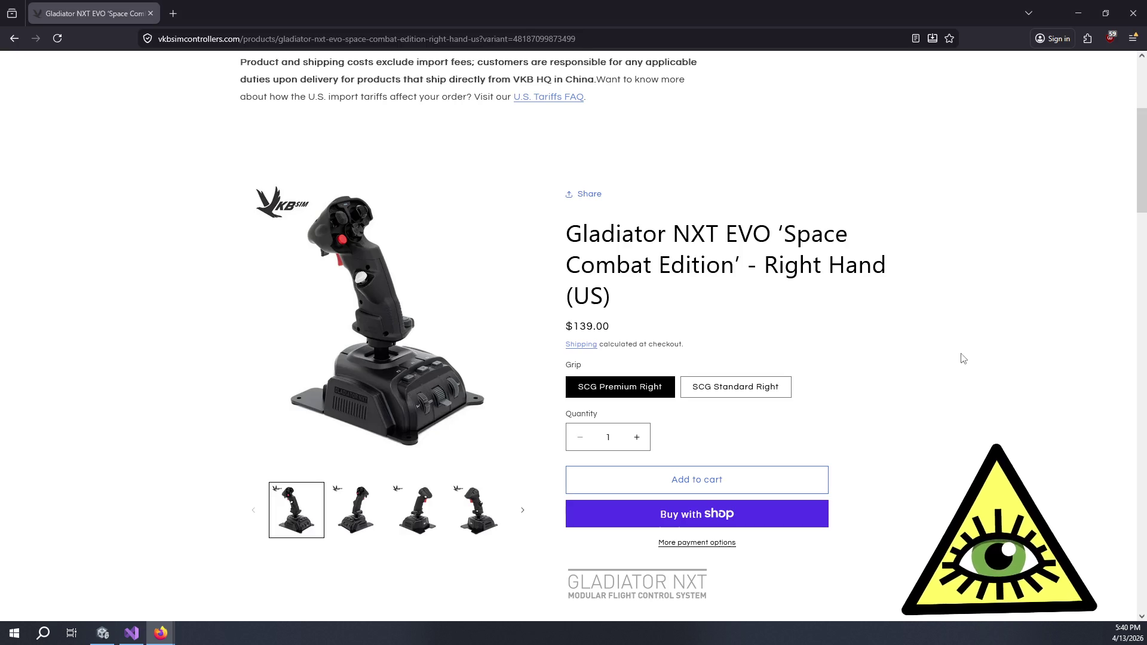
pyautogui.scroll(-20, 962, 358)
pyautogui.scroll(-7, 997, 364)
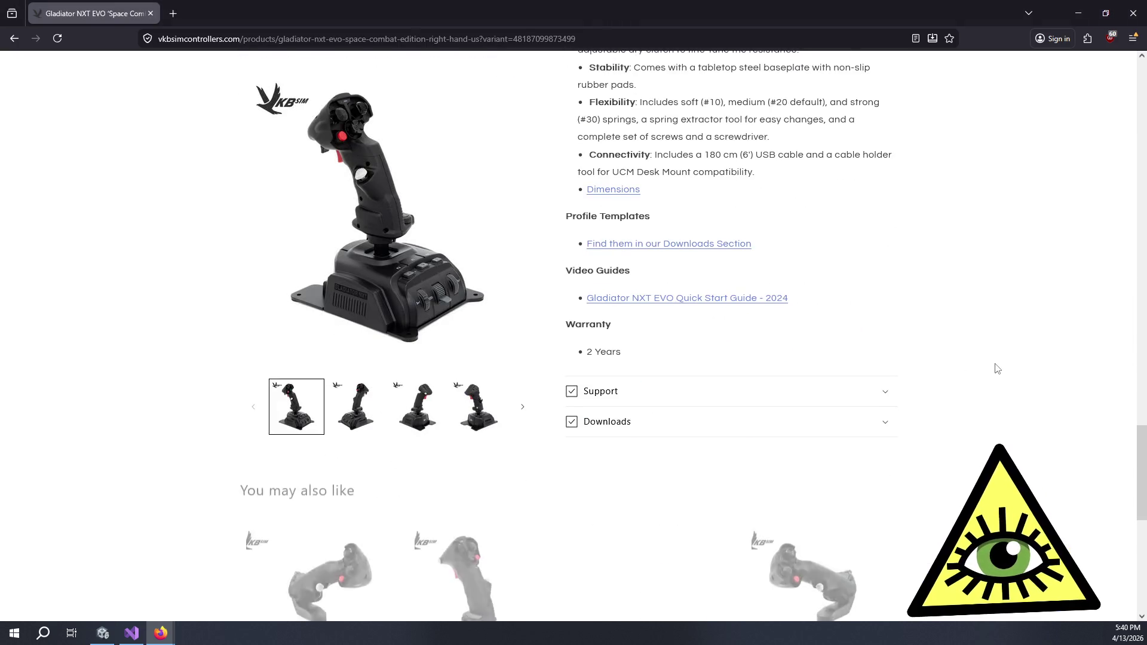
pyautogui.scroll(6, 997, 367)
pyautogui.scroll(6, 996, 369)
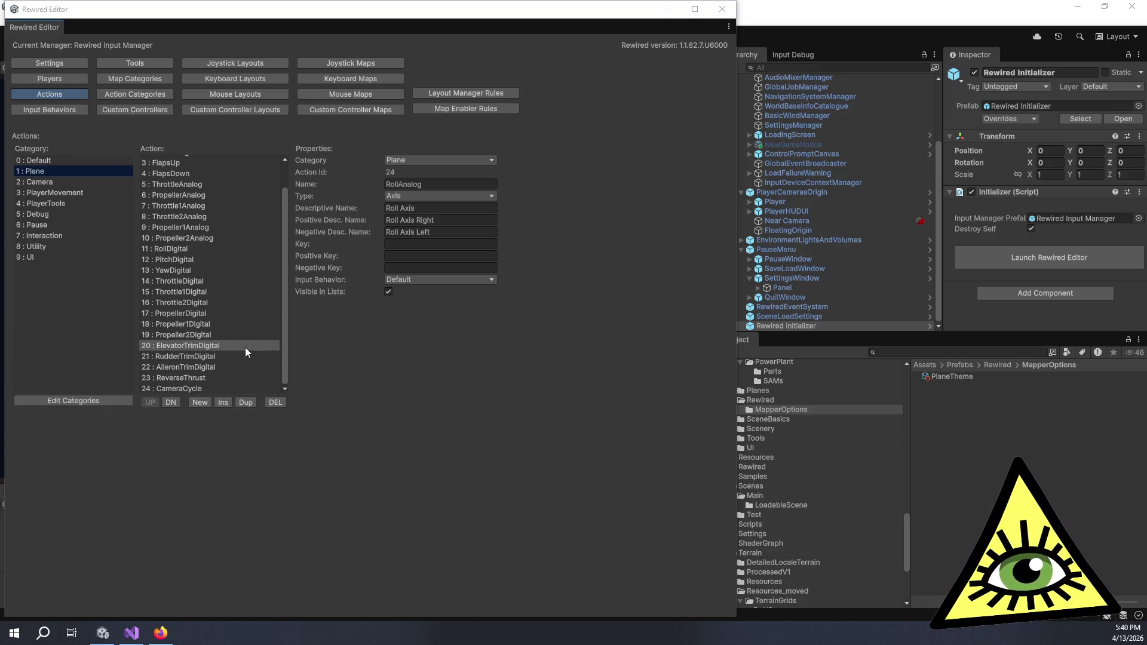
pyautogui.scroll(3, 244, 347)
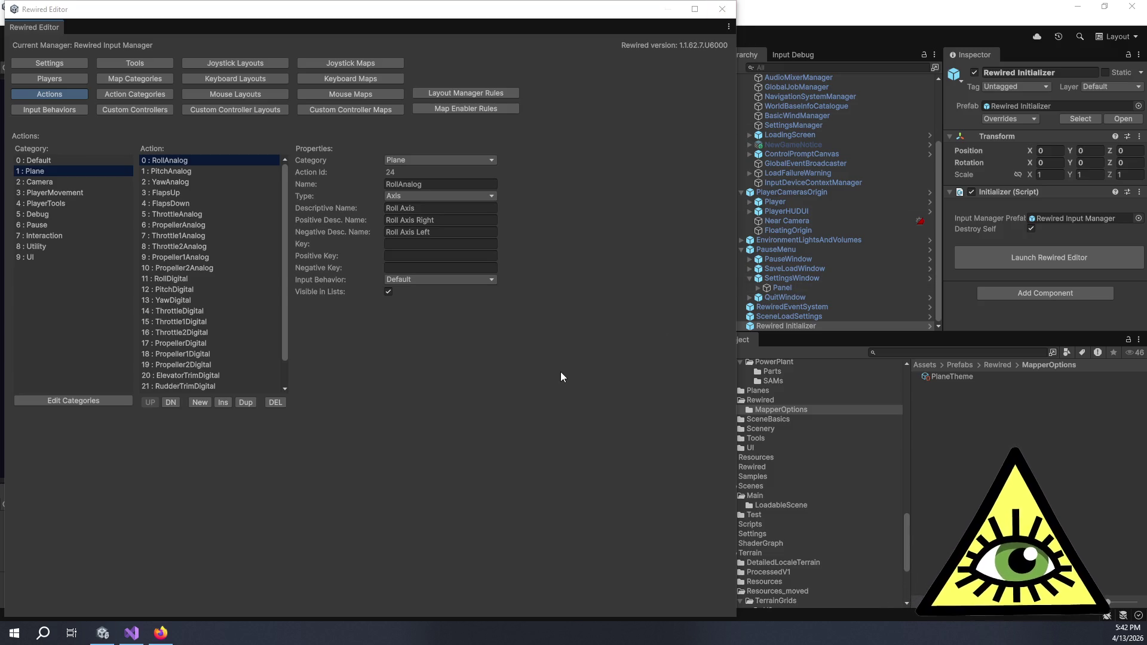
# Inspect the Propeller2Analog, PitchAnalog and FlapsUp actions, then close the Rewired Editor.
pyautogui.click(265, 271)
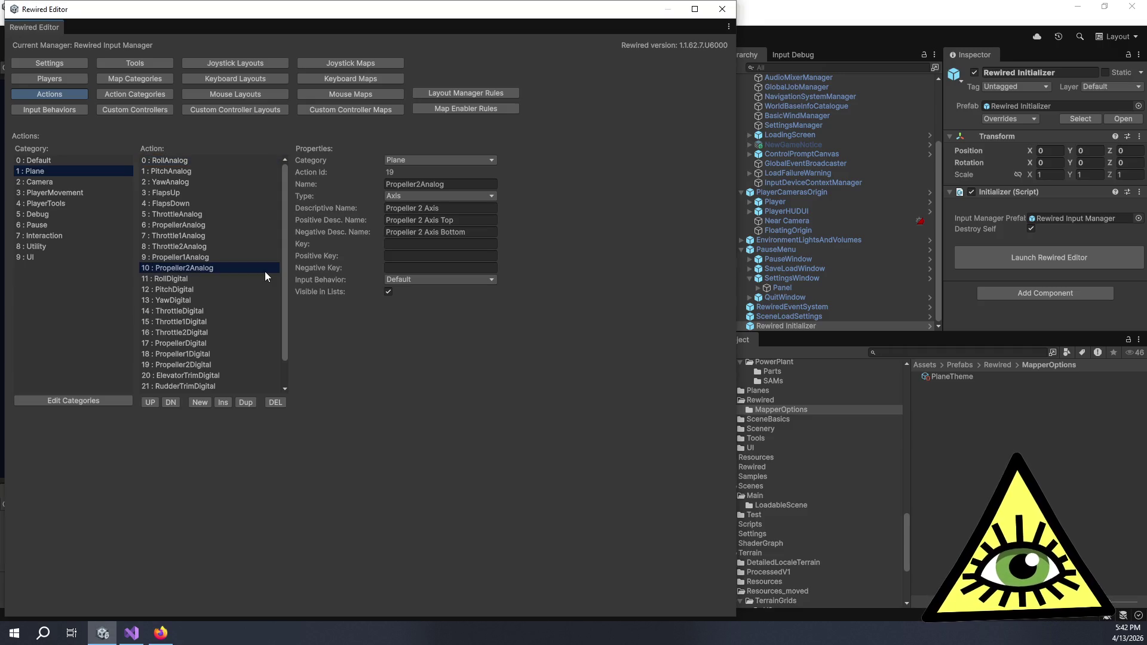
pyautogui.click(234, 170)
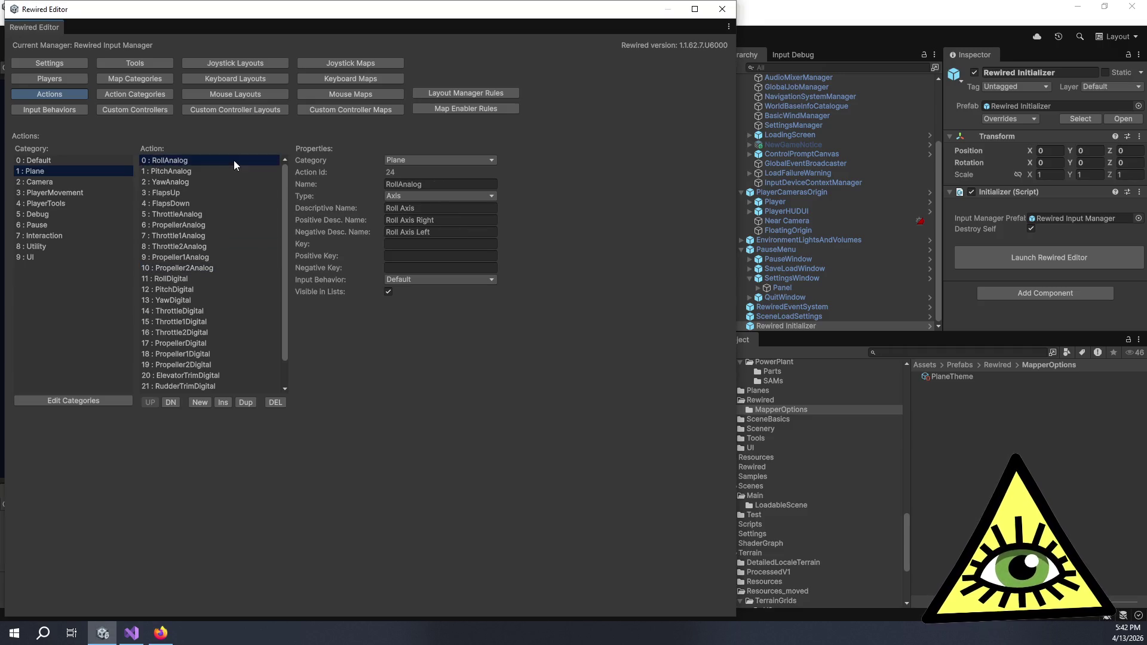
pyautogui.click(231, 193)
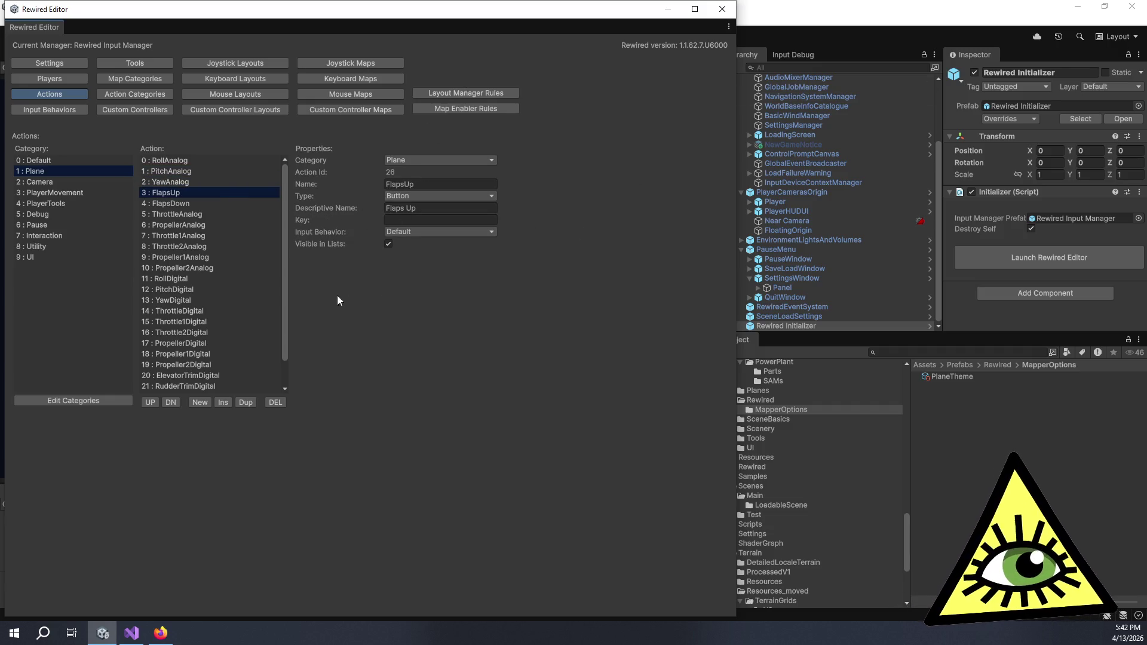
pyautogui.moveTo(284, 292)
pyautogui.mouseDown()
pyautogui.moveTo(288, 324)
pyautogui.moveTo(287, 271)
pyautogui.mouseUp()
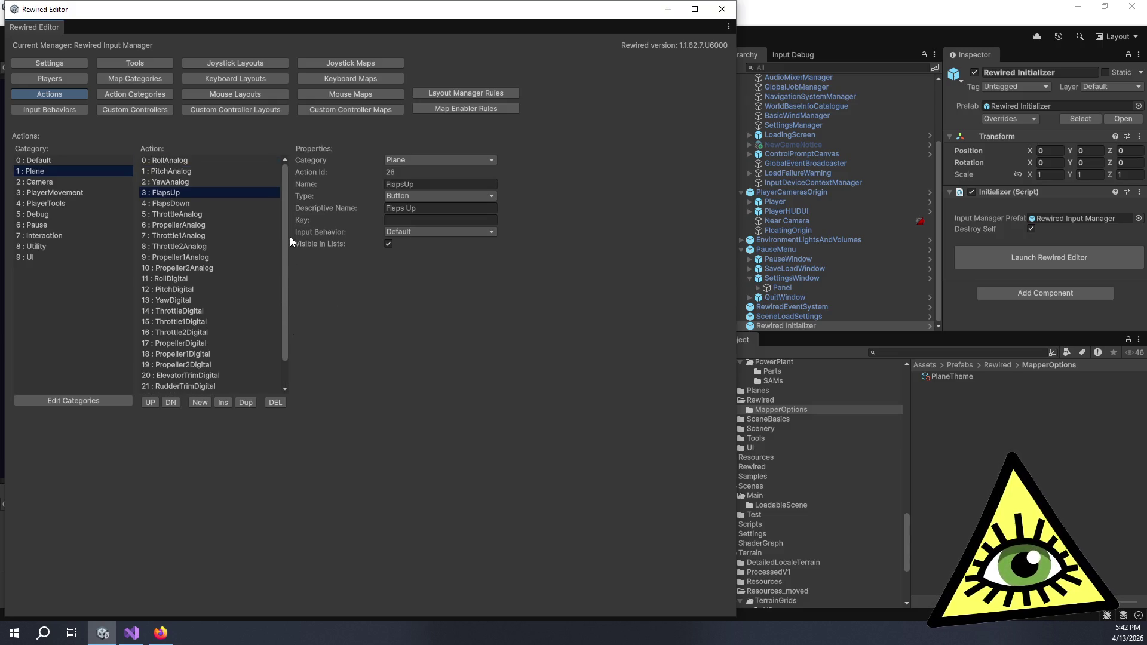
pyautogui.click(722, 9)
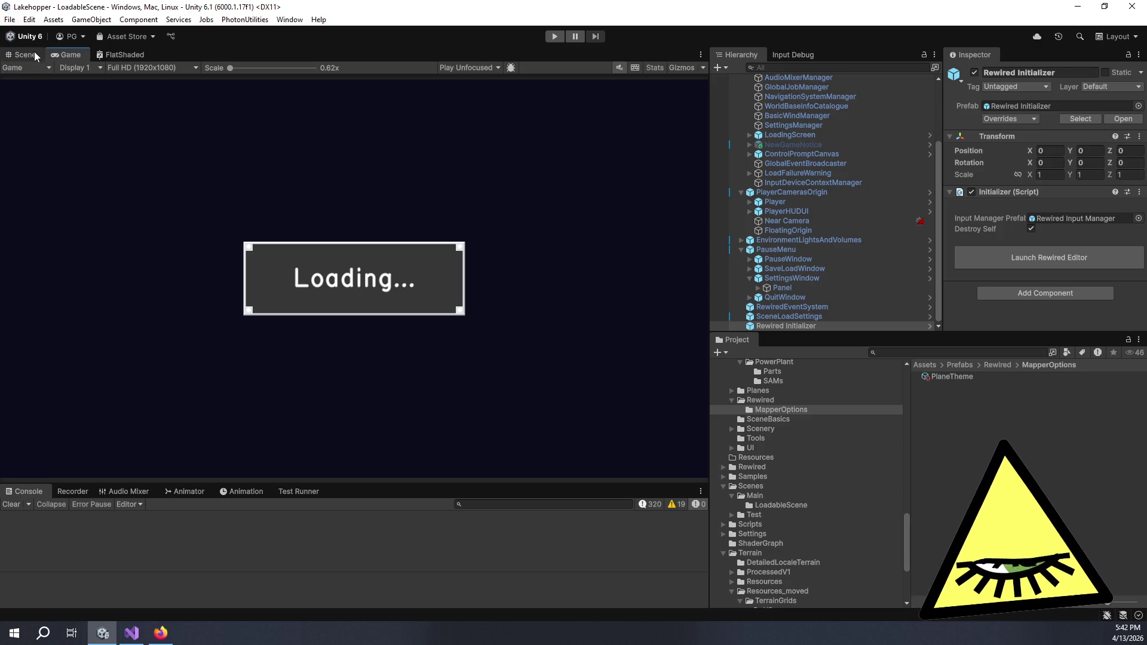
# Run the game, pause it, and open Settings > Controls for the Plane bindings.
pyautogui.click(550, 39)
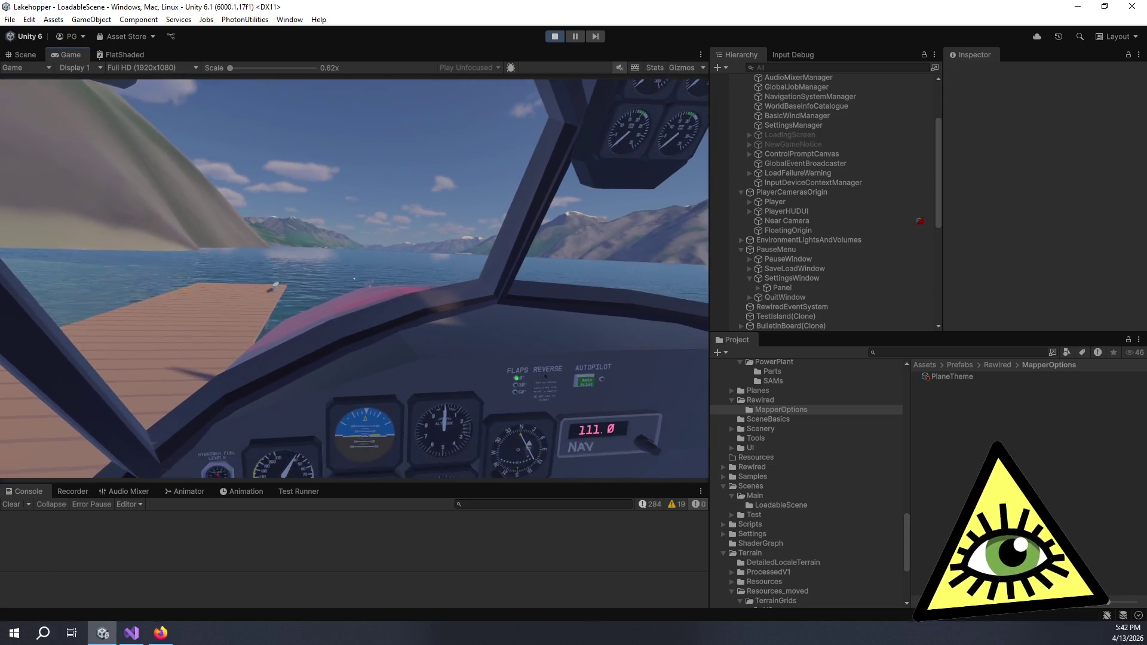
pyautogui.press('Escape')
pyautogui.click(356, 308)
pyautogui.click(176, 132)
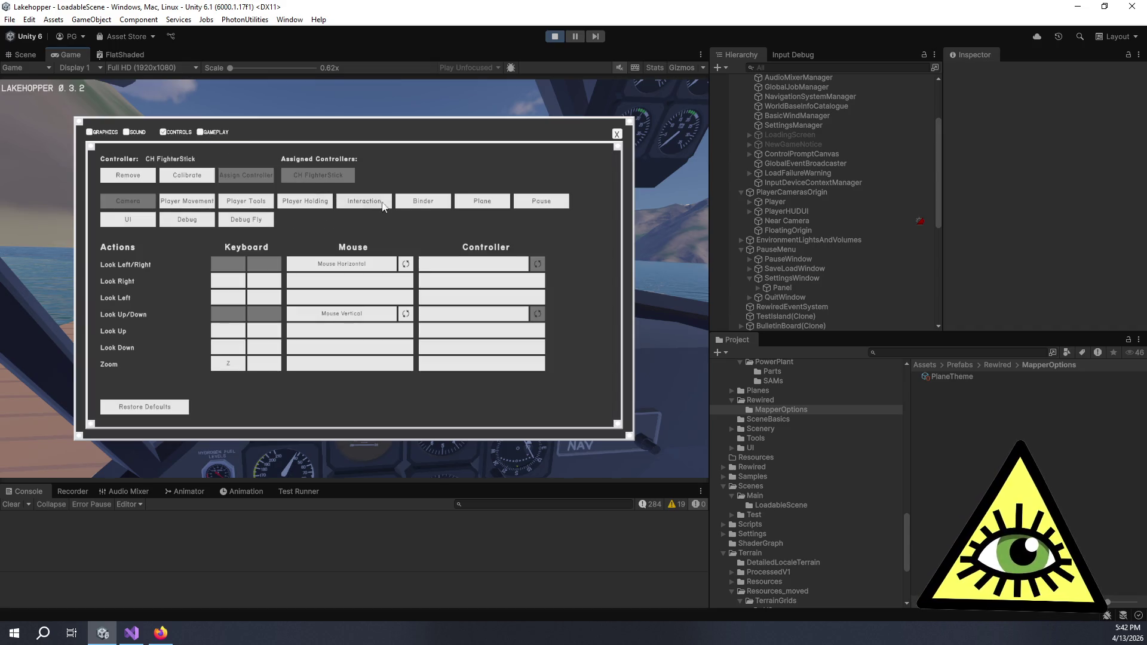
pyautogui.click(482, 201)
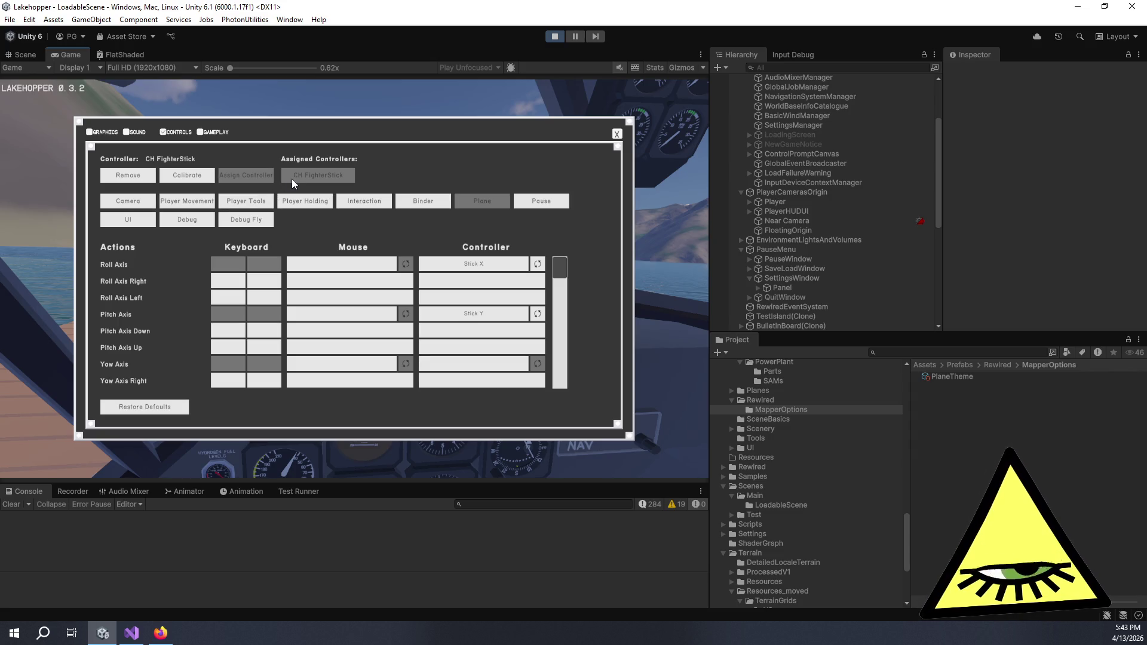
# Review the Plane Roll, Pitch and Yaw actions, close the controls page and stop playing.
pyautogui.scroll(-1, 148, 351)
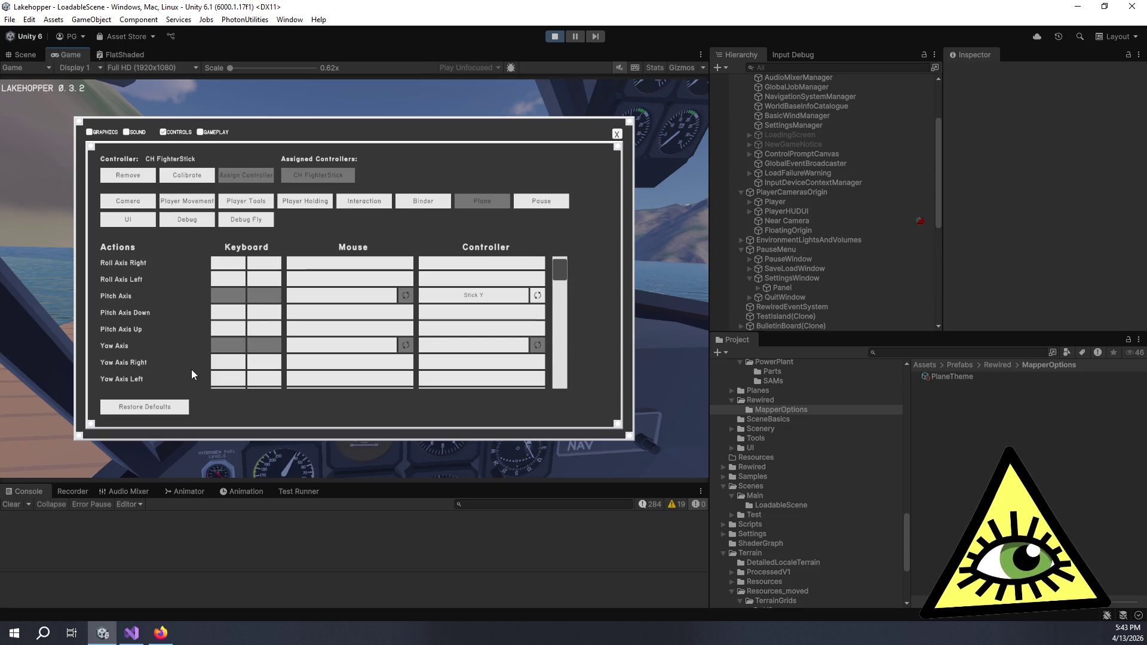
pyautogui.scroll(1, 313, 359)
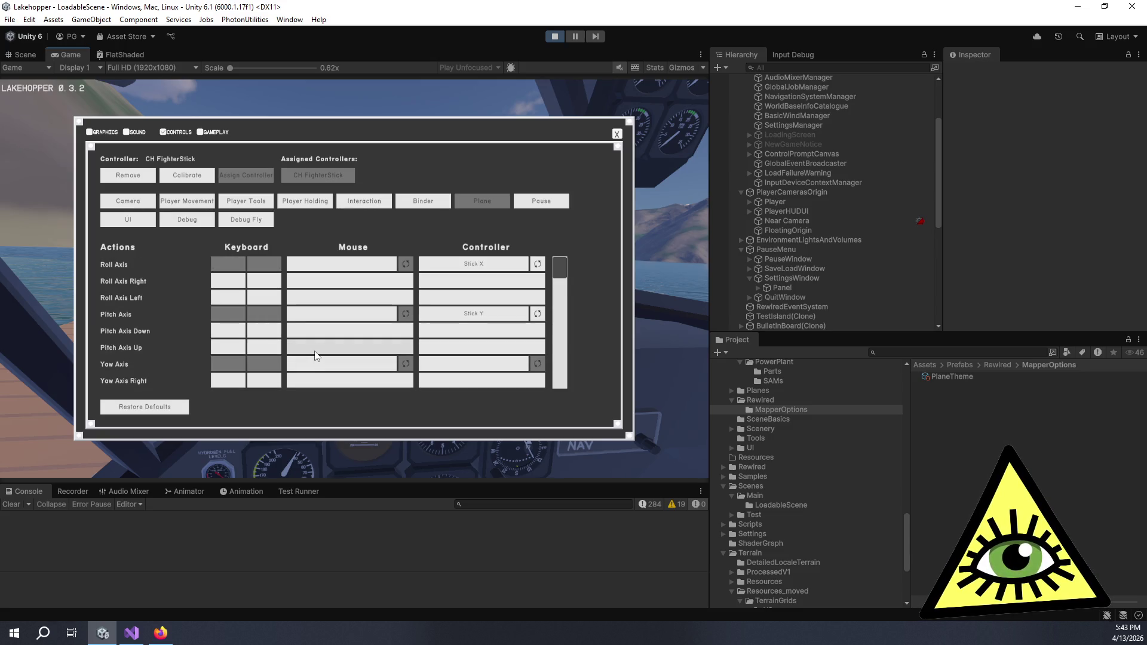
pyautogui.scroll(-2, 315, 357)
pyautogui.scroll(2, 315, 358)
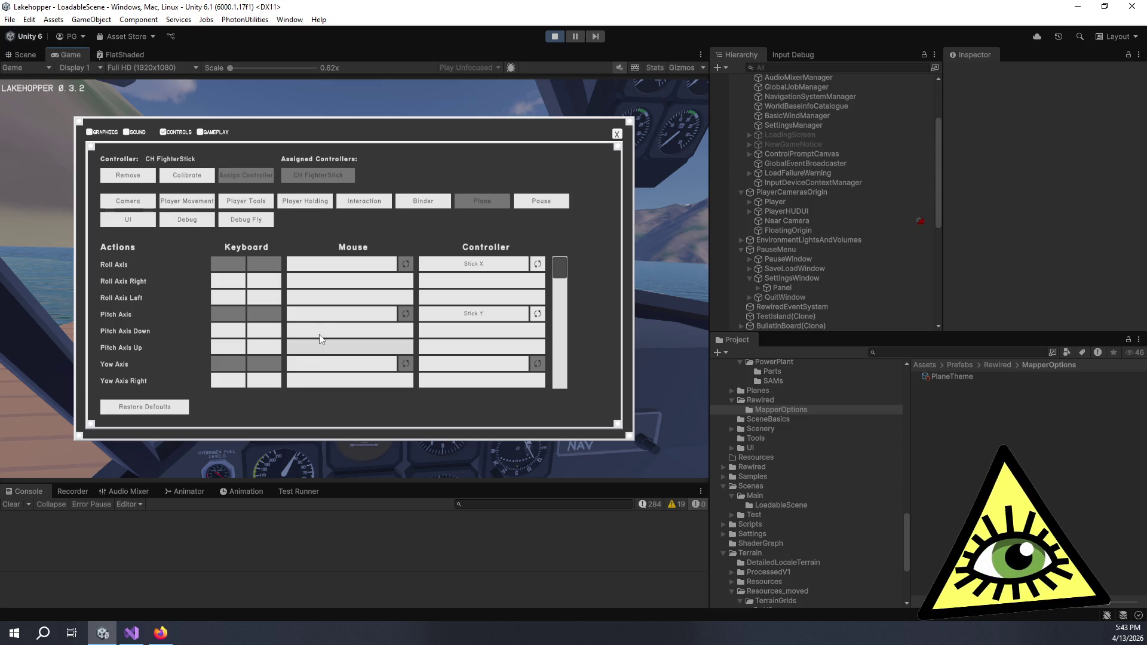
pyautogui.click(616, 135)
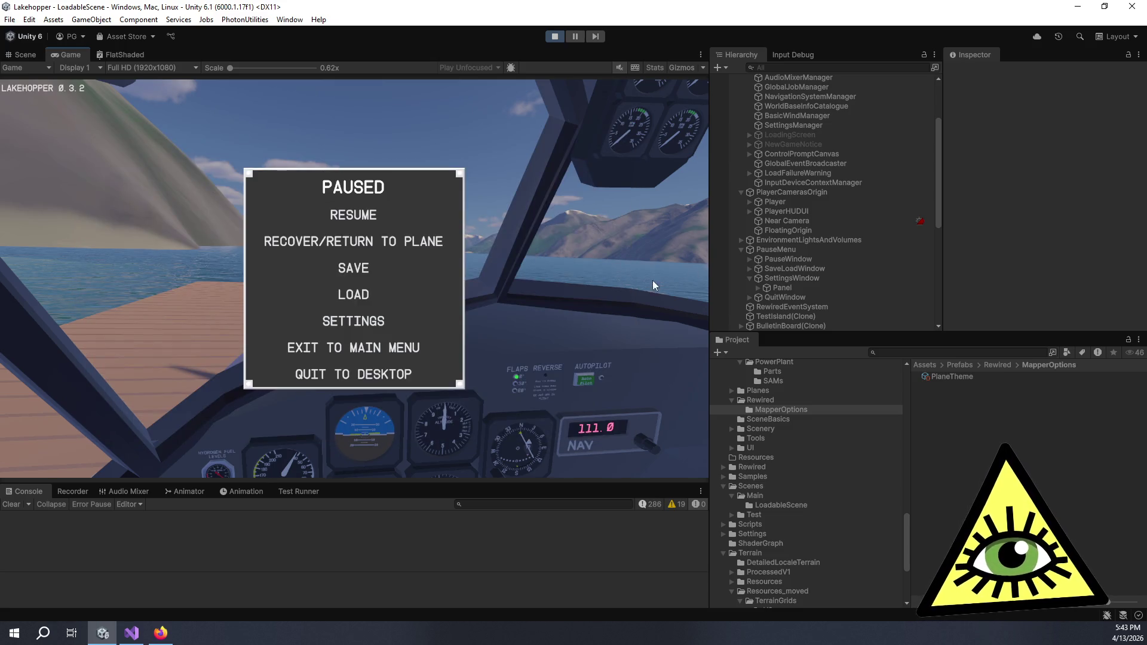
pyautogui.click(555, 37)
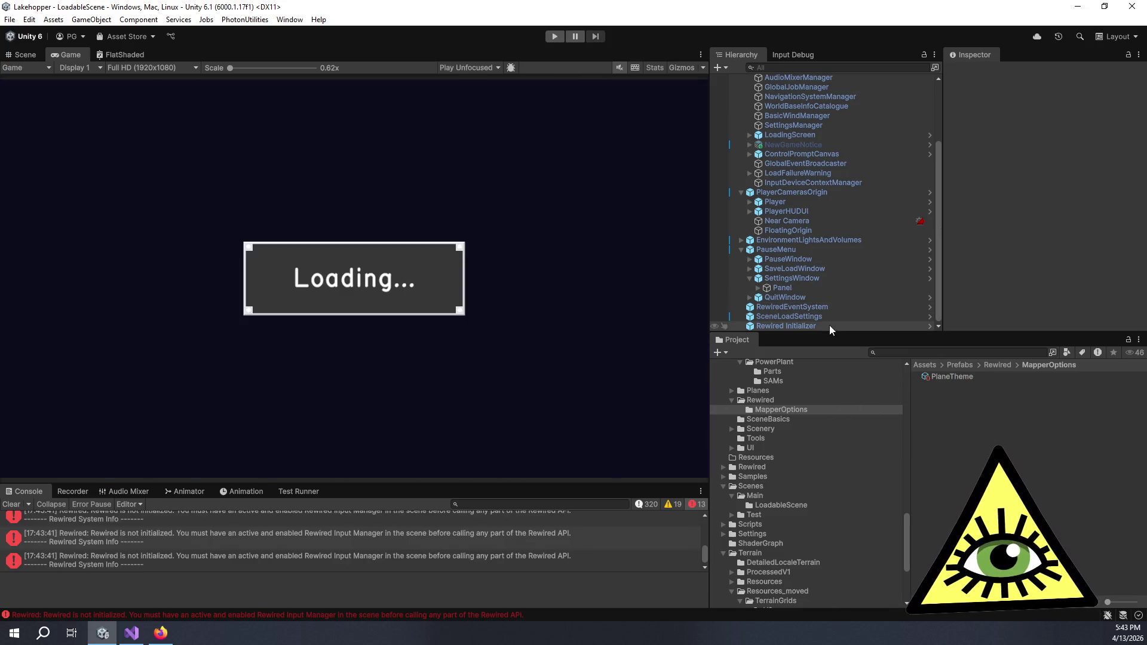
# Open the Rewired Input Manager prefab and launch its Rewired Editor.
pyautogui.click(829, 325)
pyautogui.doubleClick(1051, 218)
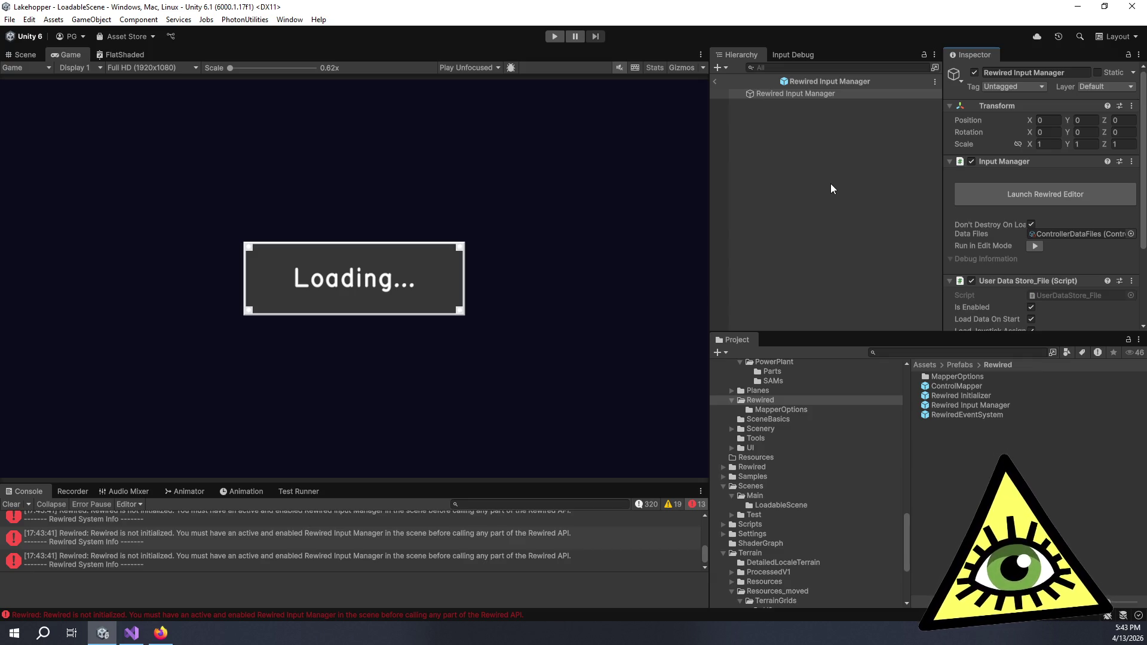
pyautogui.click(798, 94)
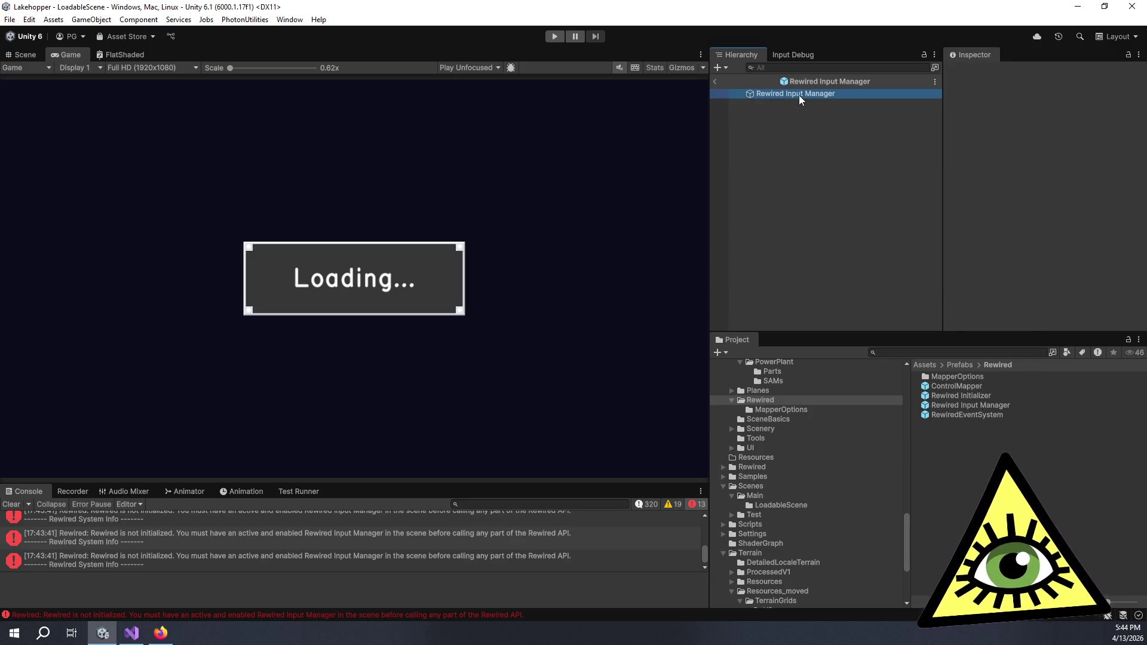
pyautogui.click(1034, 199)
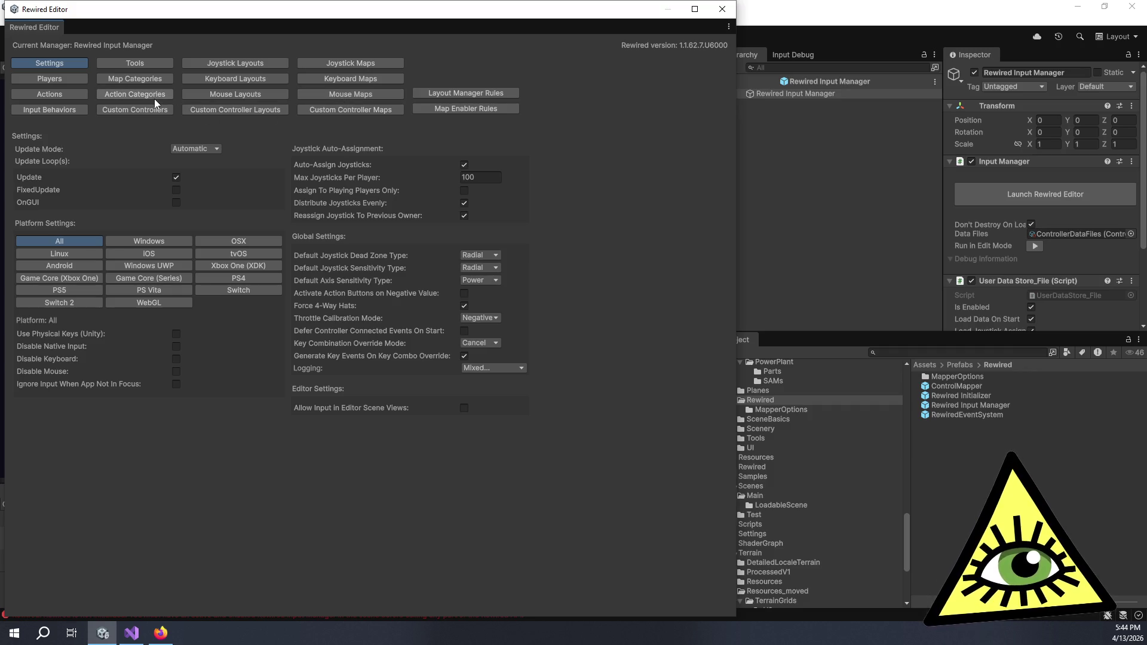
# In the Plane actions, delete RollAnalog's positive and negative descriptive names.
pyautogui.click(44, 96)
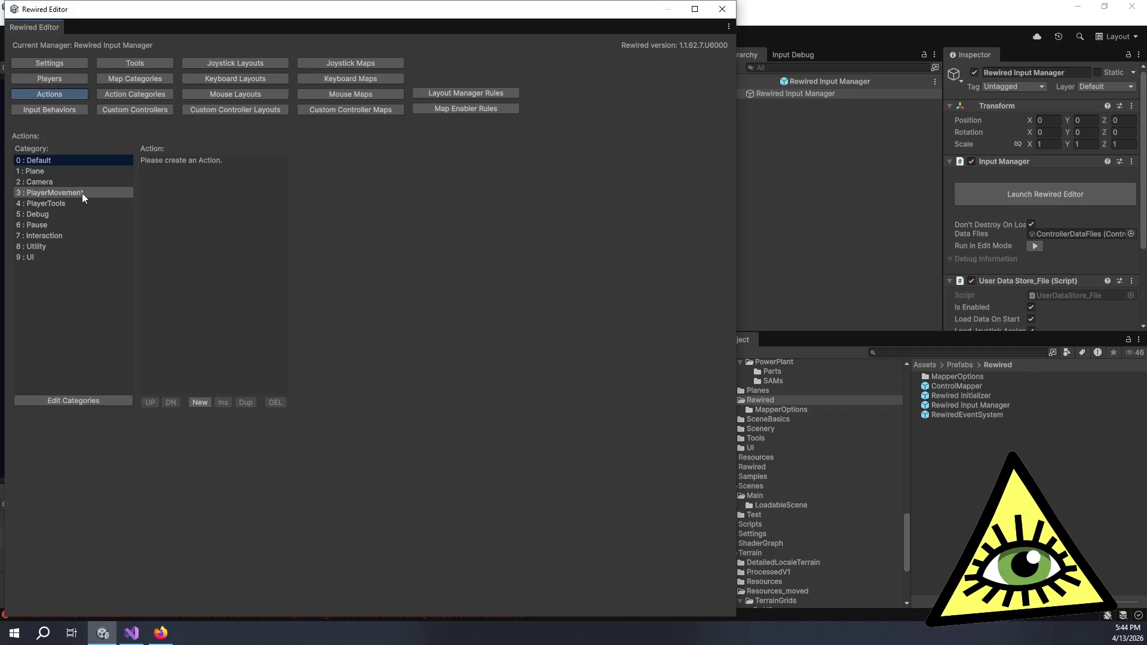
pyautogui.click(57, 170)
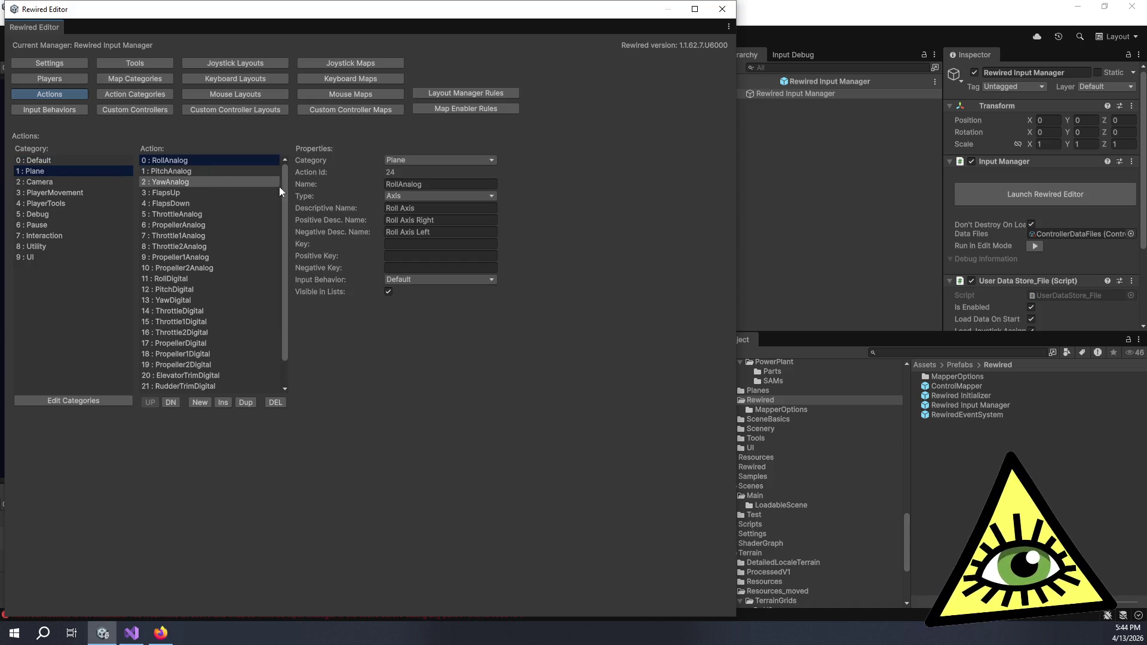
pyautogui.click(359, 220)
pyautogui.press('BackSpace')
pyautogui.click(354, 233)
pyautogui.press('BackSpace')
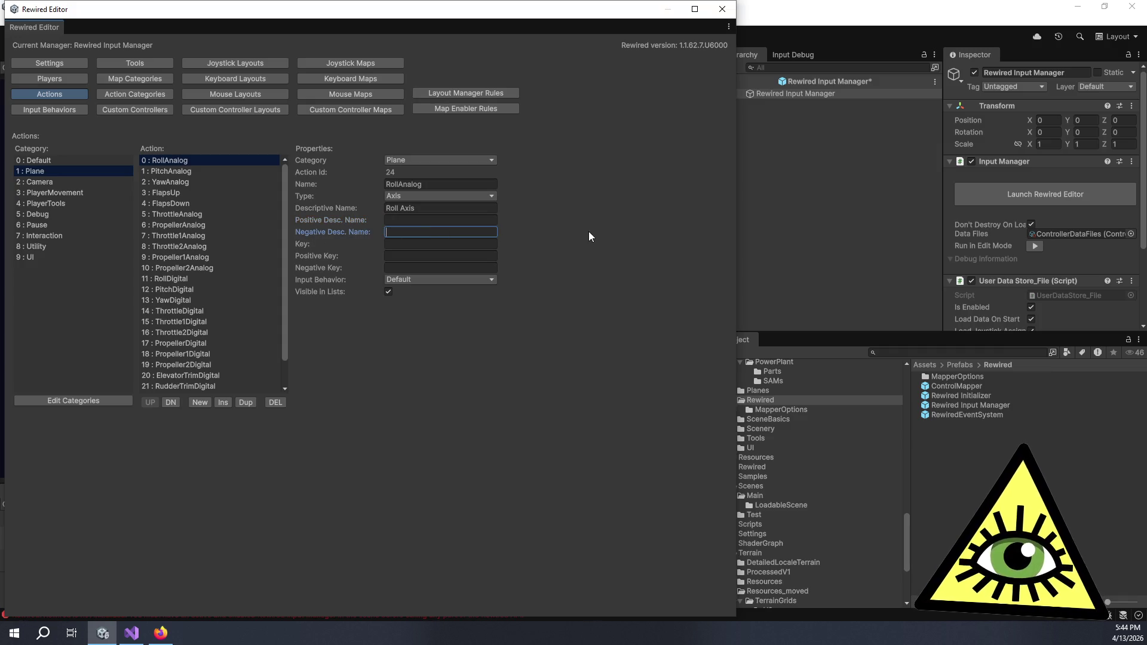
pyautogui.press('Tab')
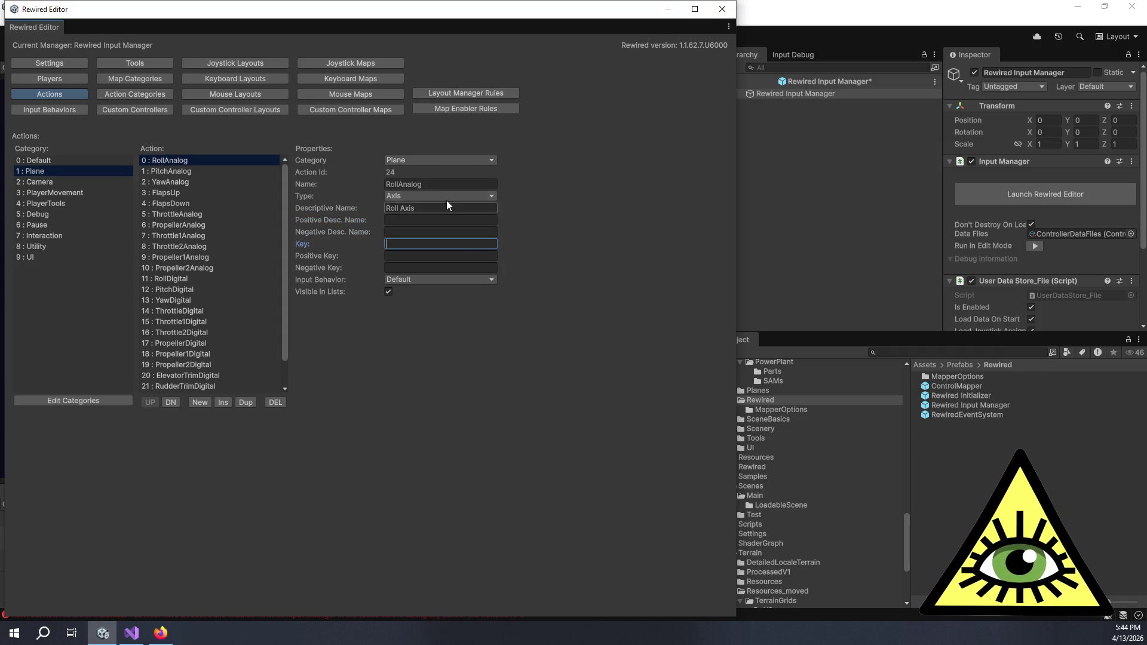
# Confirm RollAnalog stays an Axis with the 'Roll Axis' descriptive name, then return to Settings.
pyautogui.click(449, 197)
pyautogui.click(499, 198)
pyautogui.click(483, 187)
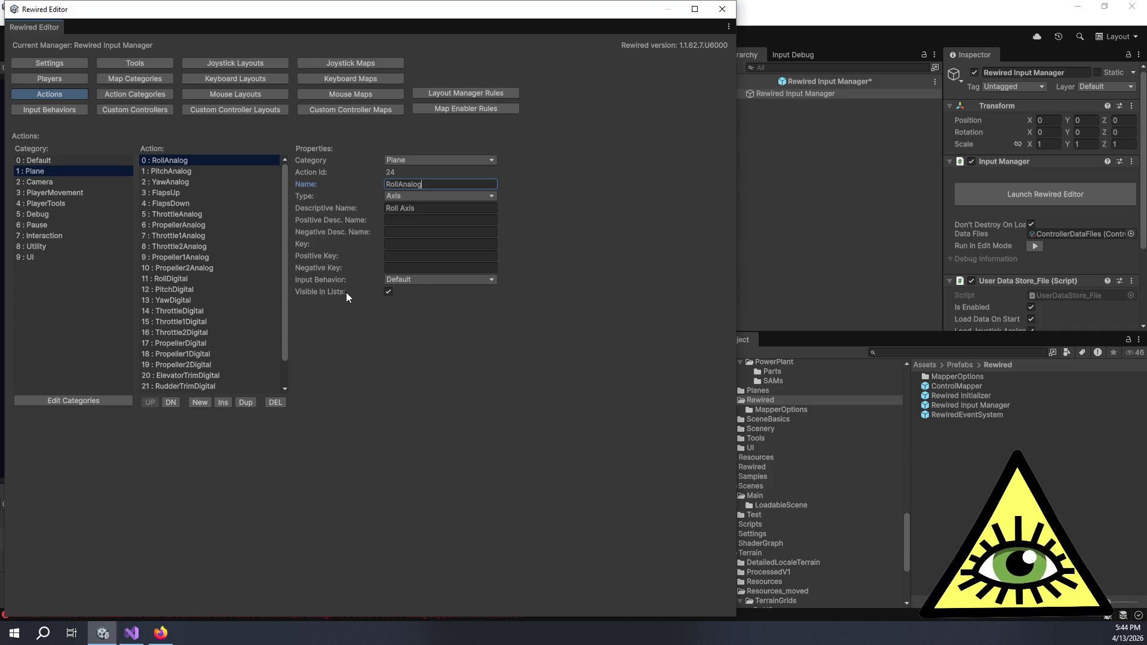
pyautogui.moveTo(341, 293)
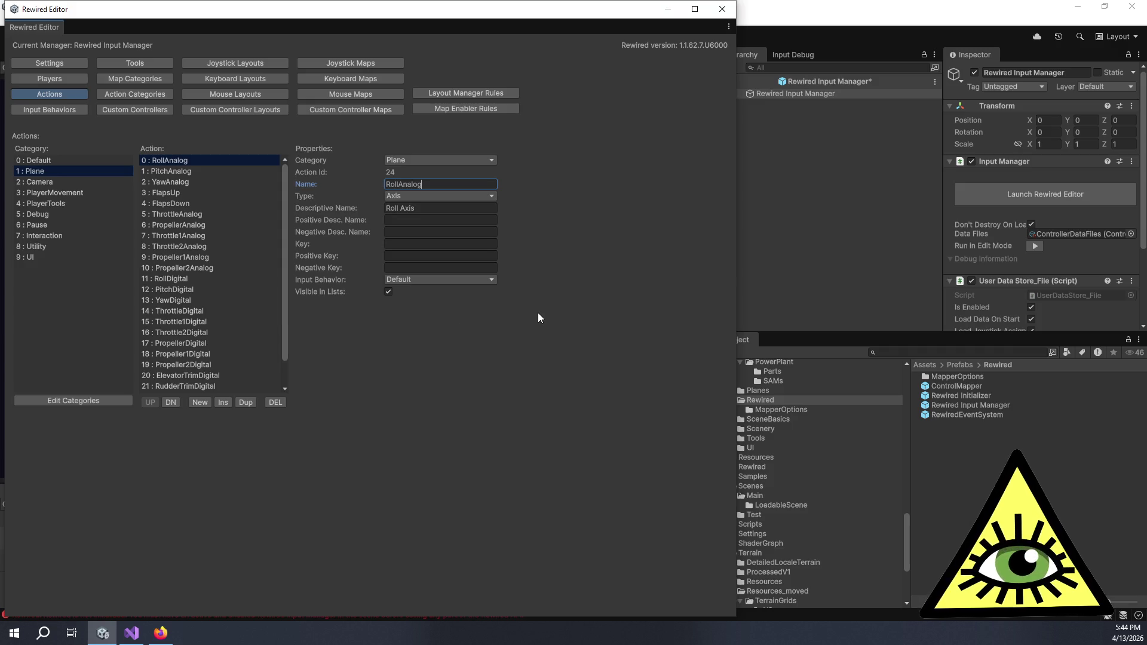
pyautogui.press('Tab')
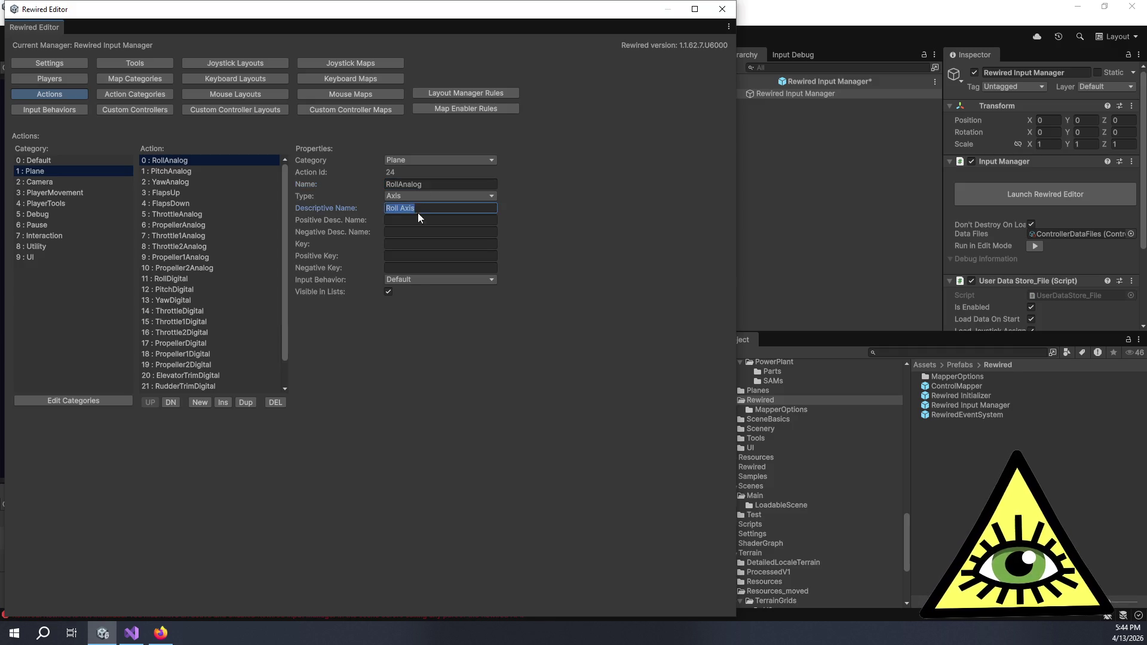
pyautogui.click(432, 213)
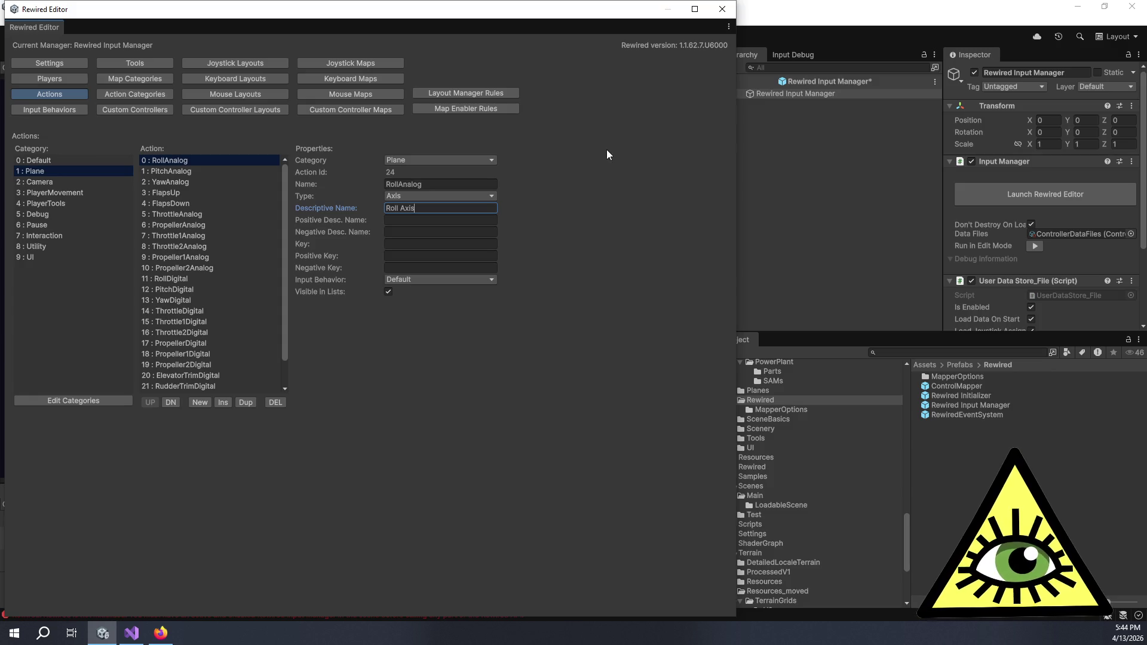
pyautogui.click(46, 64)
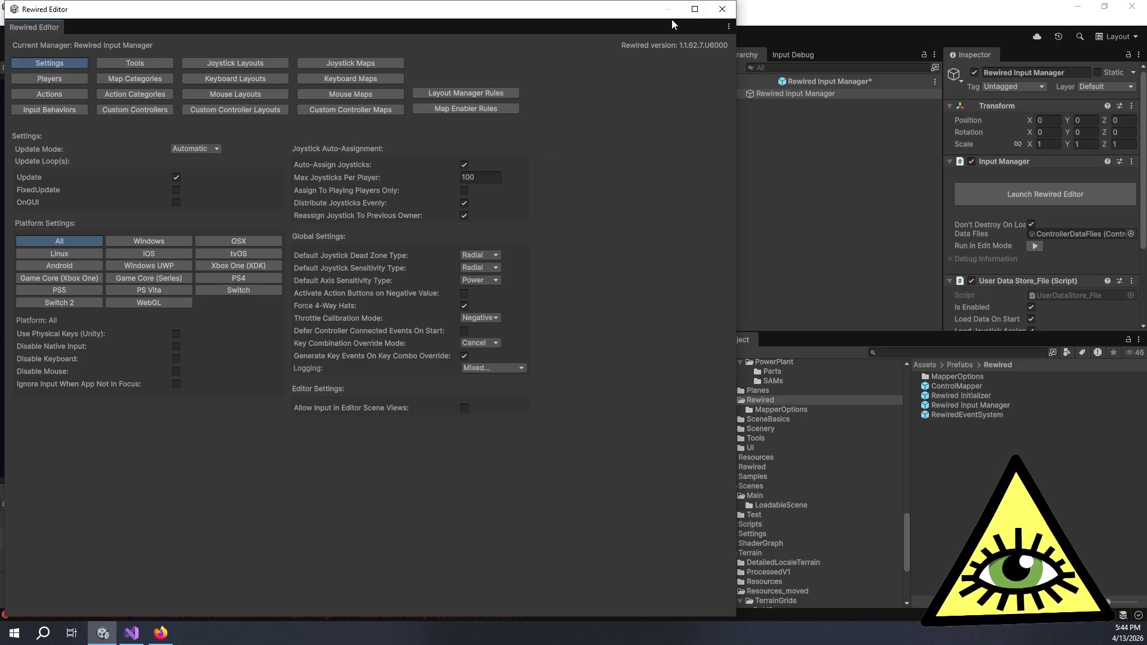
# Close the Rewired Editor, exit prefab editing, and open the ControlMapper prefab.
pyautogui.click(720, 10)
pyautogui.click(774, 145)
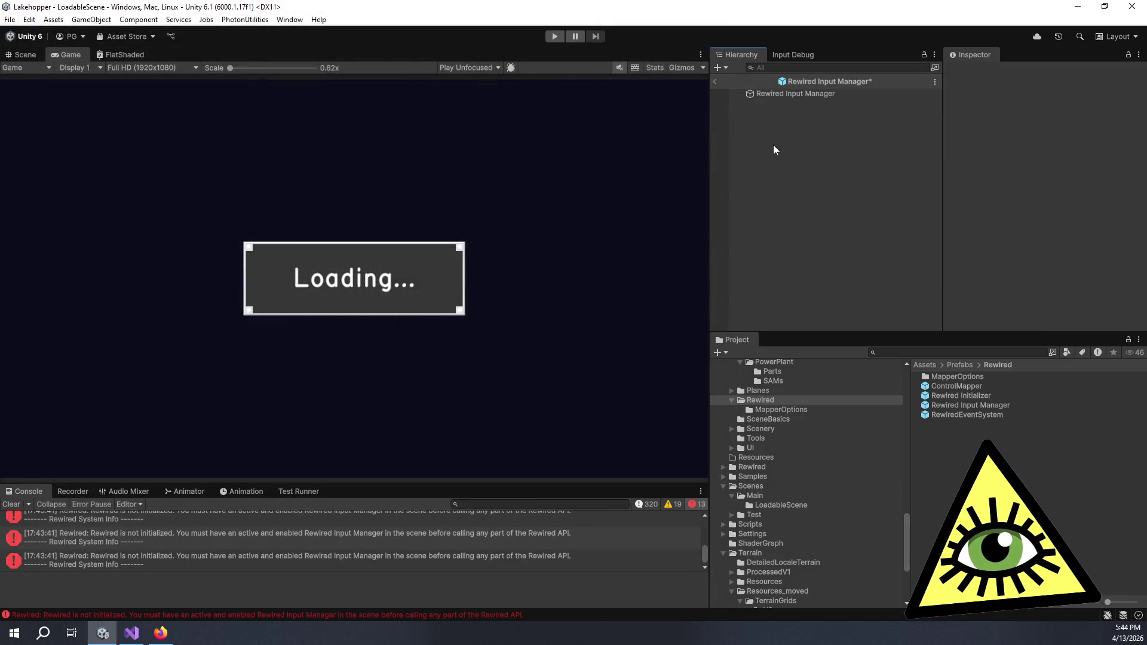
pyautogui.click(715, 84)
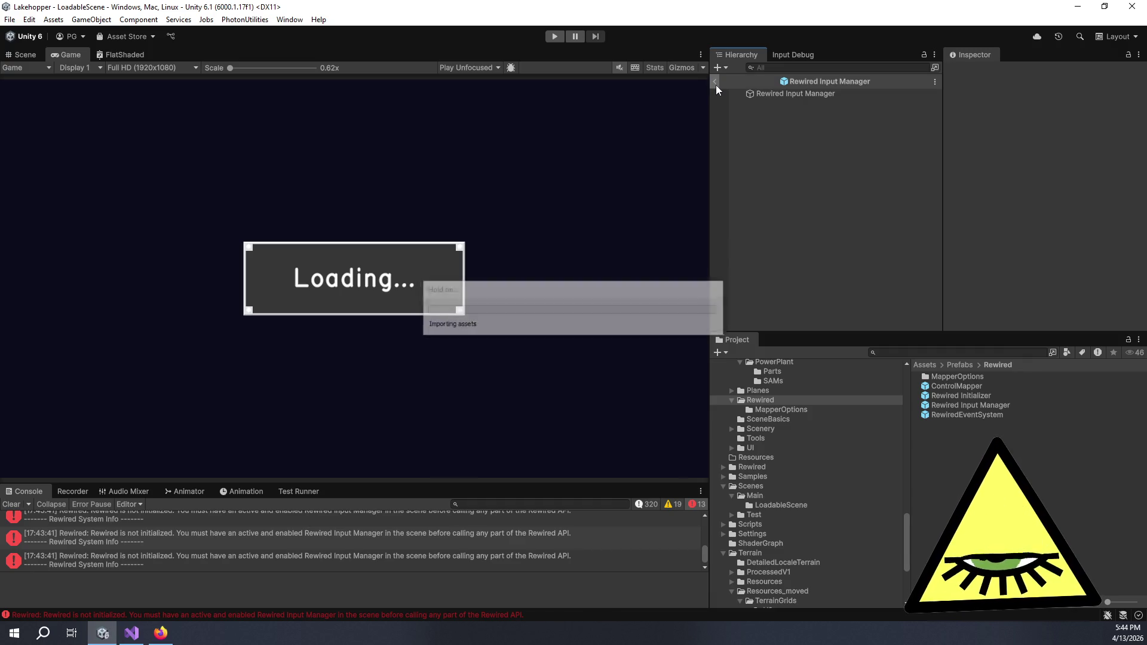
pyautogui.doubleClick(968, 386)
# Widen the Inspector, uncheck Show Controller Group Label, and review the remaining ControlMapper options.
pyautogui.scroll(-6, 985, 194)
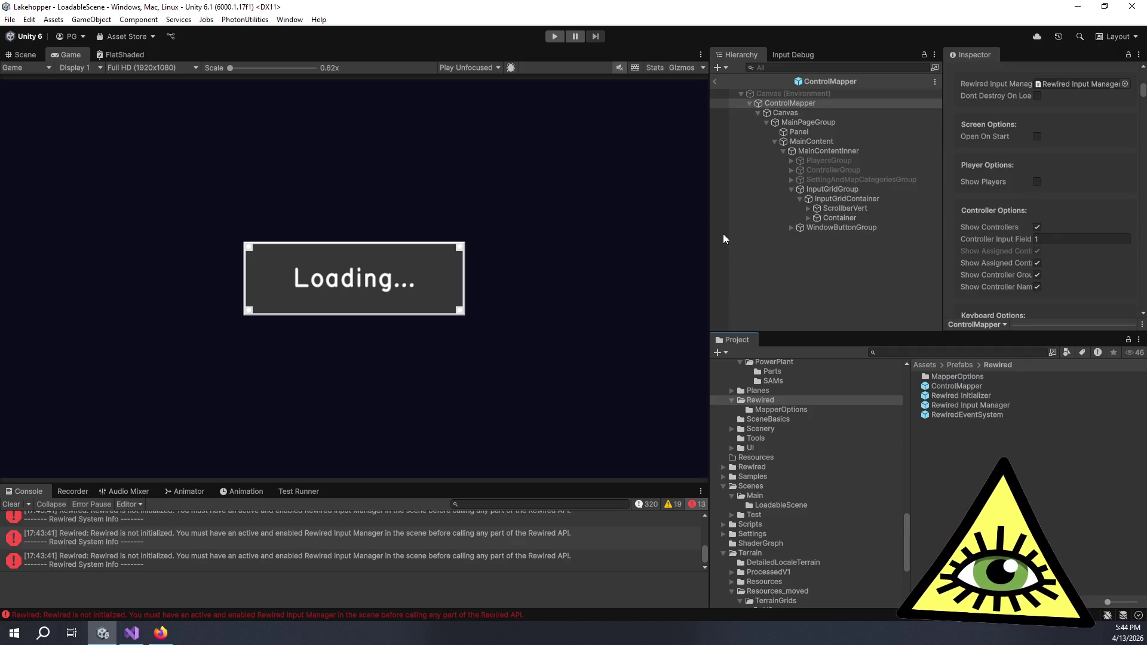
pyautogui.moveTo(711, 233); pyautogui.dragTo(600, 240)
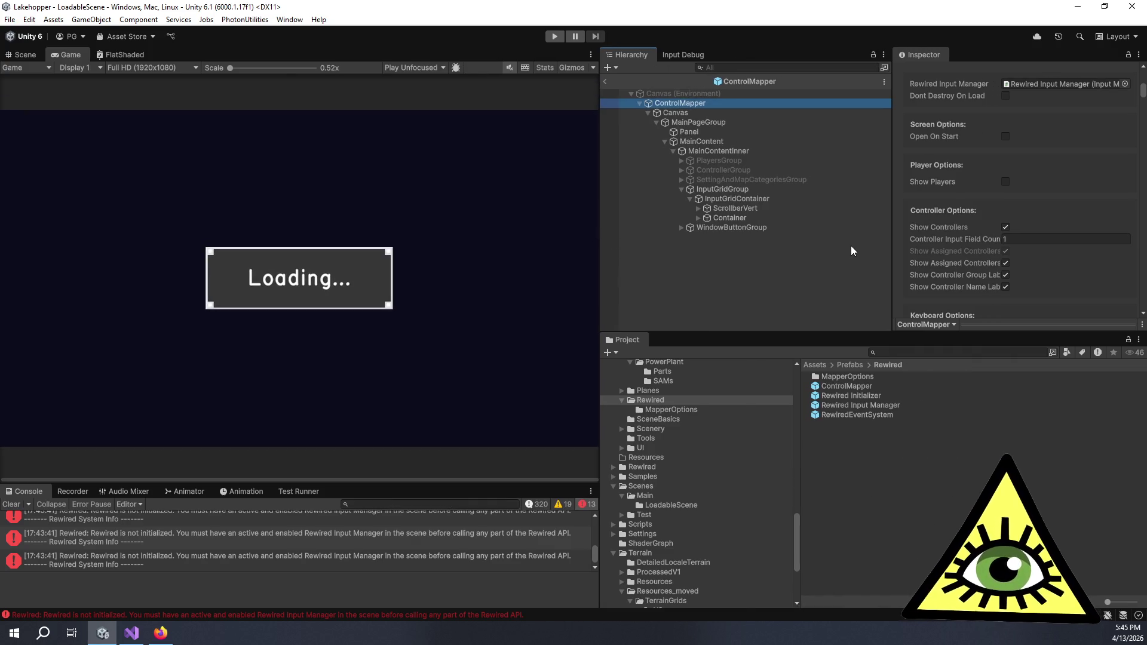
pyautogui.moveTo(942, 254)
pyautogui.mouseDown()
pyautogui.moveTo(743, 263)
pyautogui.moveTo(810, 271)
pyautogui.moveTo(797, 274)
pyautogui.mouseUp()
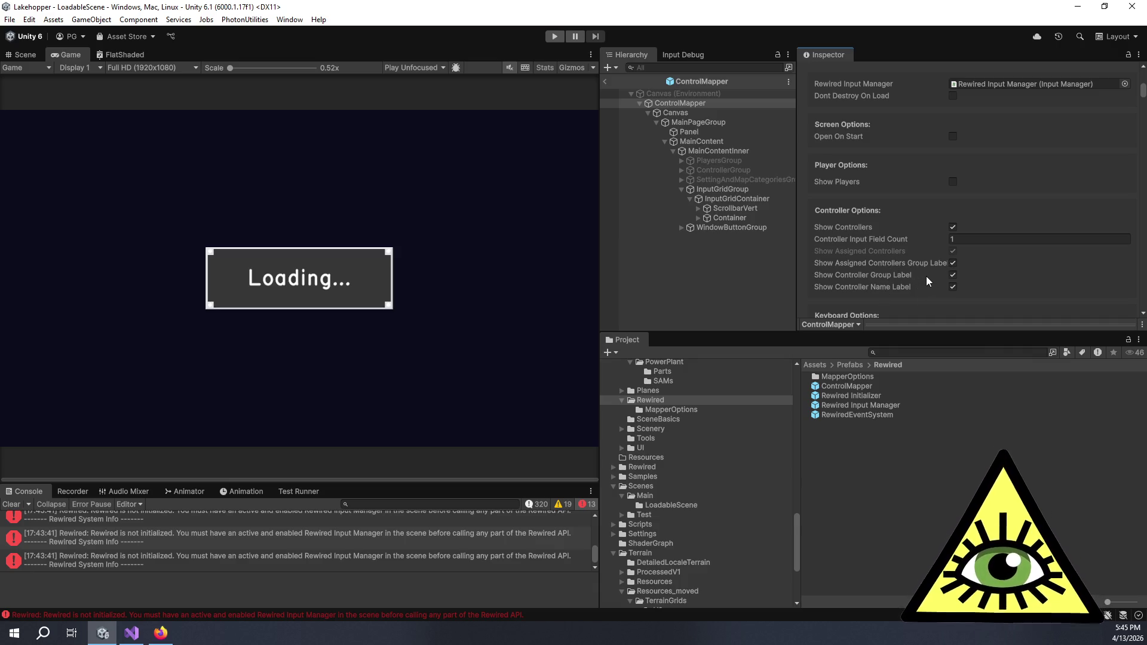
pyautogui.click(952, 275)
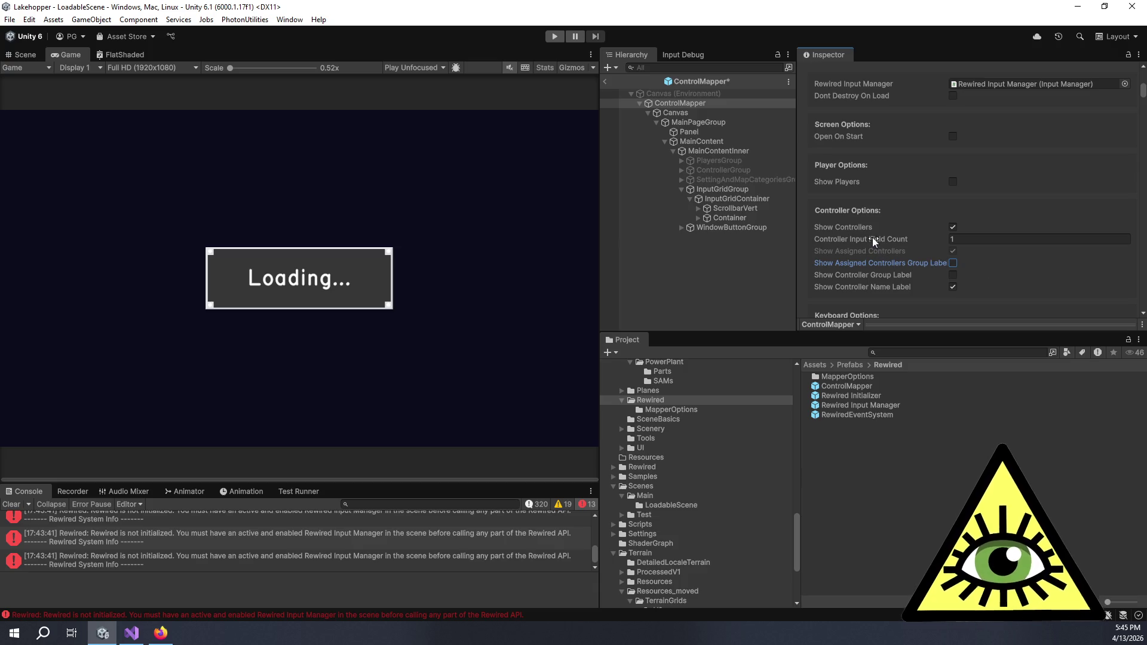
pyautogui.moveTo(873, 237)
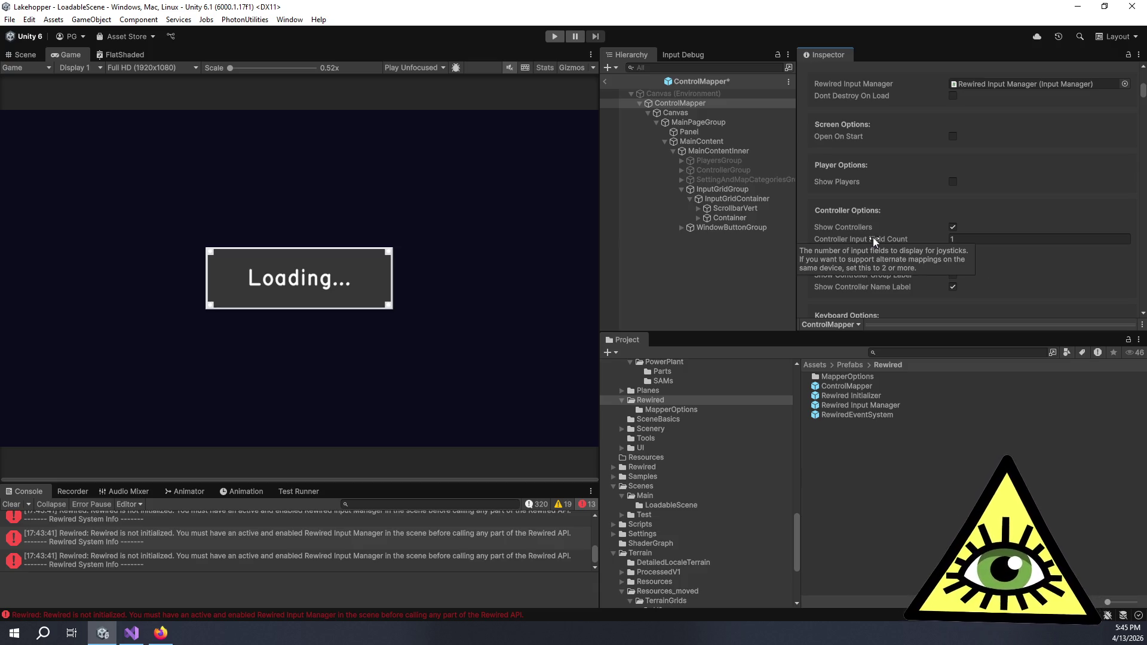
pyautogui.scroll(-3, 915, 224)
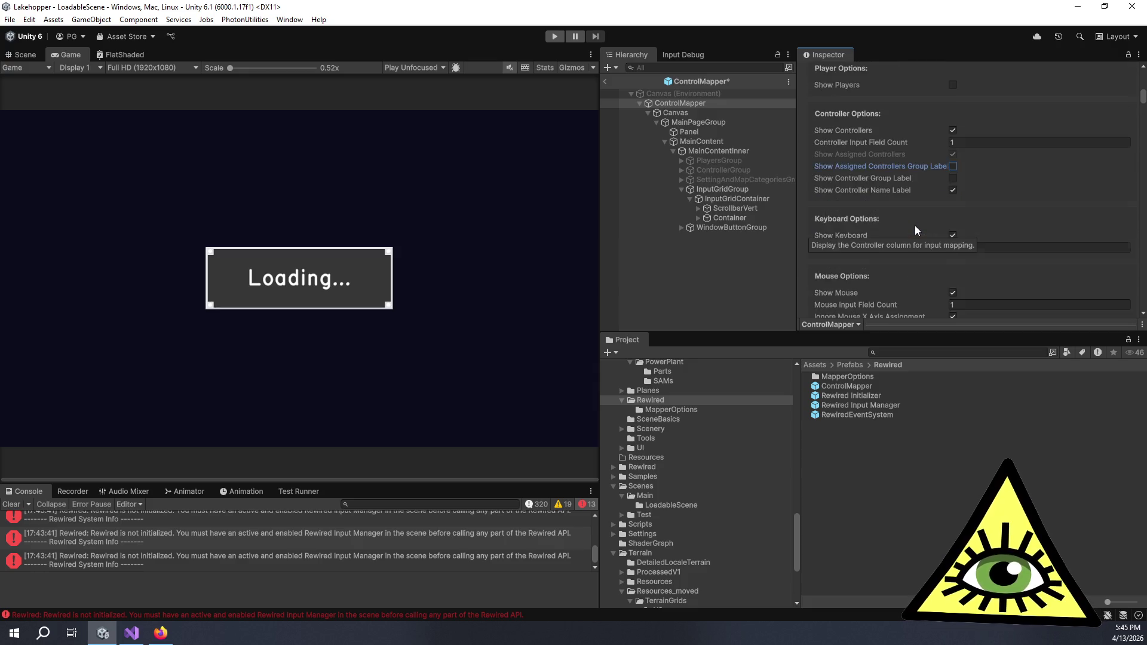
pyautogui.scroll(-3, 912, 229)
pyautogui.moveTo(861, 187)
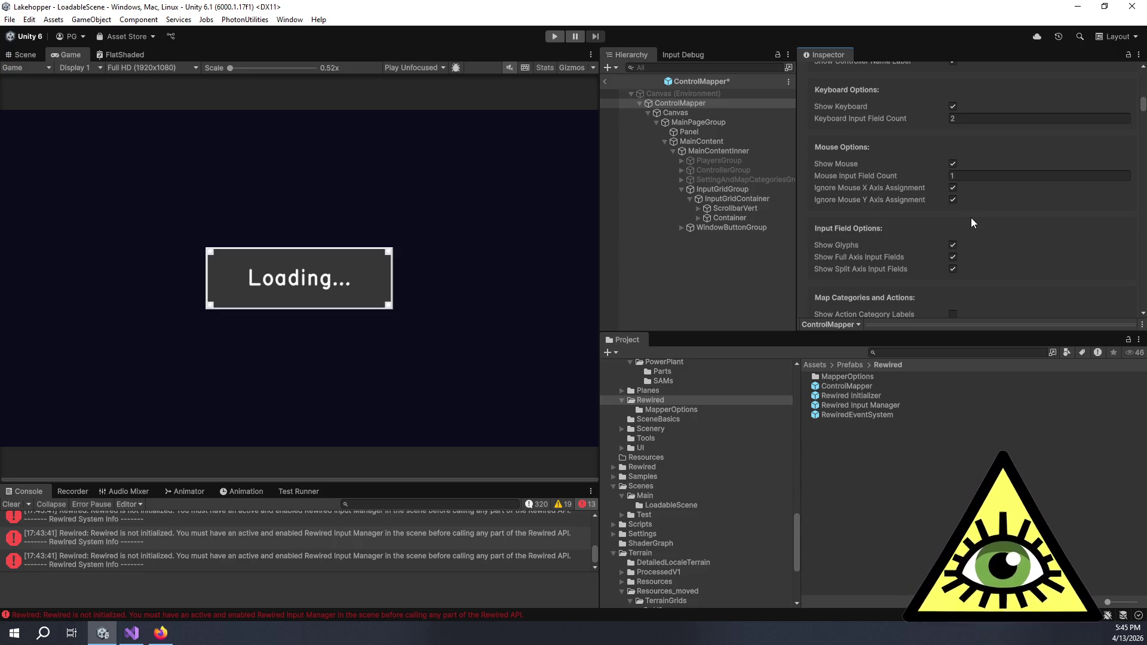
pyautogui.scroll(-3, 971, 220)
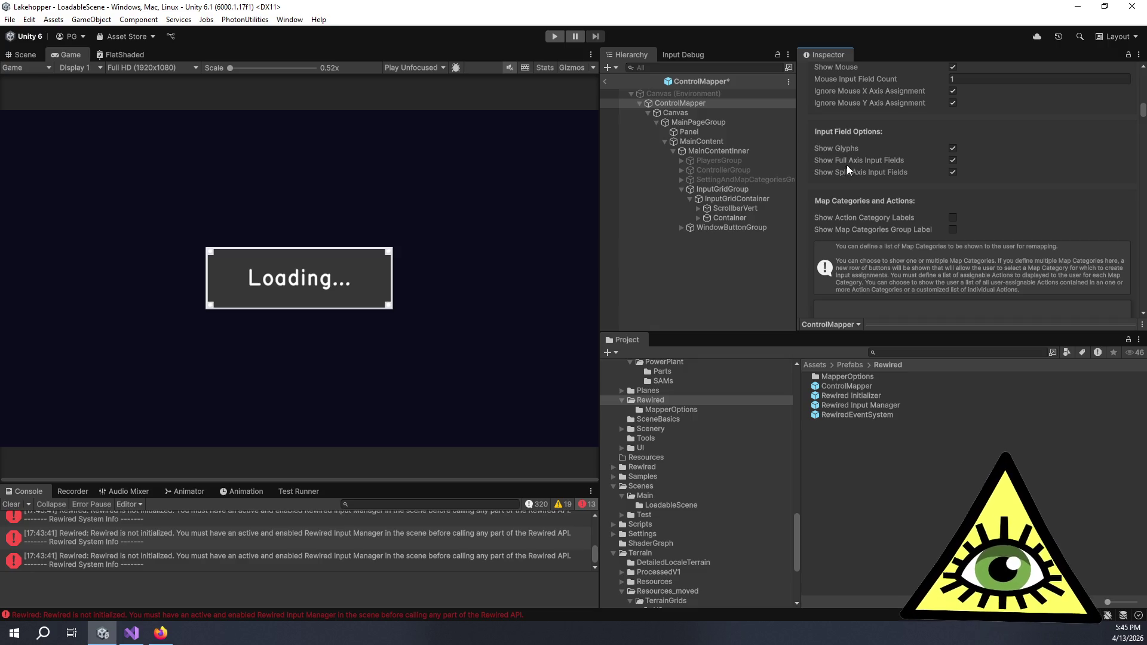
pyautogui.moveTo(854, 161)
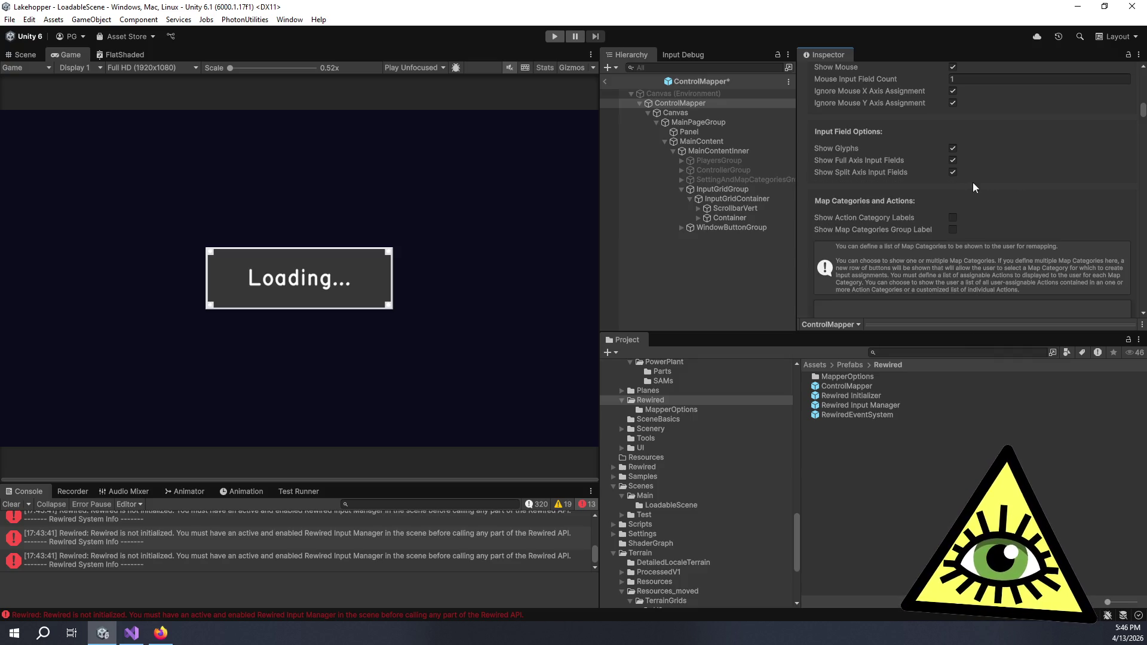
# Turn off Show Split Axis Input Fields and scroll down through the ControlMapper settings.
pyautogui.click(952, 172)
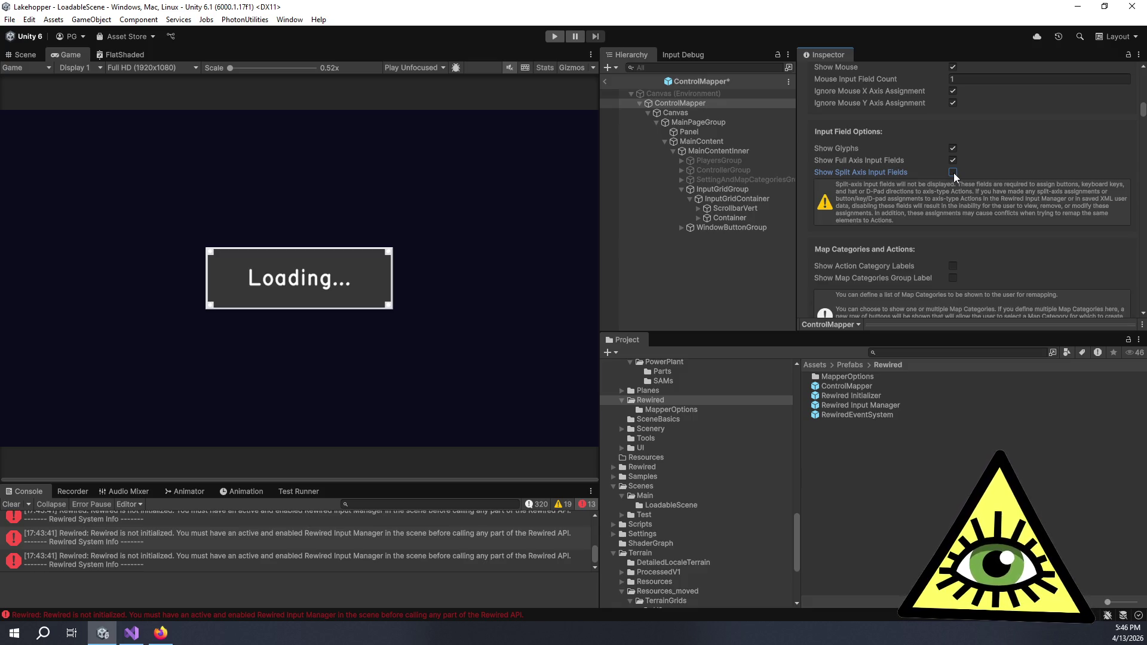
pyautogui.scroll(-5, 953, 173)
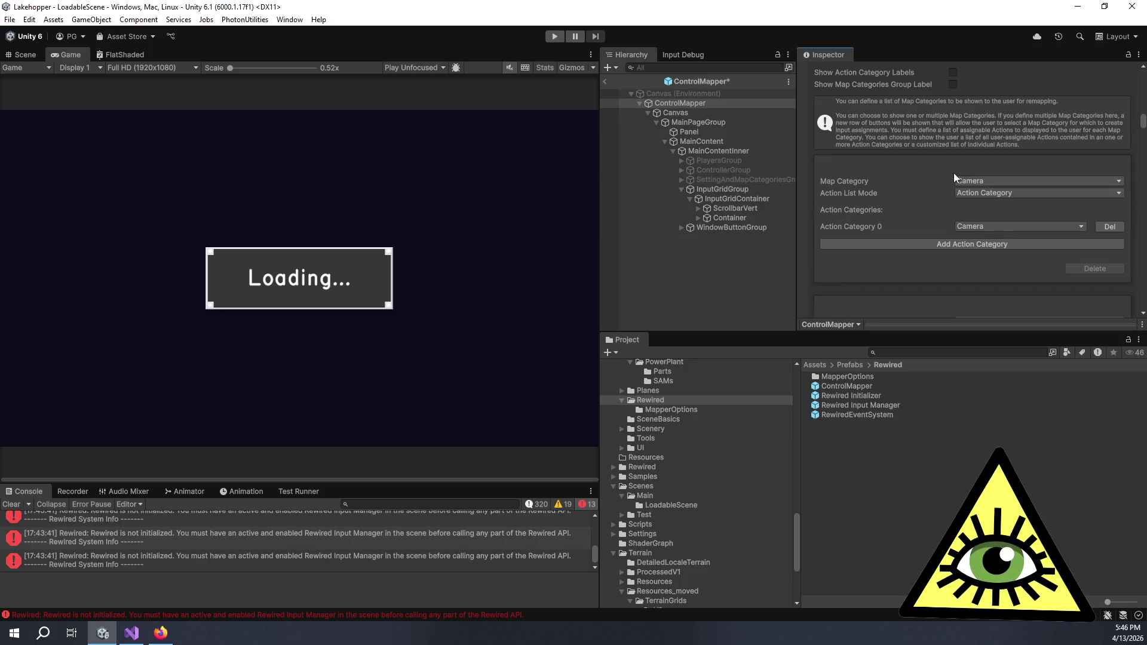
pyautogui.scroll(-2, 924, 197)
pyautogui.scroll(-6, 924, 199)
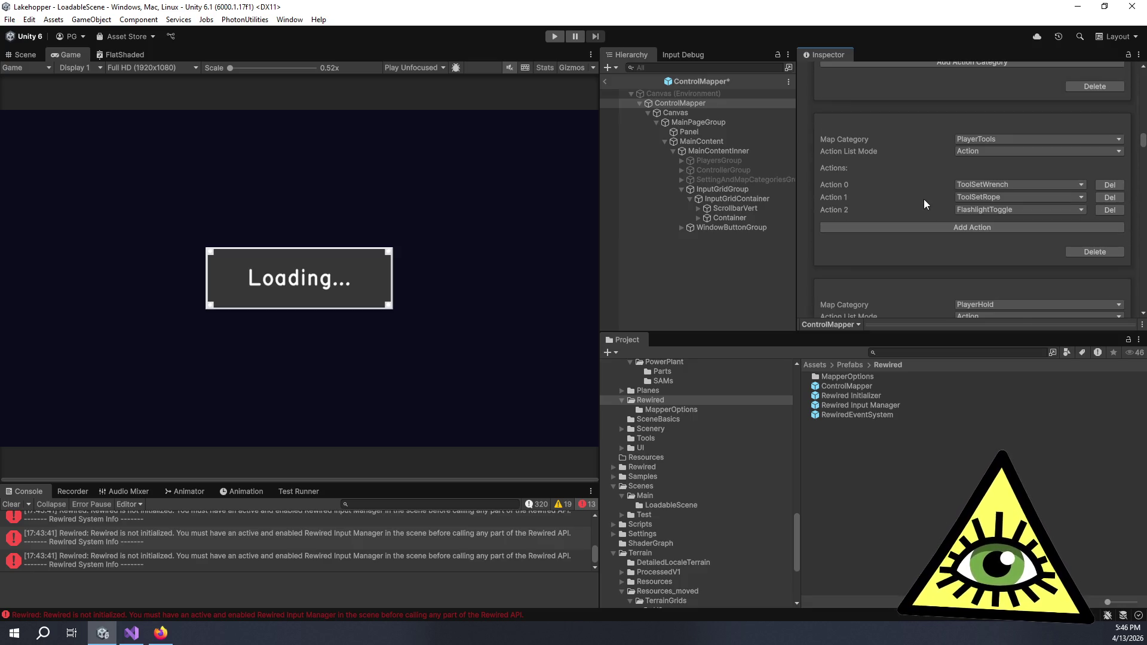
pyautogui.scroll(-7, 926, 204)
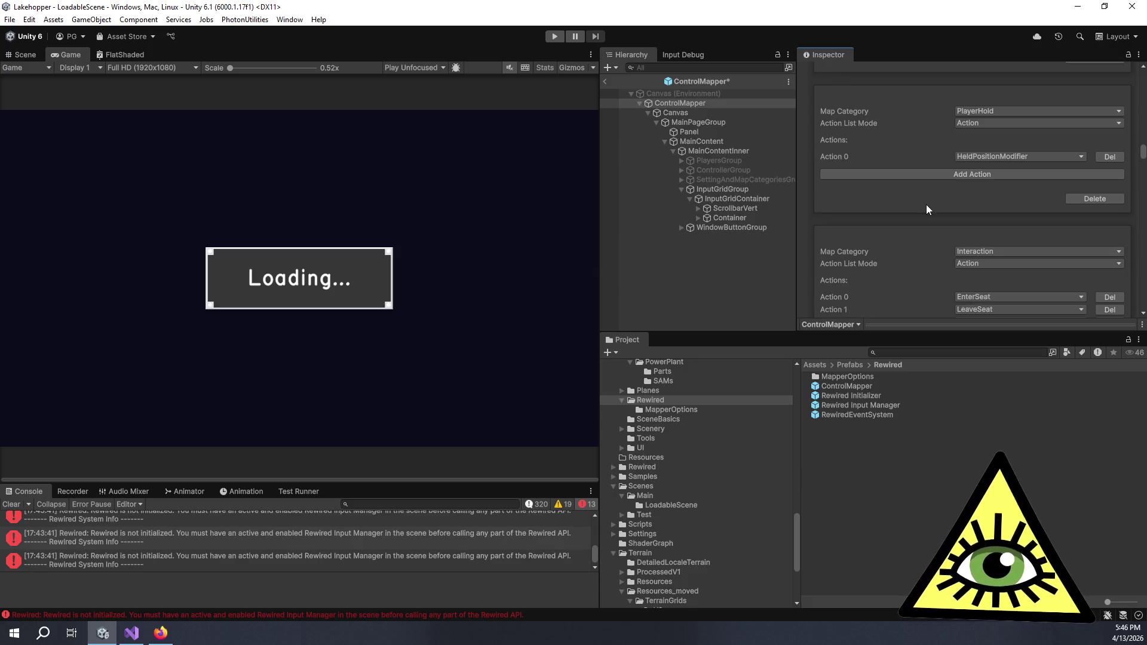
pyautogui.scroll(-10, 925, 203)
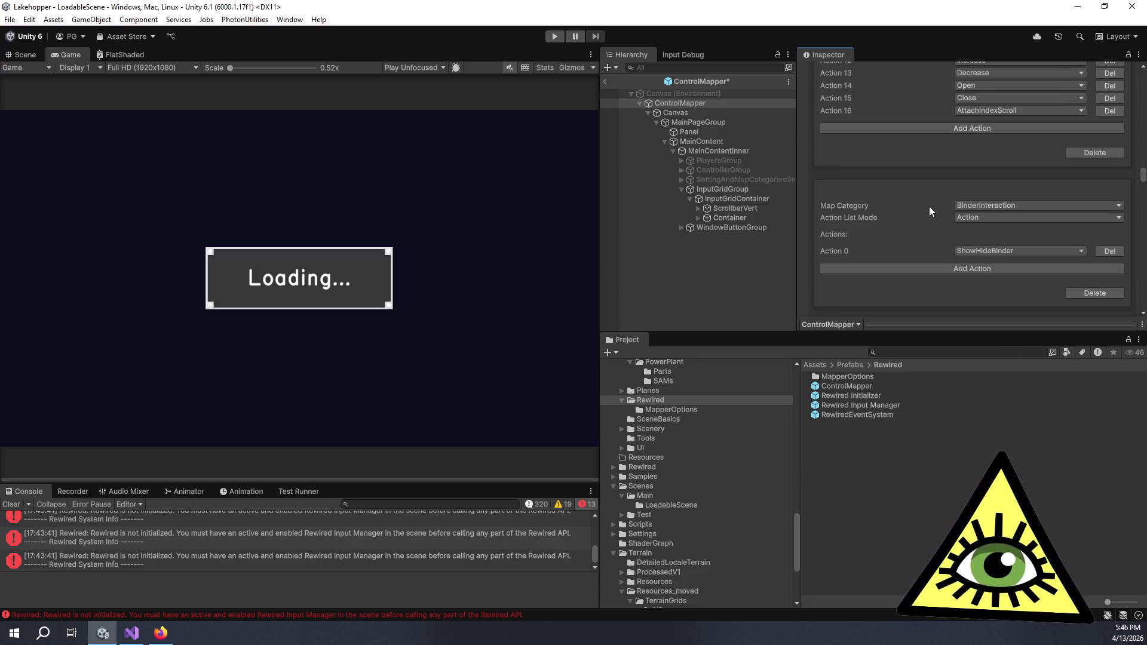
pyautogui.scroll(-7, 836, 237)
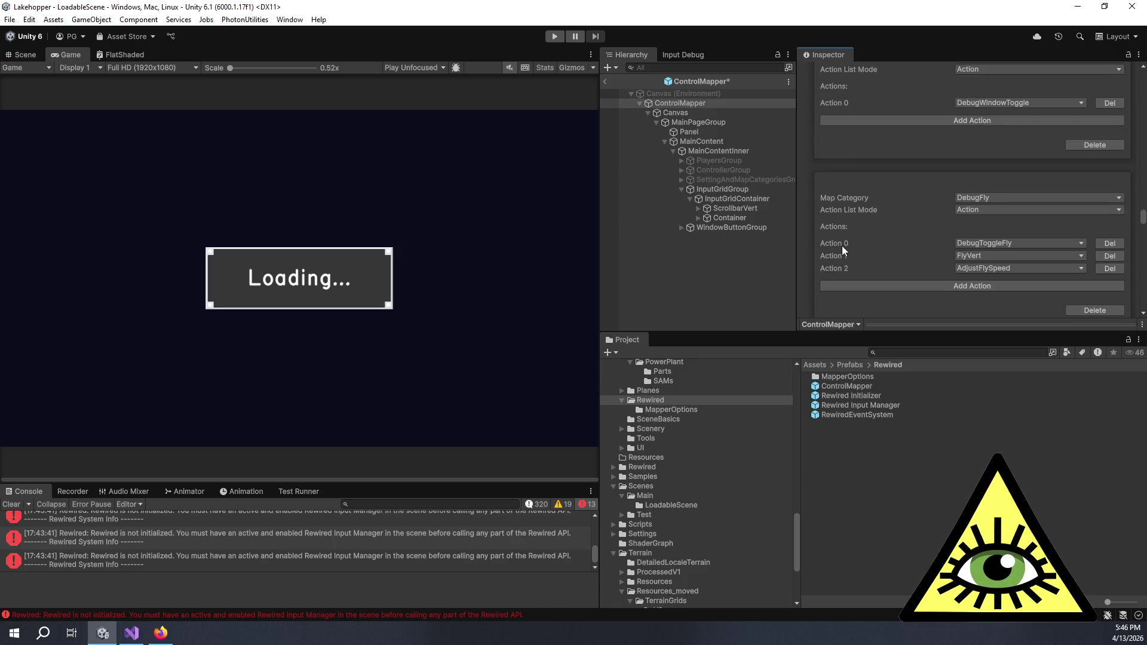
pyautogui.scroll(-6, 836, 246)
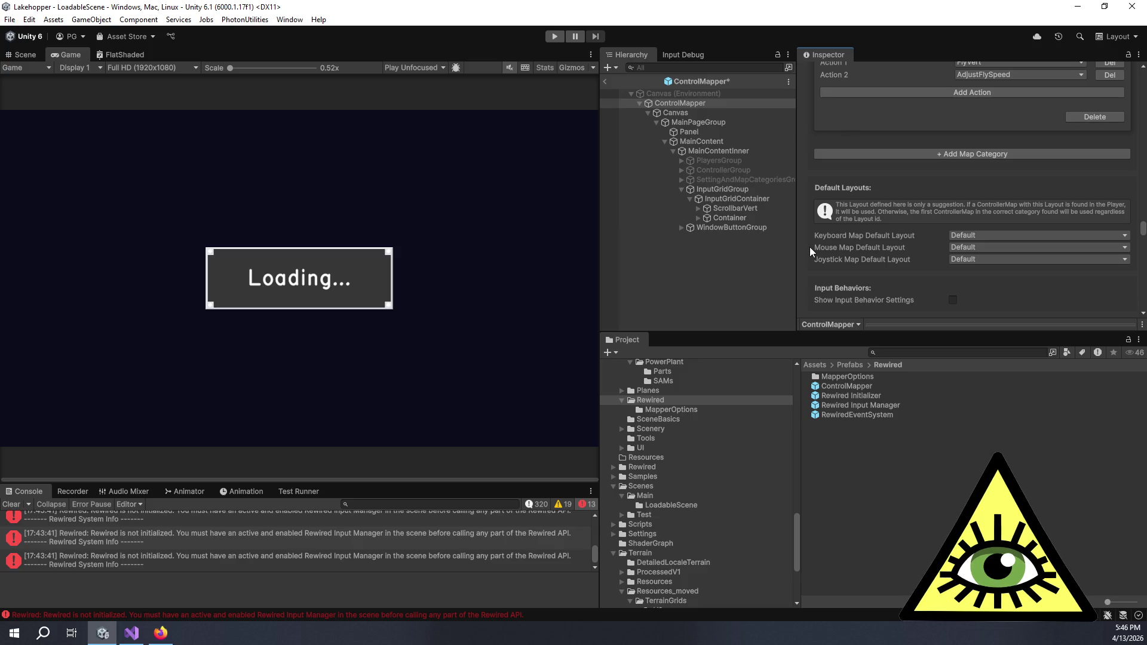
pyautogui.scroll(-5, 808, 246)
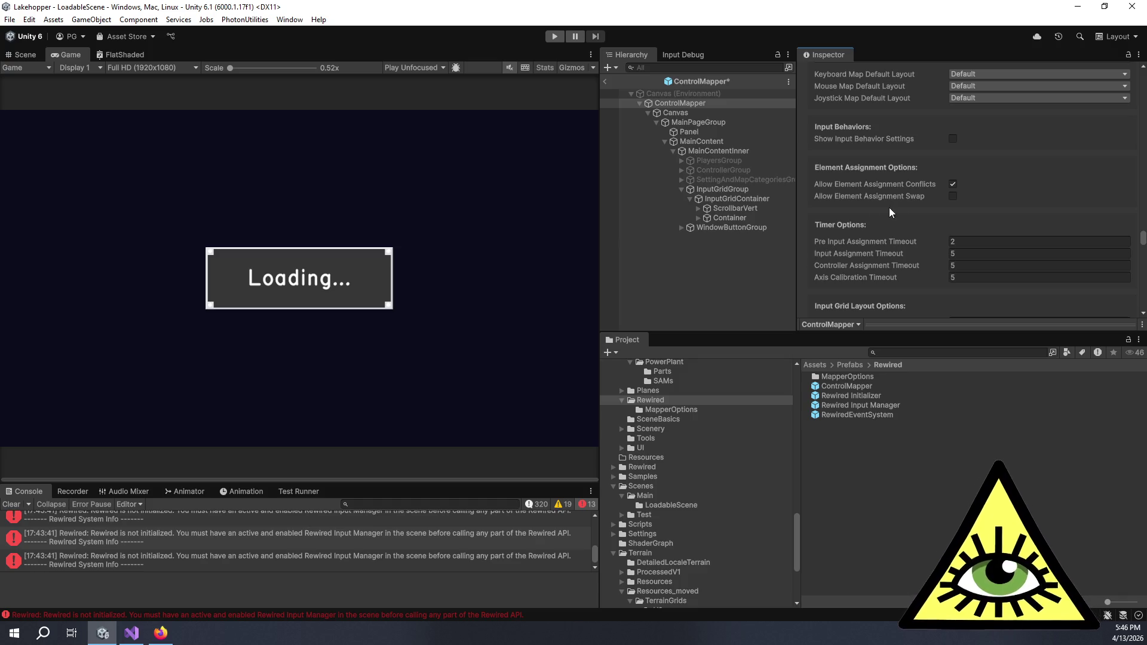
# Re-enable Show Split Axis Input Fields under Input Field Options, then deselect ControlMapper.
pyautogui.moveTo(918, 196)
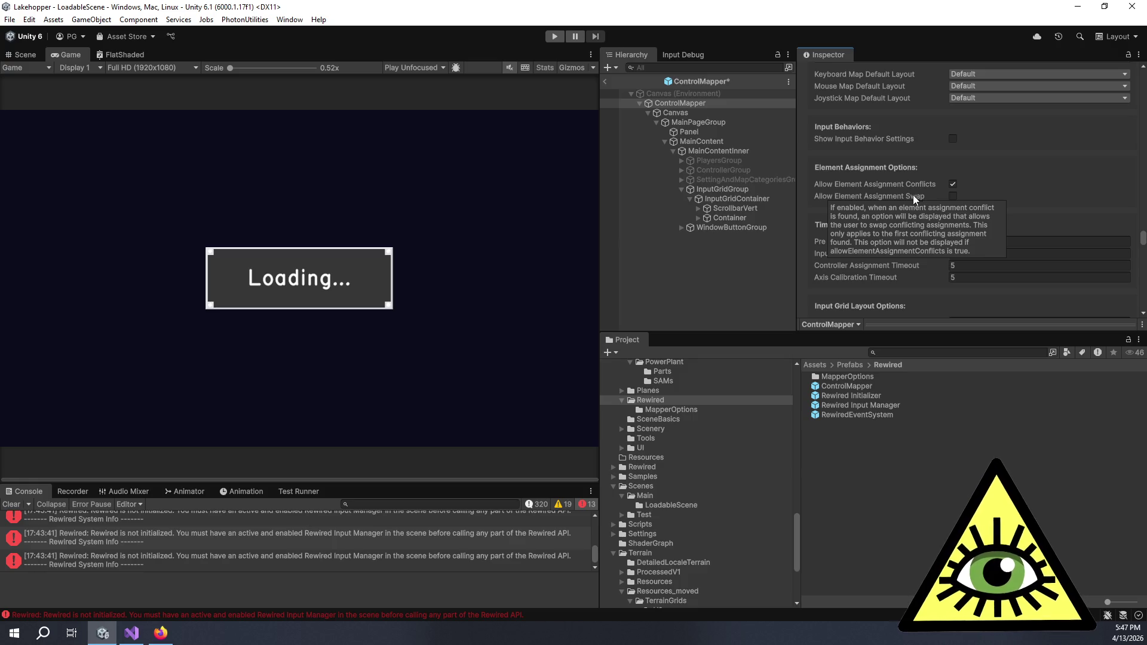
pyautogui.moveTo(891, 250)
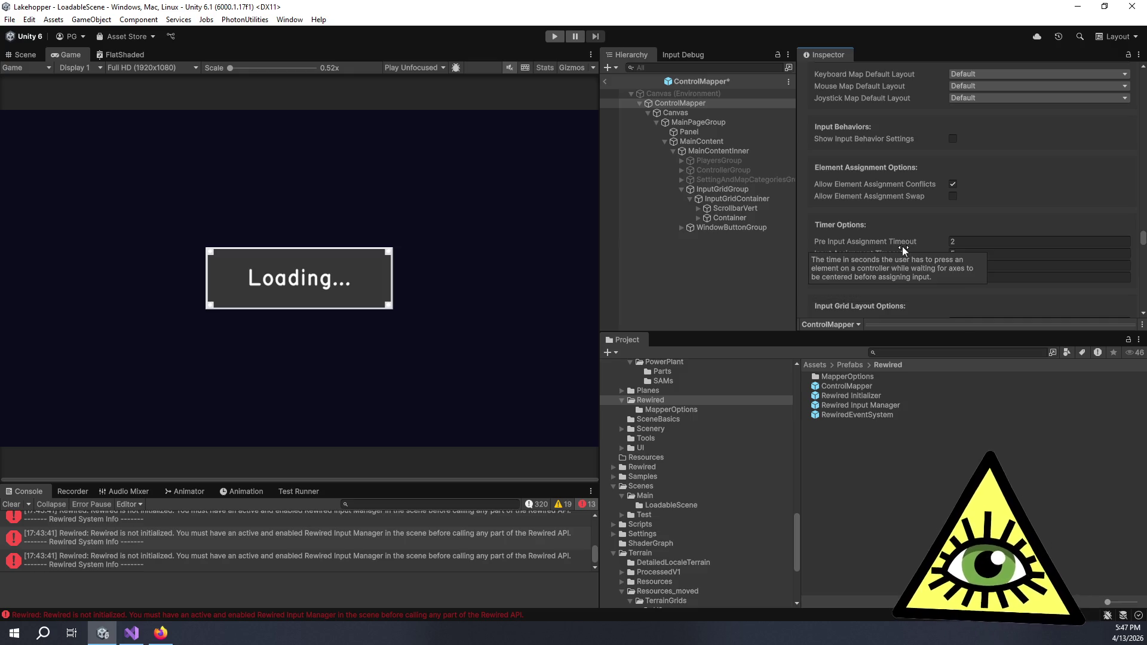
pyautogui.scroll(-3, 905, 213)
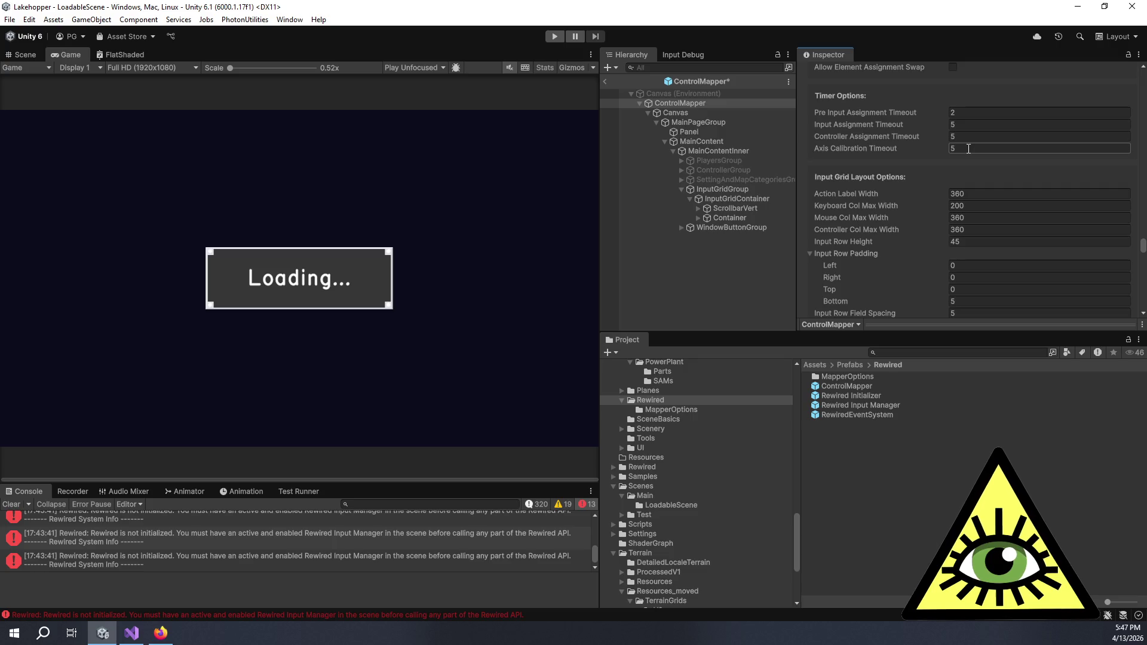
pyautogui.moveTo(890, 154)
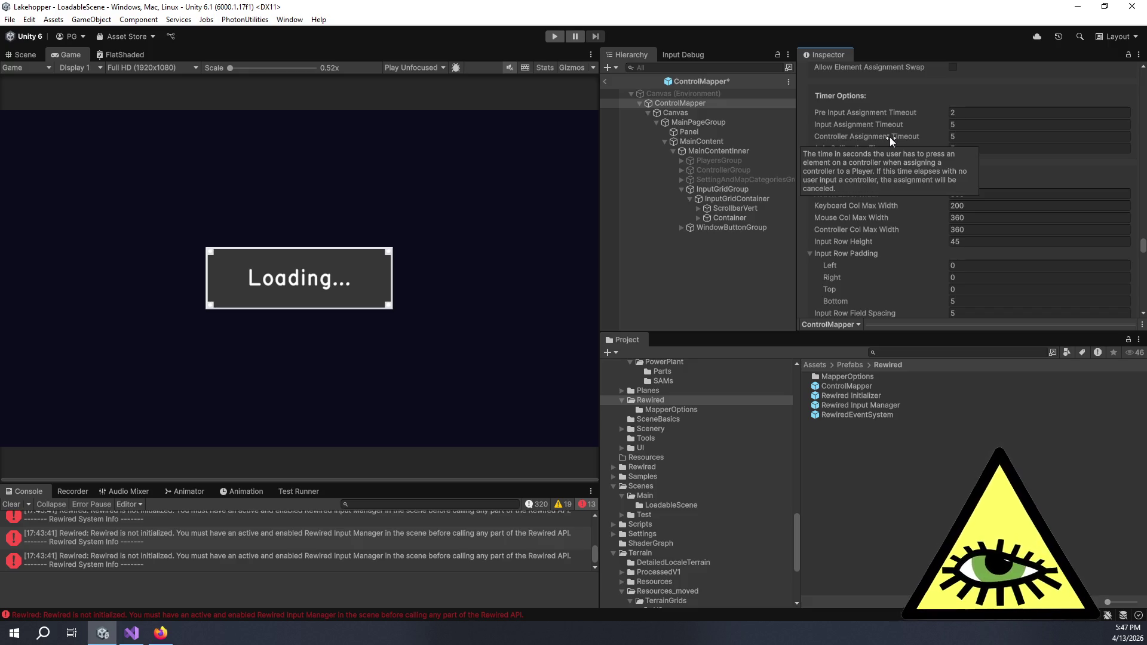
pyautogui.scroll(-6, 860, 171)
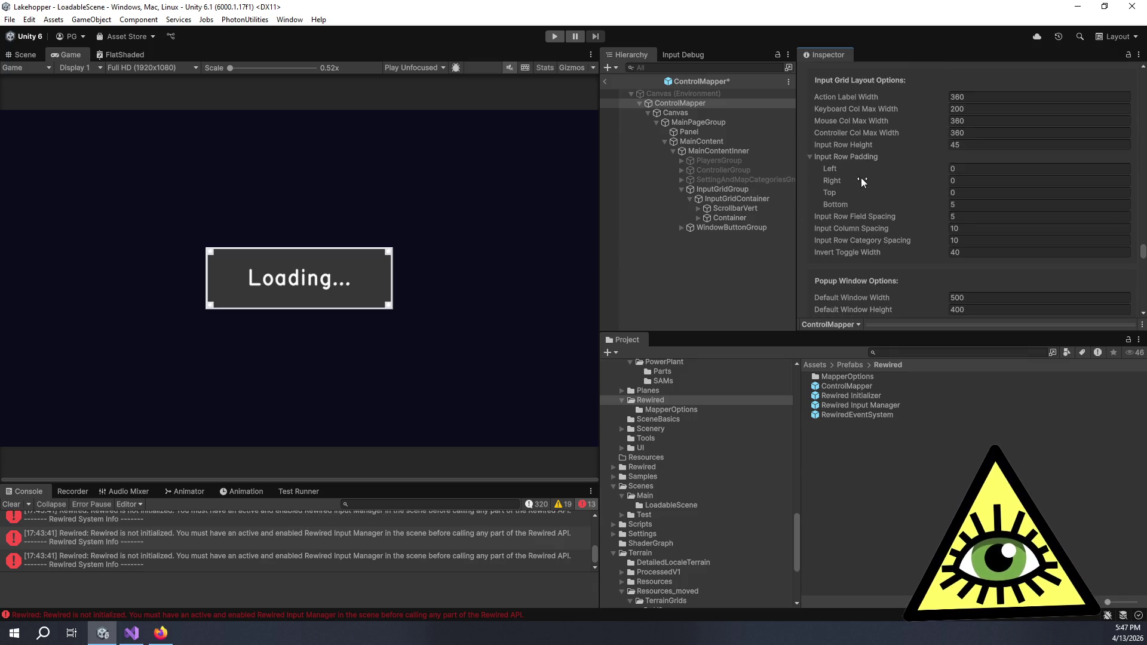
pyautogui.scroll(-10, 863, 181)
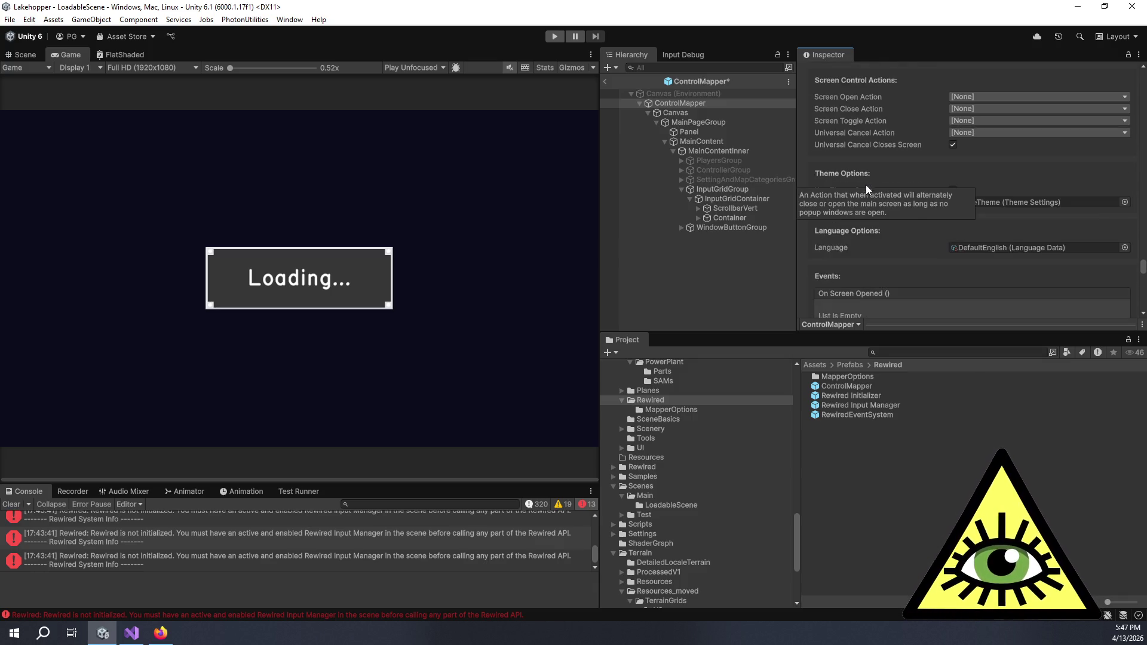
pyautogui.scroll(15, 861, 239)
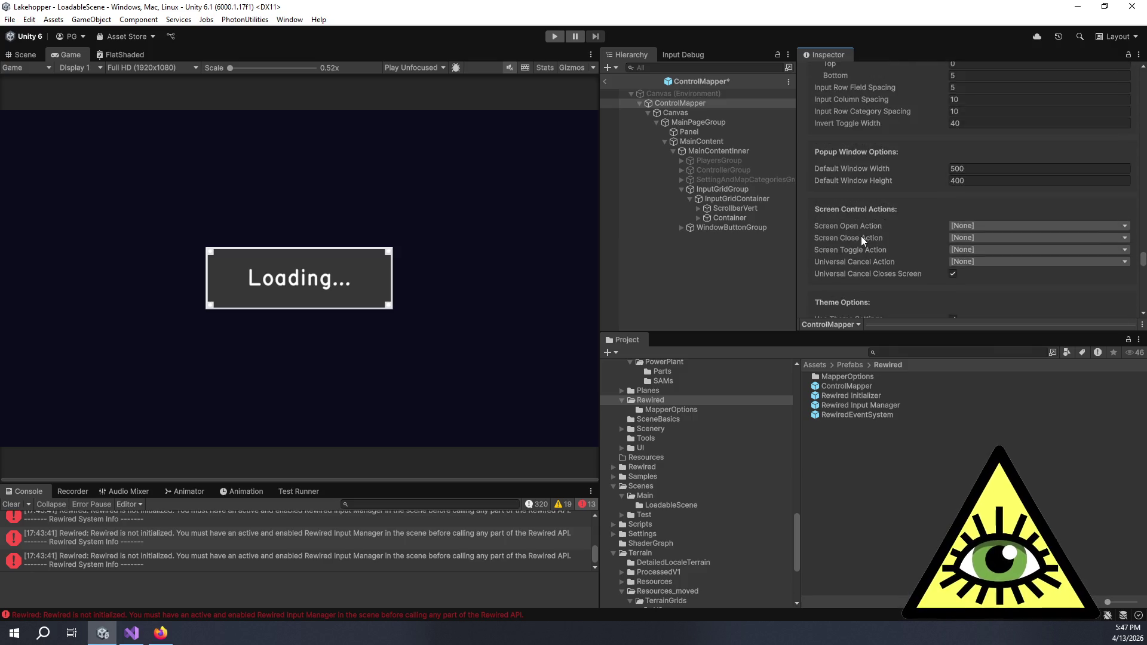
pyautogui.scroll(15, 861, 236)
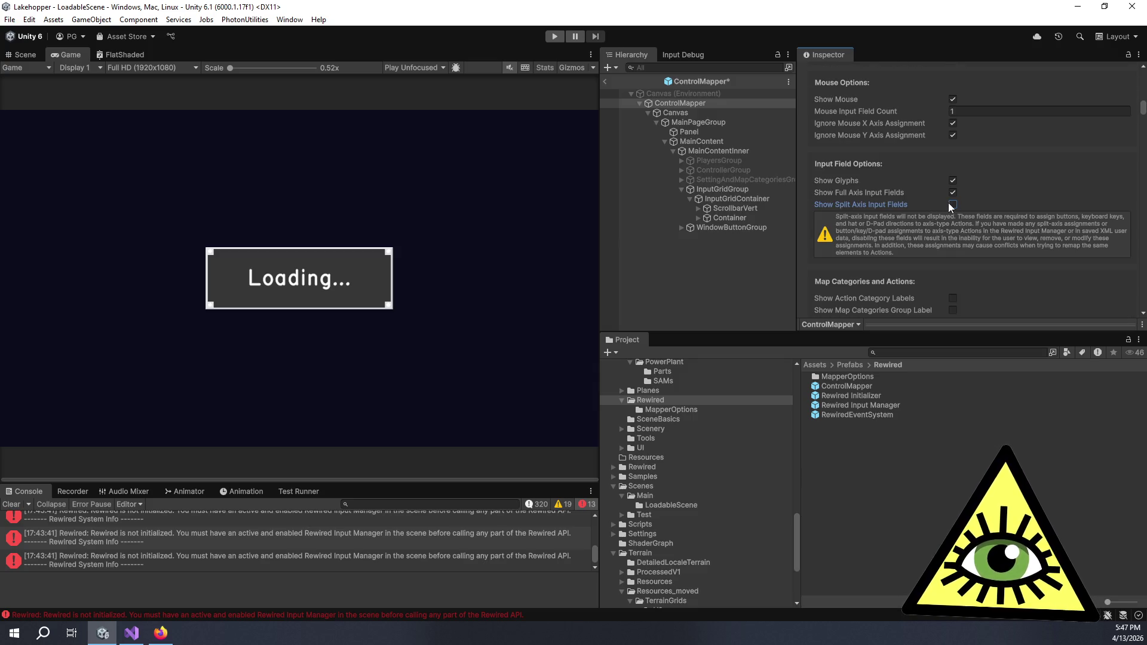
pyautogui.click(952, 205)
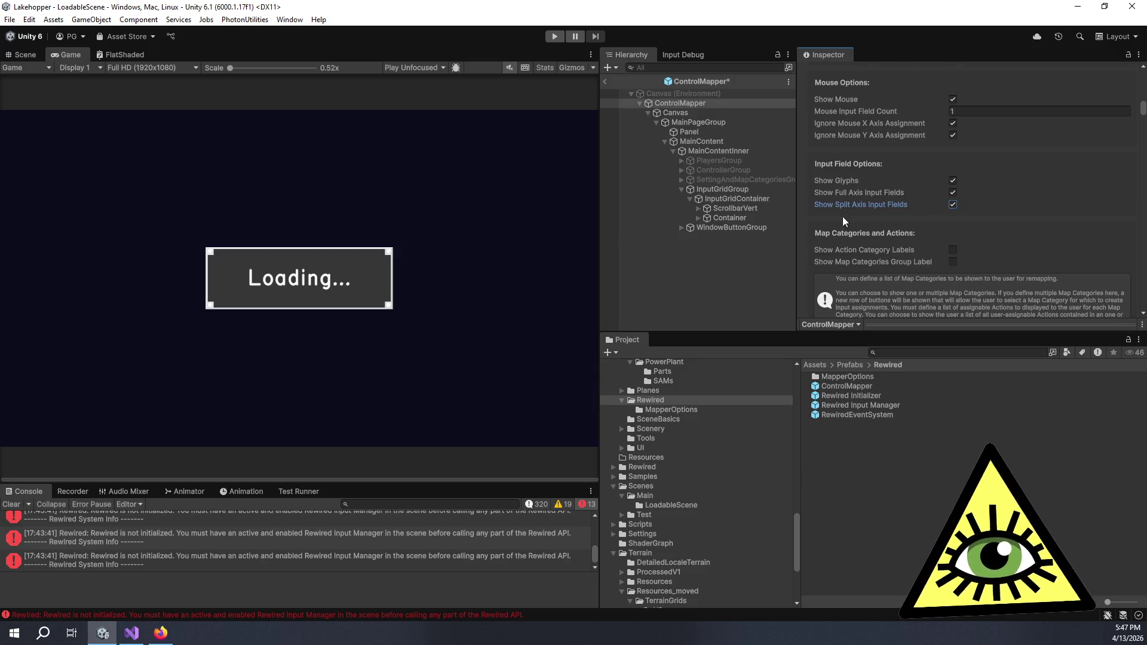
pyautogui.click(683, 277)
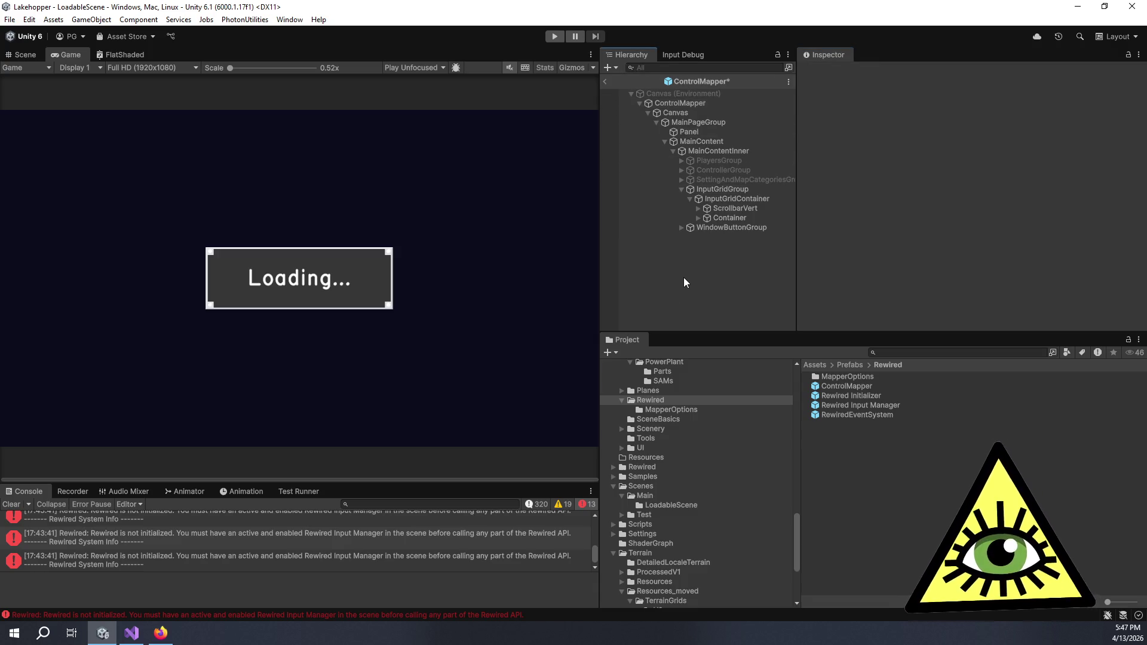
# Save the ControlMapper prefab with Ctrl+S, return to the scene, then start and pause the game.
pyautogui.hotkey('ctrl', 's')
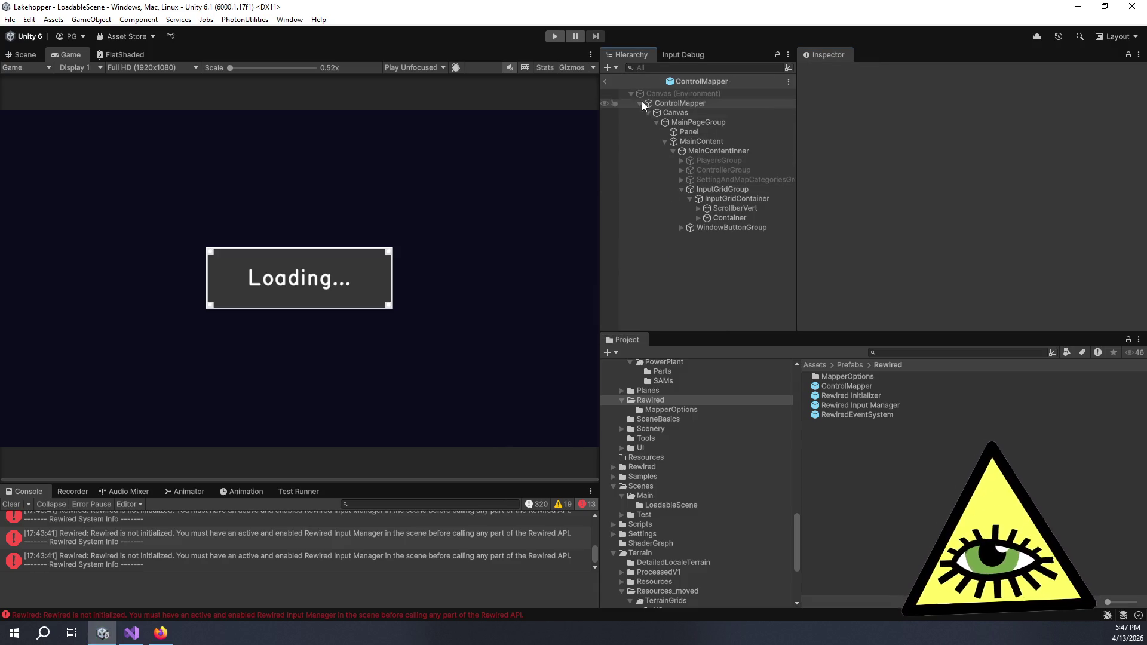
pyautogui.click(605, 82)
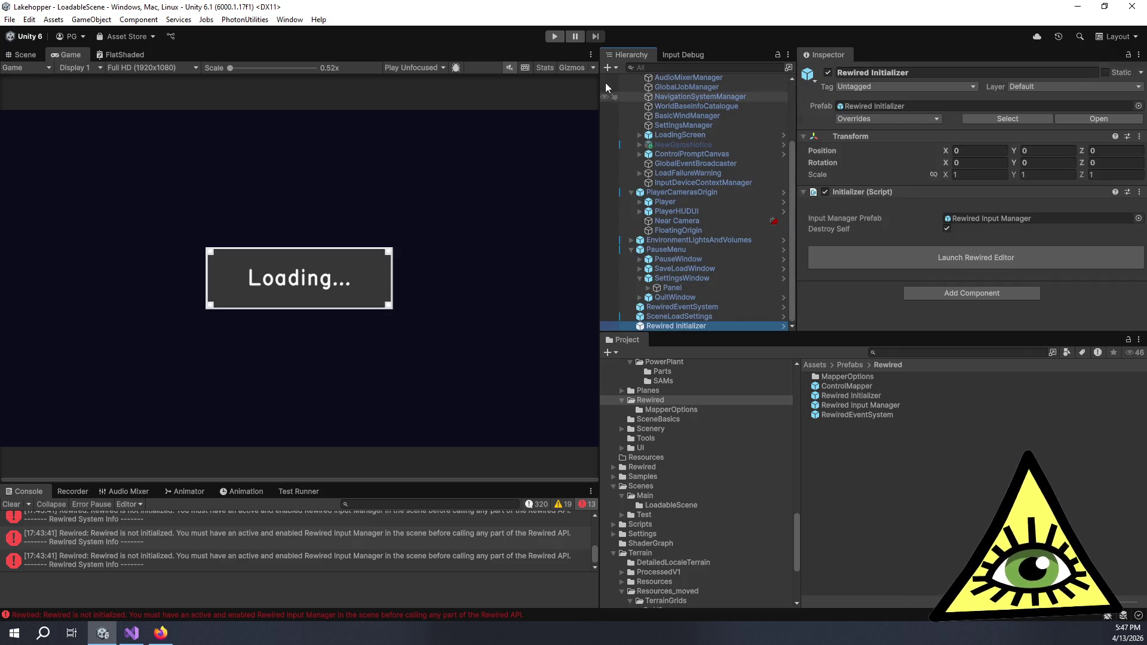
pyautogui.click(30, 50)
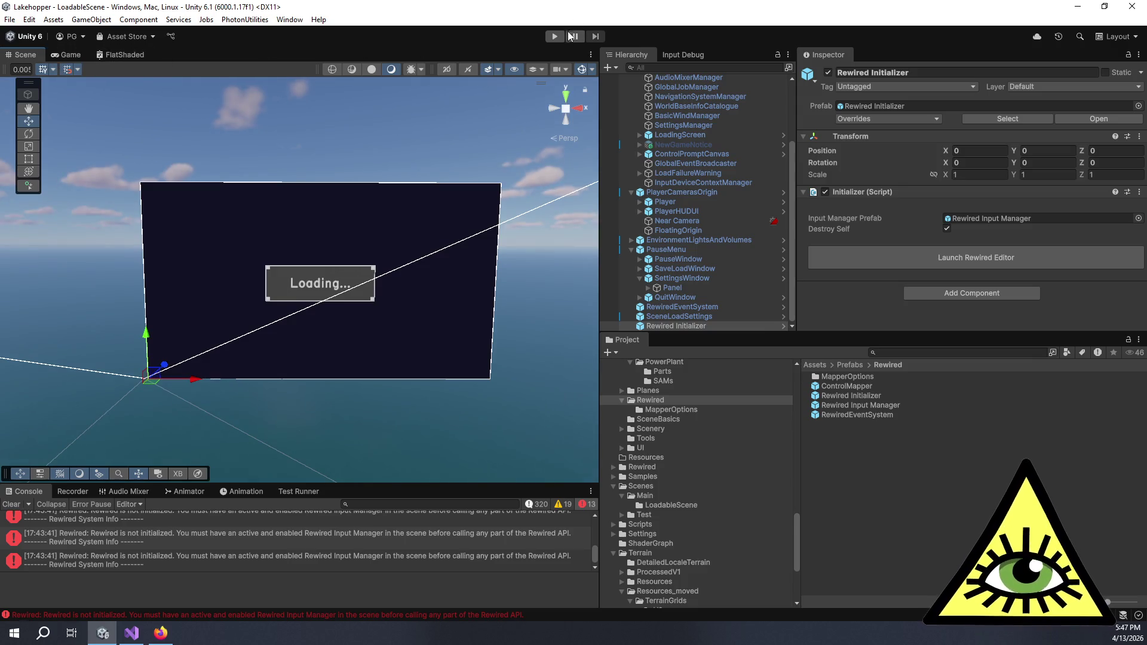
pyautogui.click(69, 55)
pyautogui.click(554, 37)
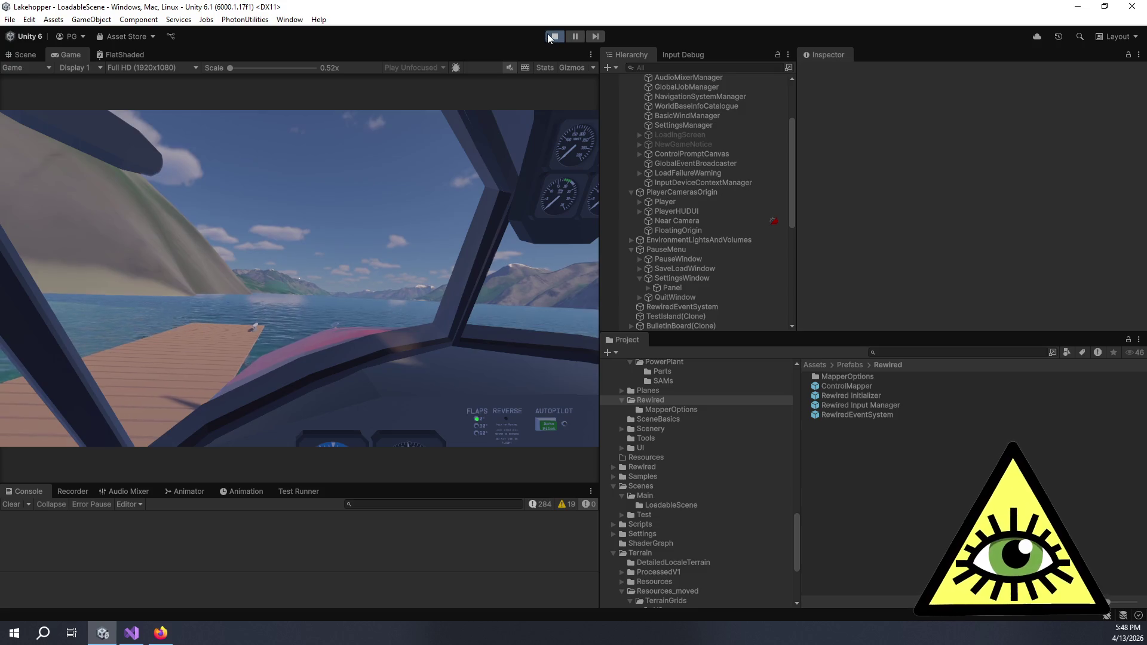
pyautogui.press('Escape')
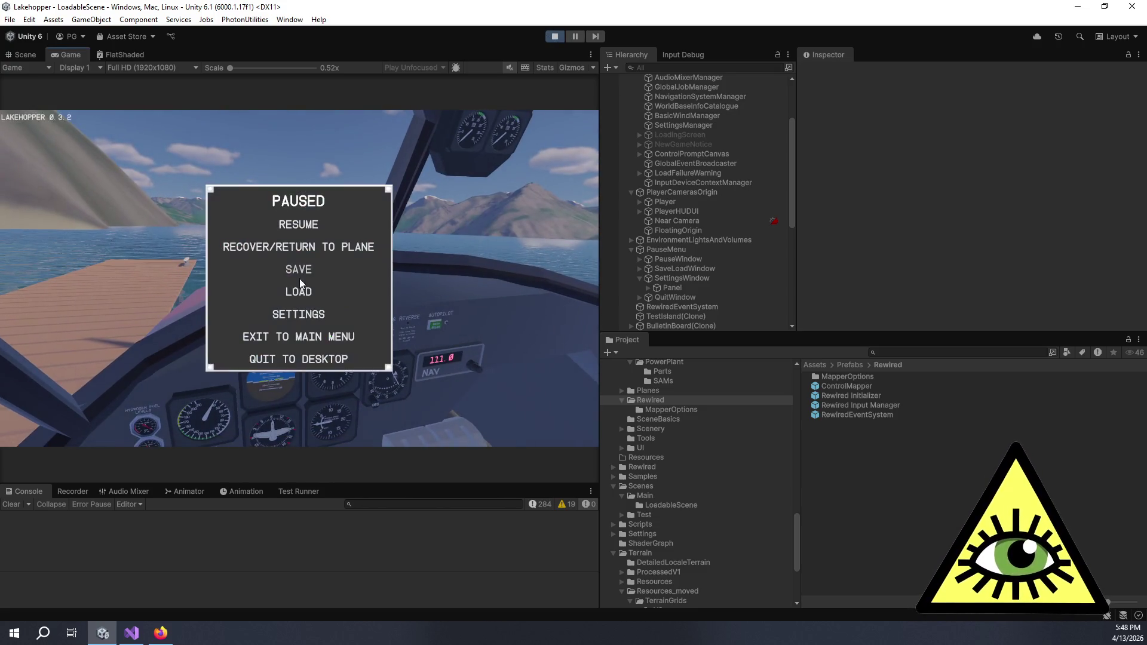
# View the Plane control bindings on the game's Controls settings page, then close the settings window.
pyautogui.click(313, 315)
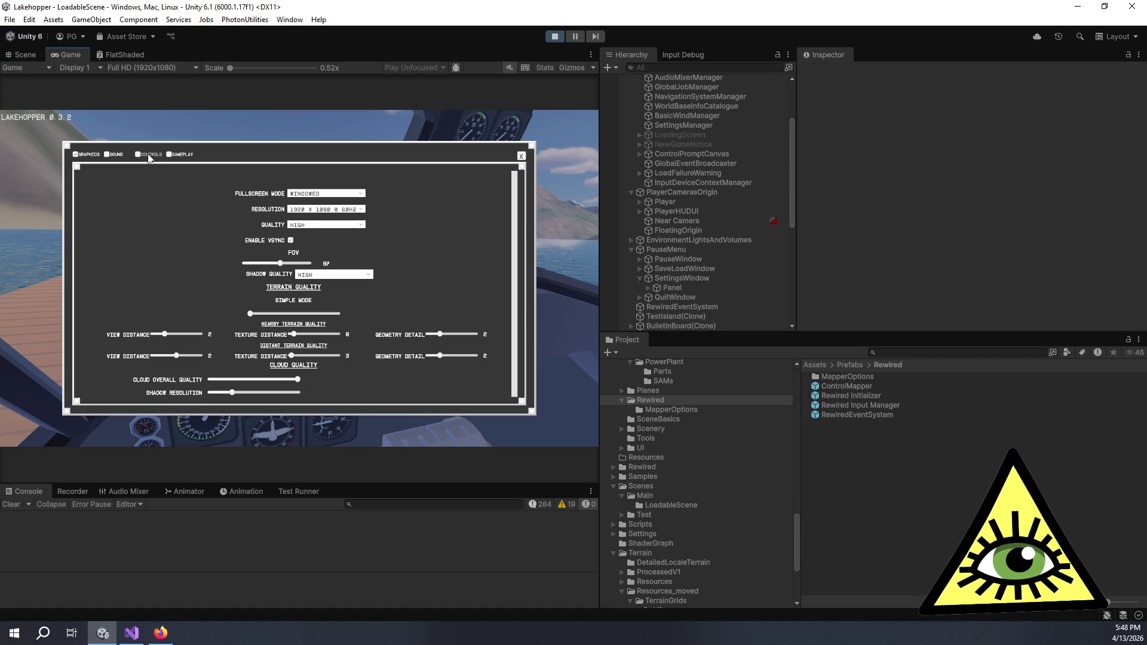
pyautogui.click(148, 155)
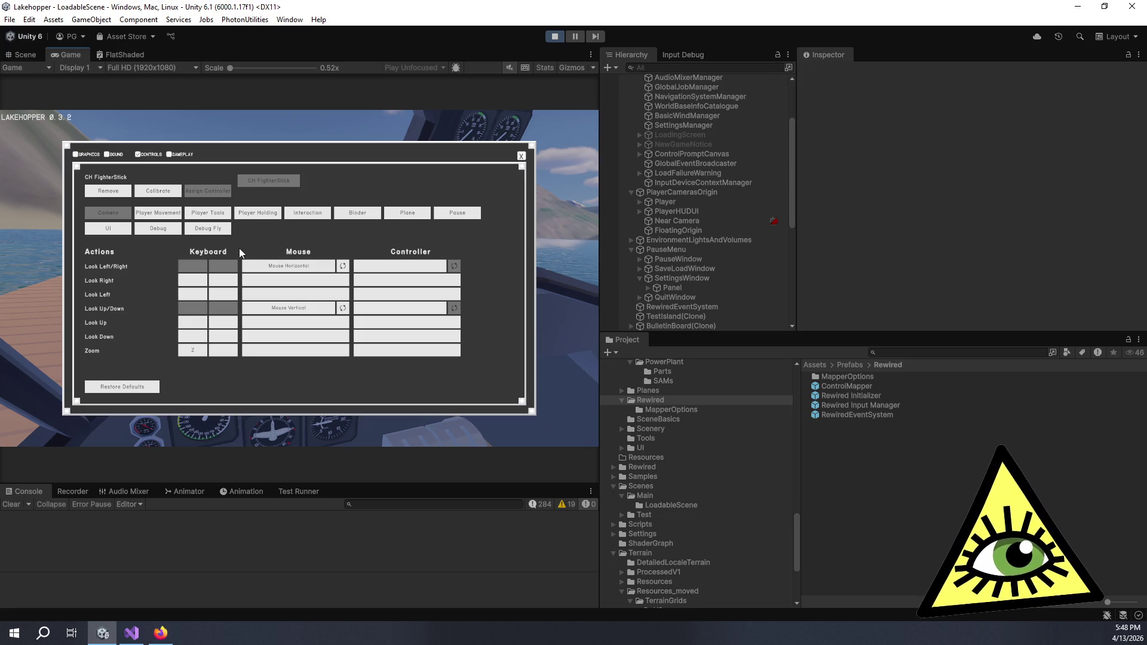
pyautogui.click(403, 213)
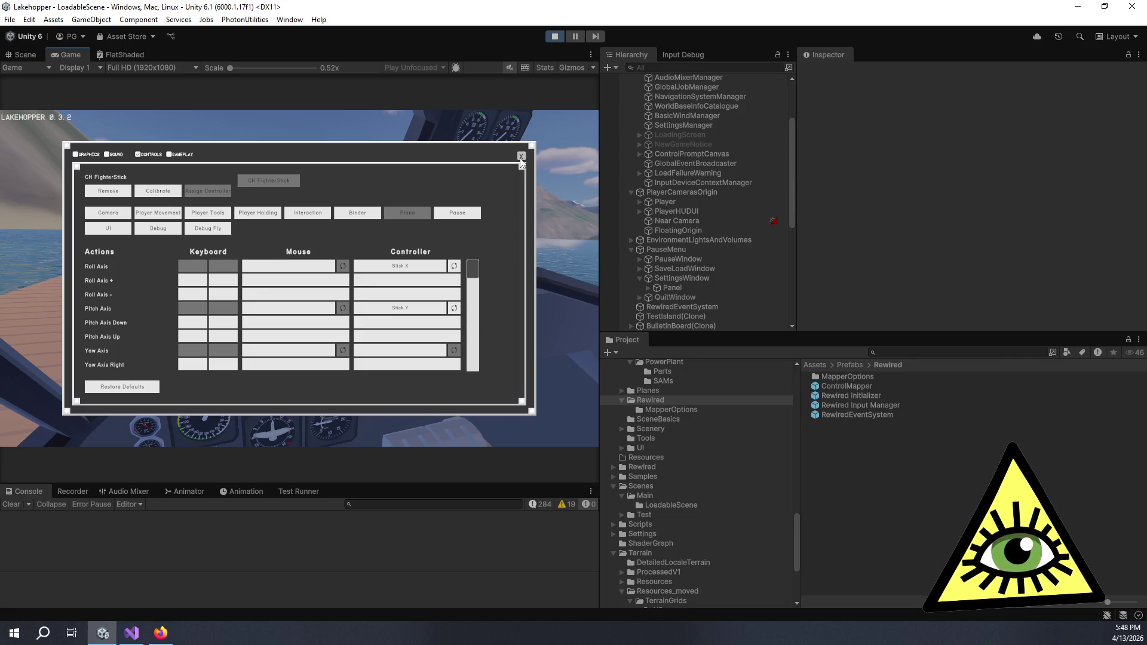
pyautogui.click(520, 157)
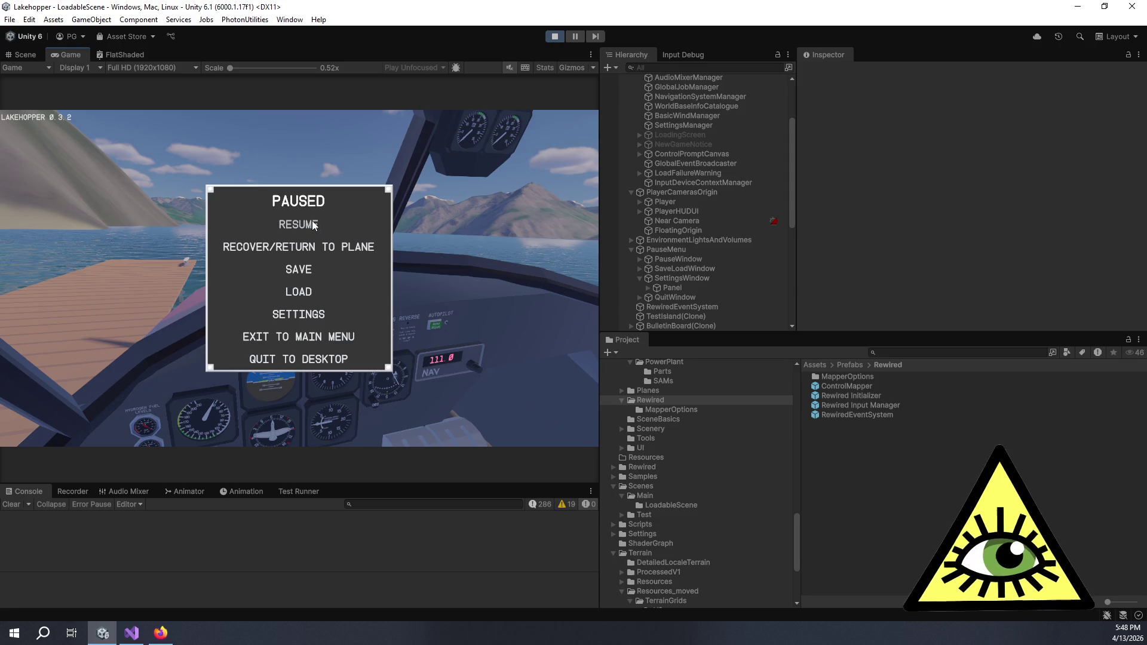
# Quit the game to desktop and confirm, ending play mode.
pyautogui.click(311, 225)
pyautogui.press('Escape')
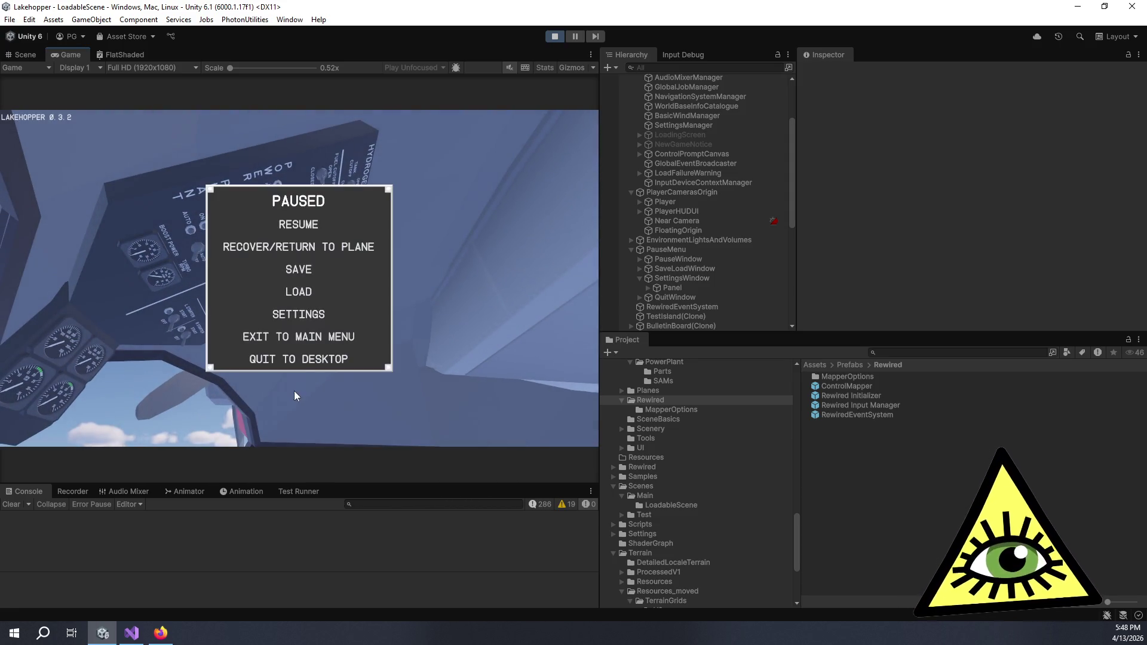
pyautogui.click(309, 361)
pyautogui.click(245, 294)
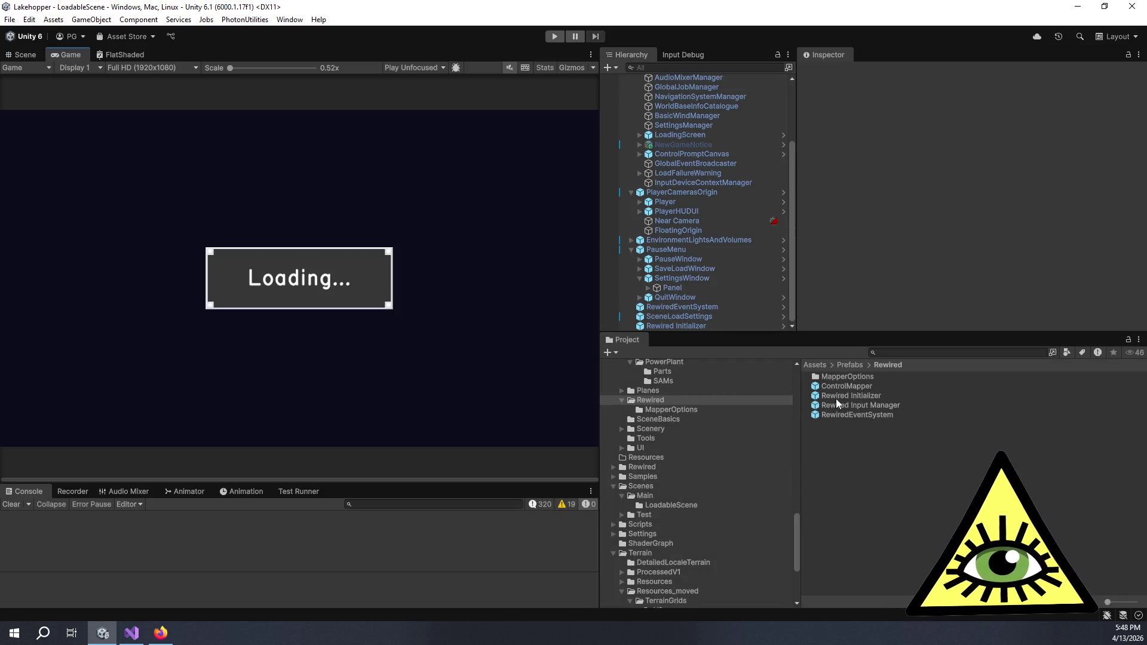
pyautogui.click(708, 323)
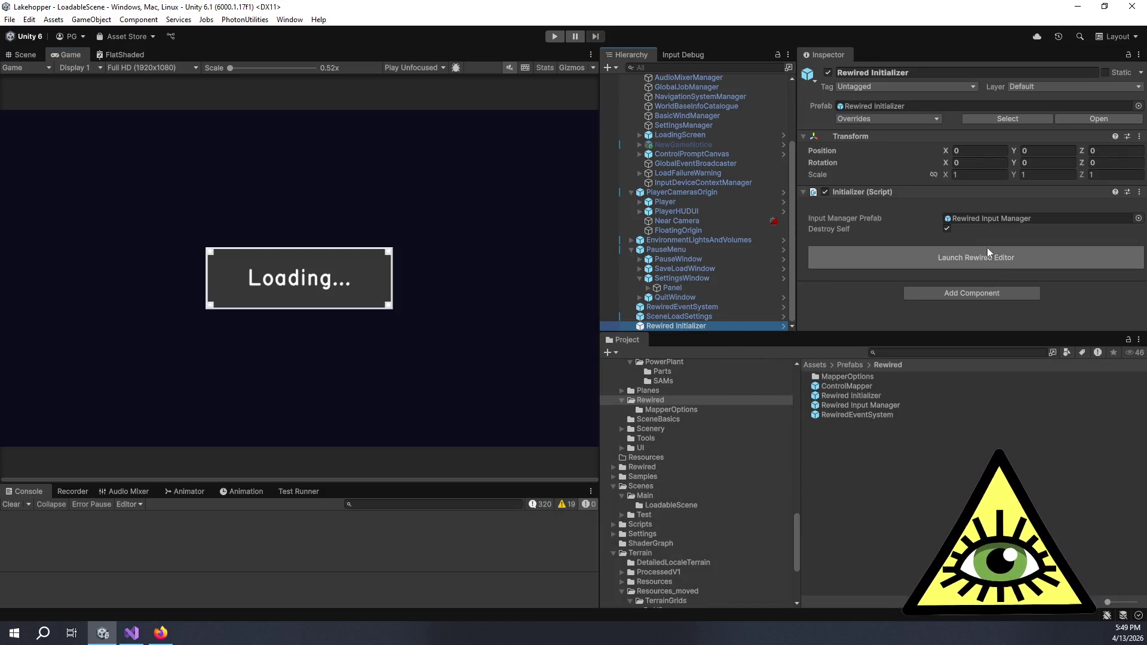
pyautogui.click(987, 251)
pyautogui.click(85, 96)
pyautogui.click(77, 172)
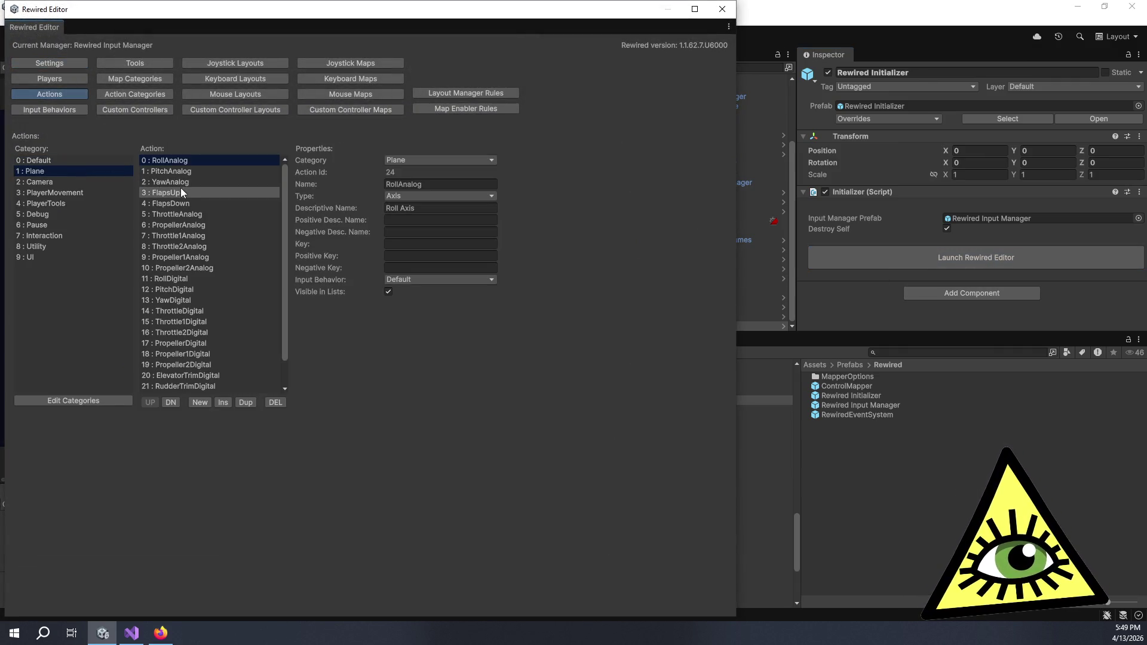
pyautogui.click(433, 221)
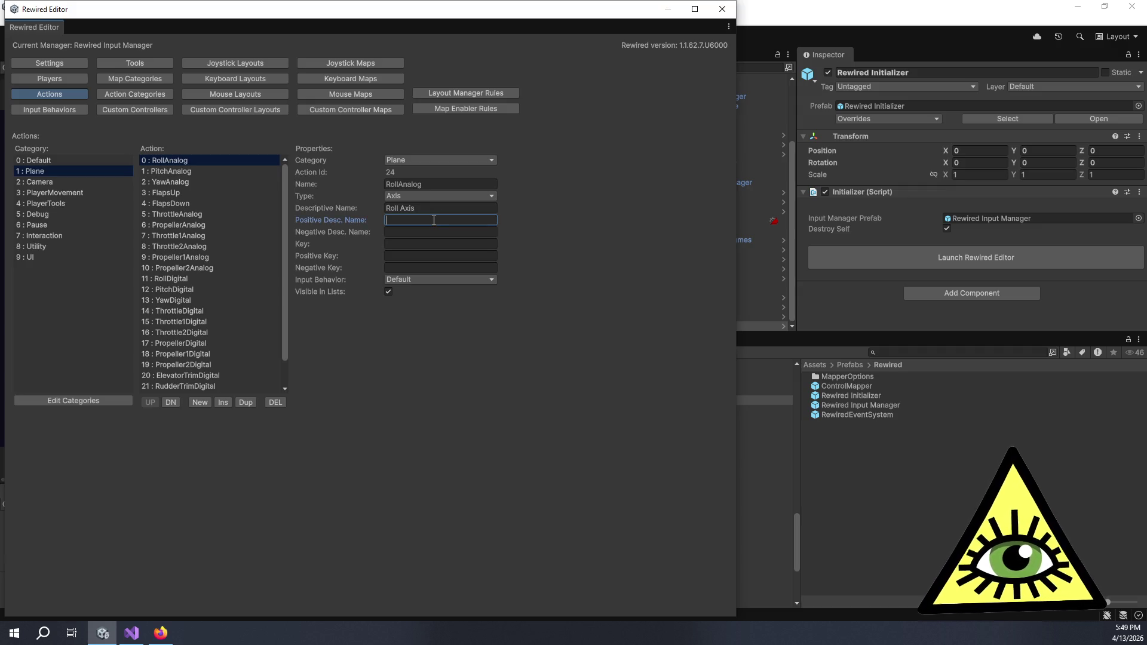
pyautogui.write('R')
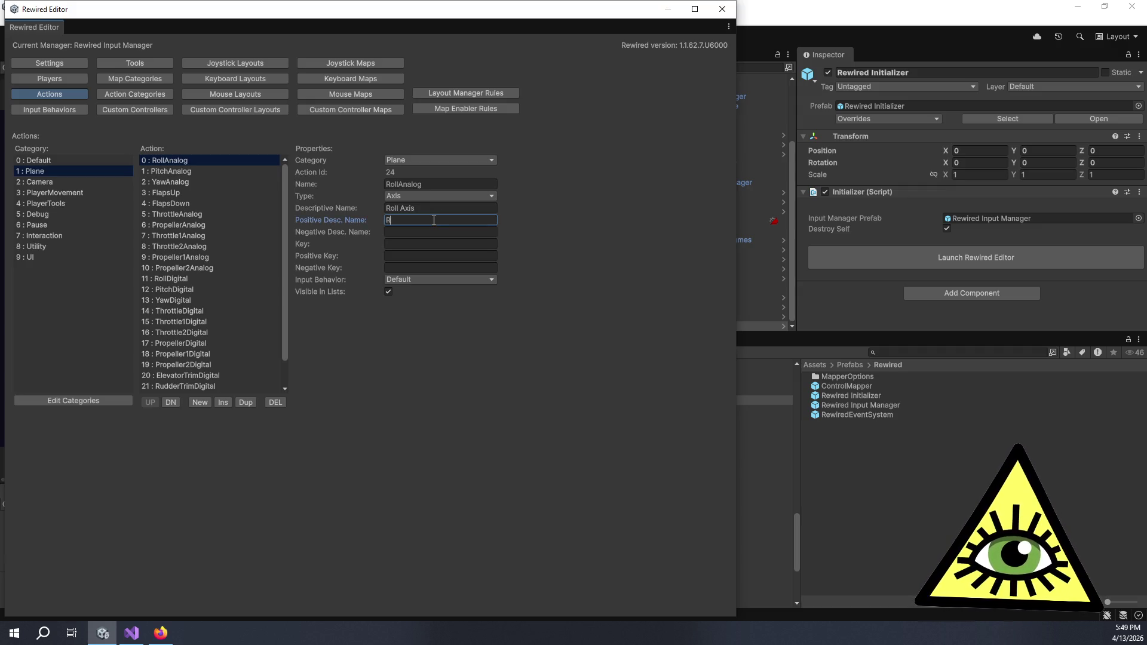
pyautogui.write('oll A')
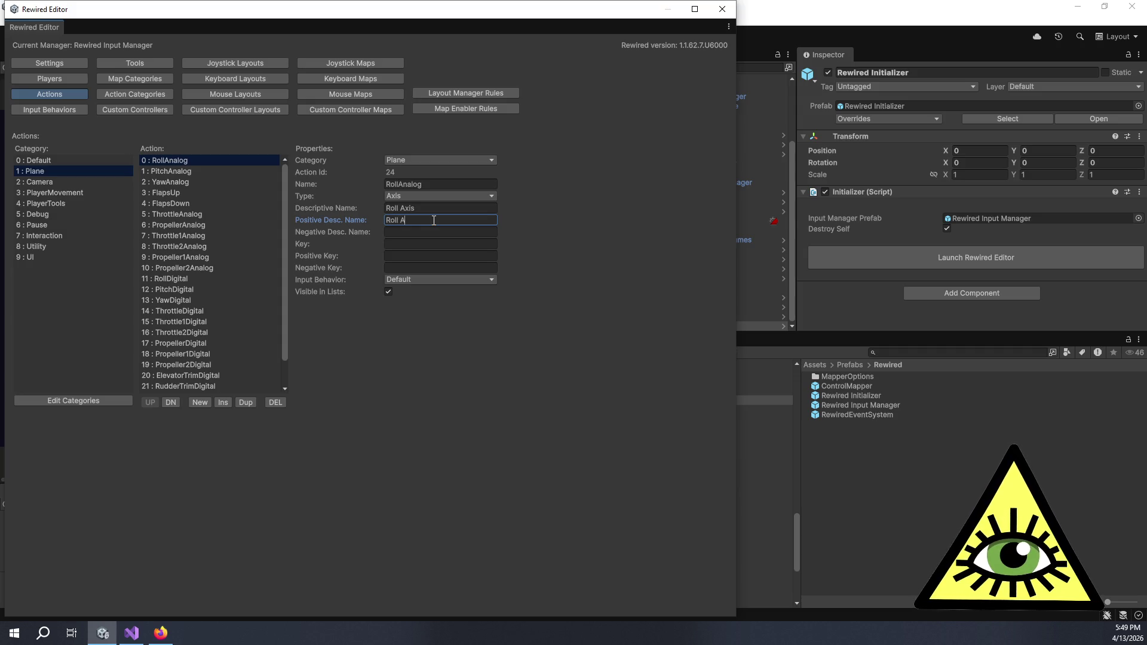
pyautogui.write('xis Right')
pyautogui.press('Tab')
pyautogui.write('ol')
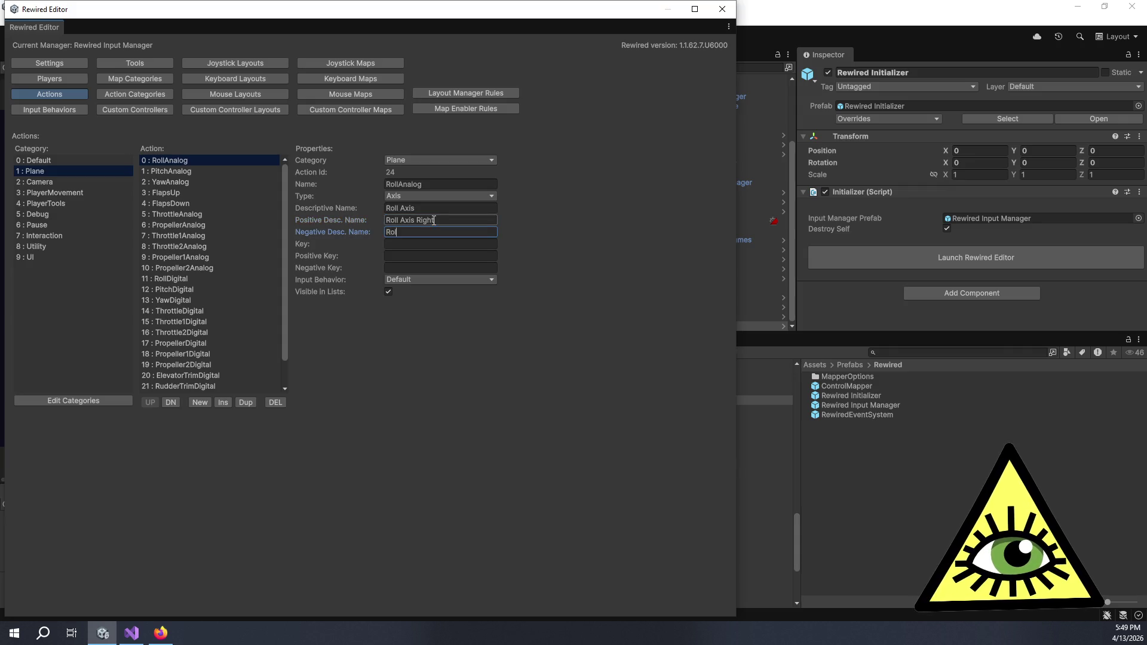
pyautogui.write('l Axis')
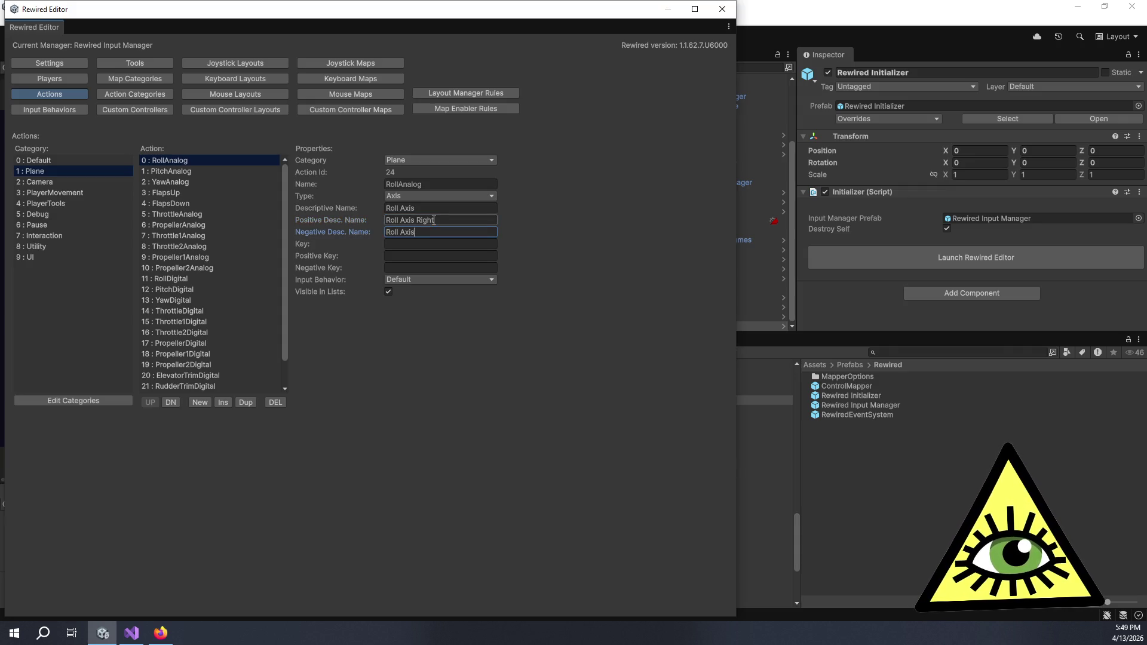
pyautogui.write(' Left')
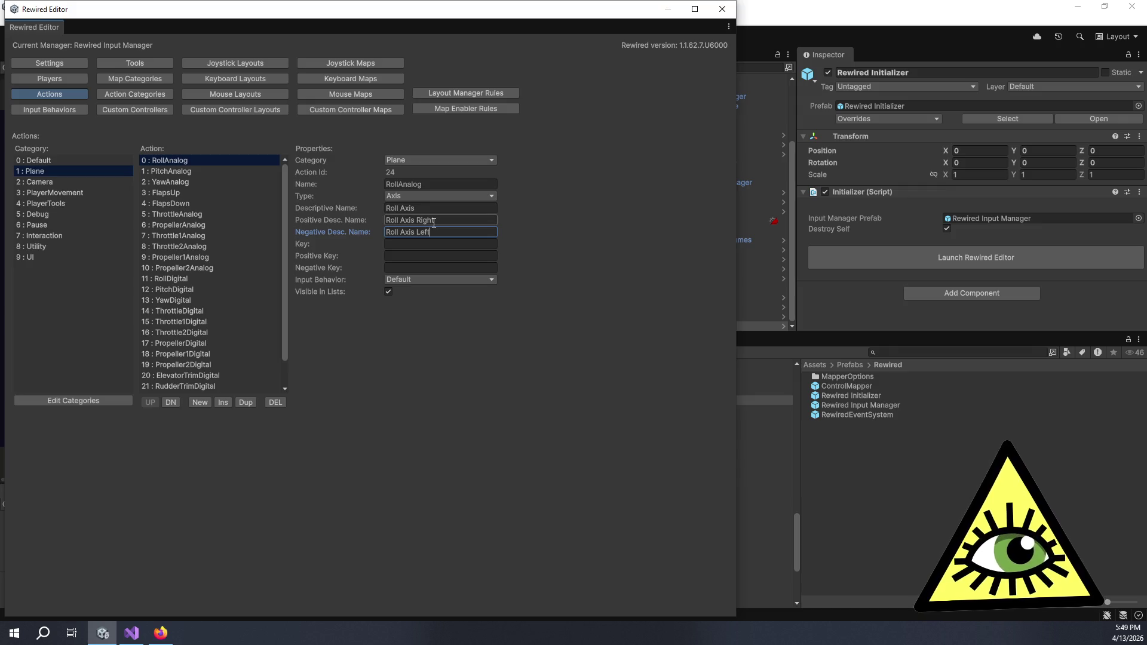
pyautogui.click(228, 180)
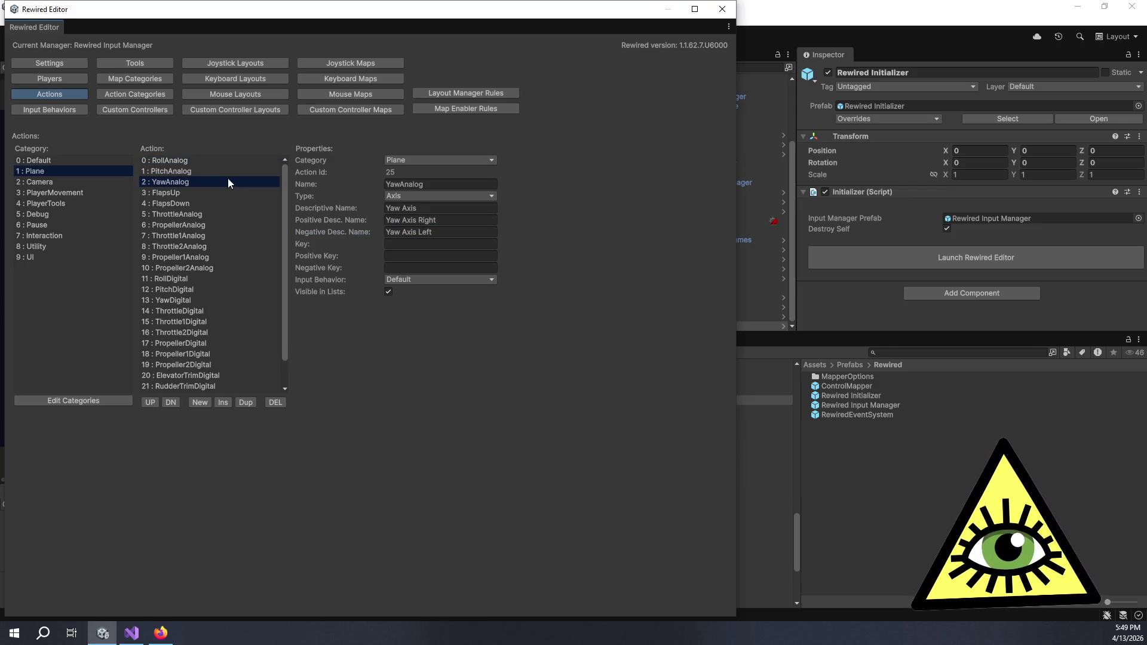
pyautogui.click(207, 160)
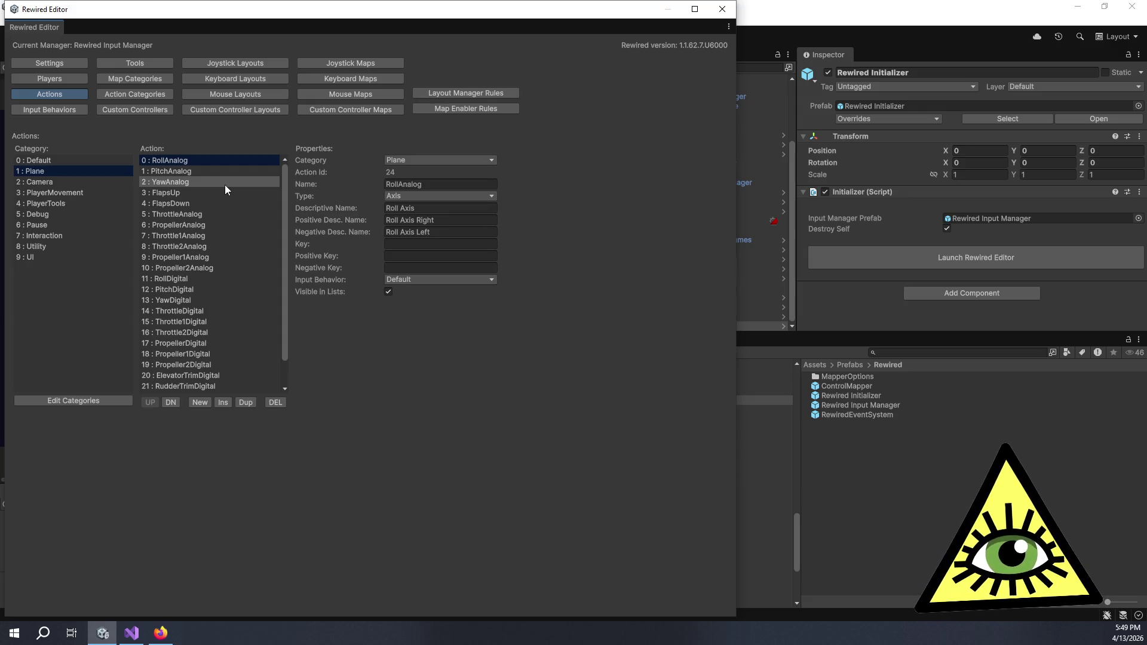
pyautogui.click(224, 185)
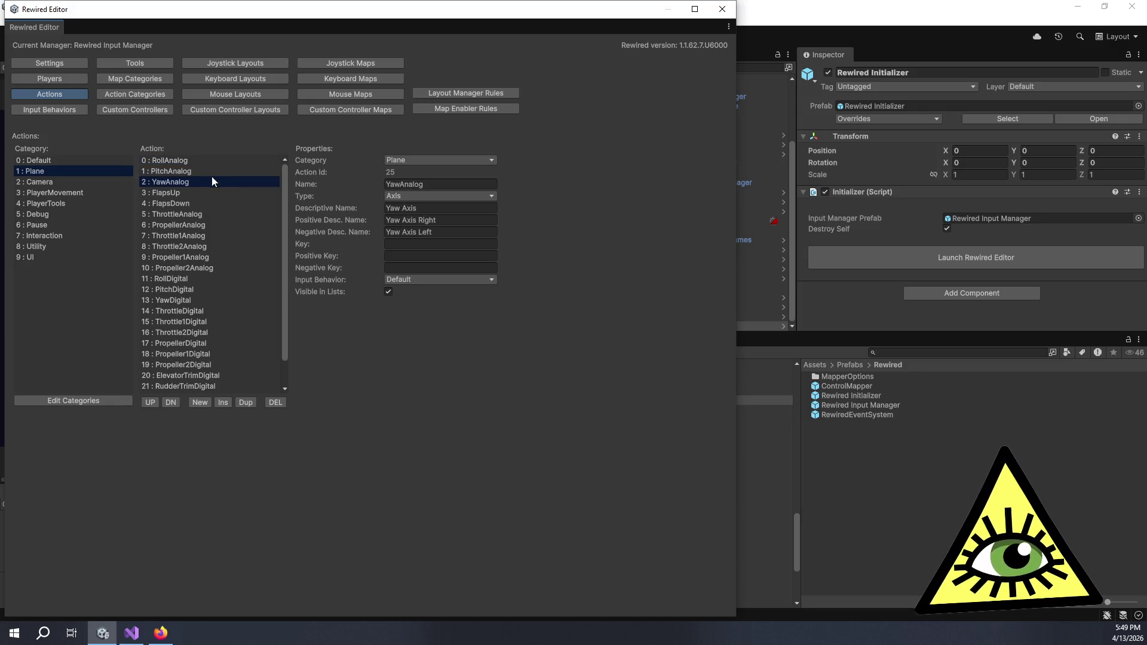
pyautogui.click(209, 173)
pyautogui.click(194, 162)
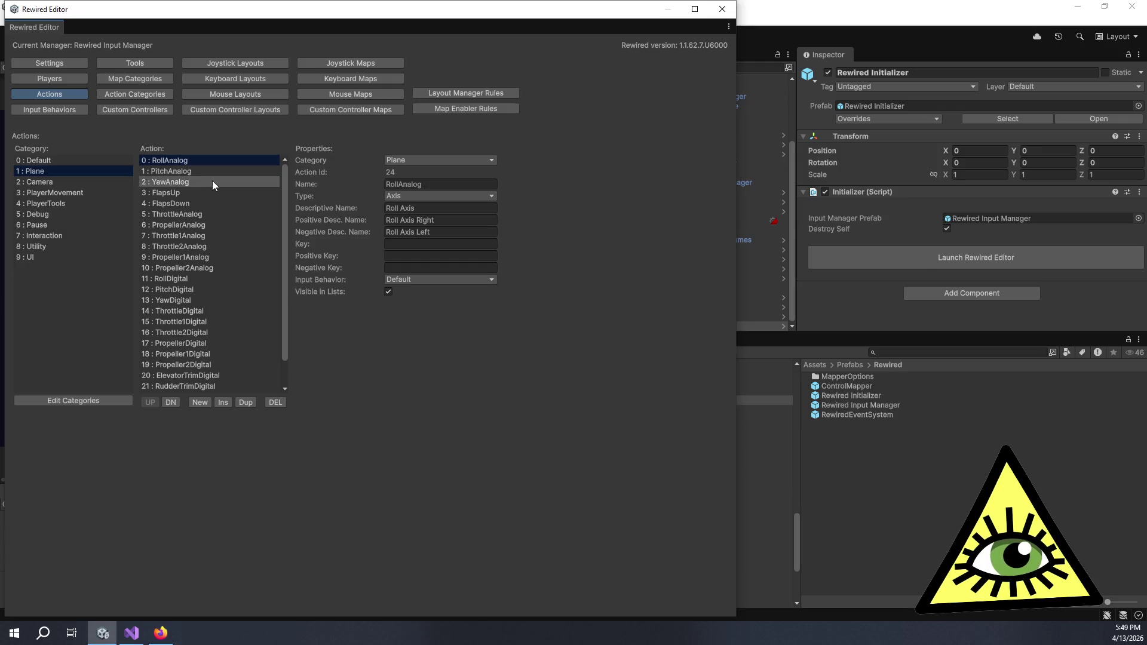
pyautogui.click(211, 182)
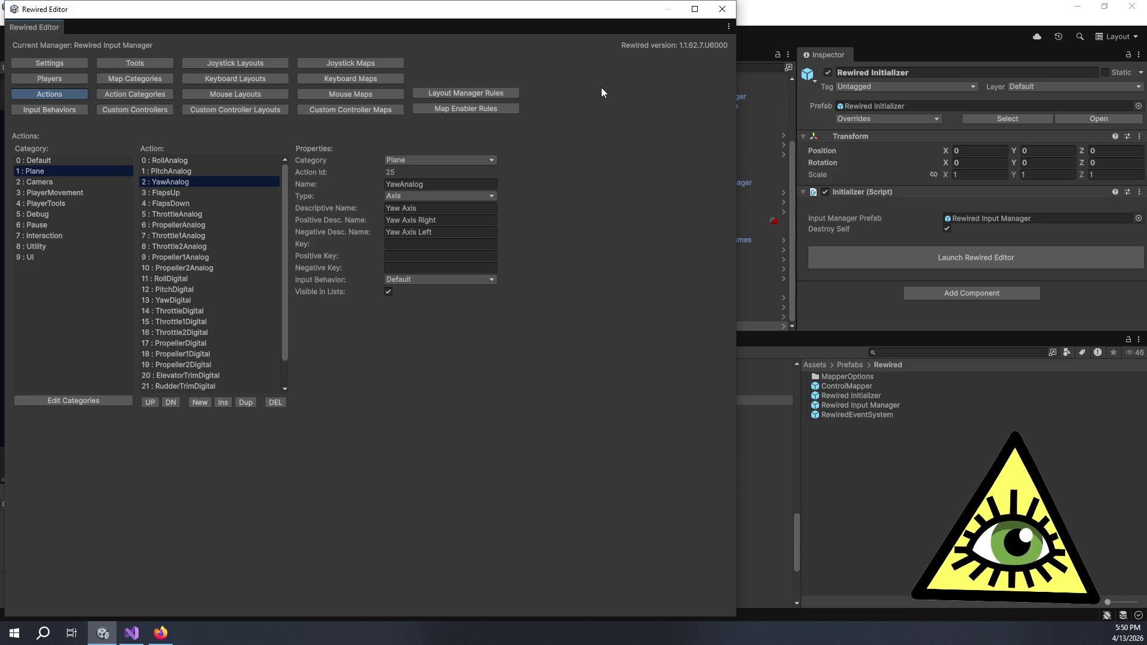
pyautogui.click(234, 162)
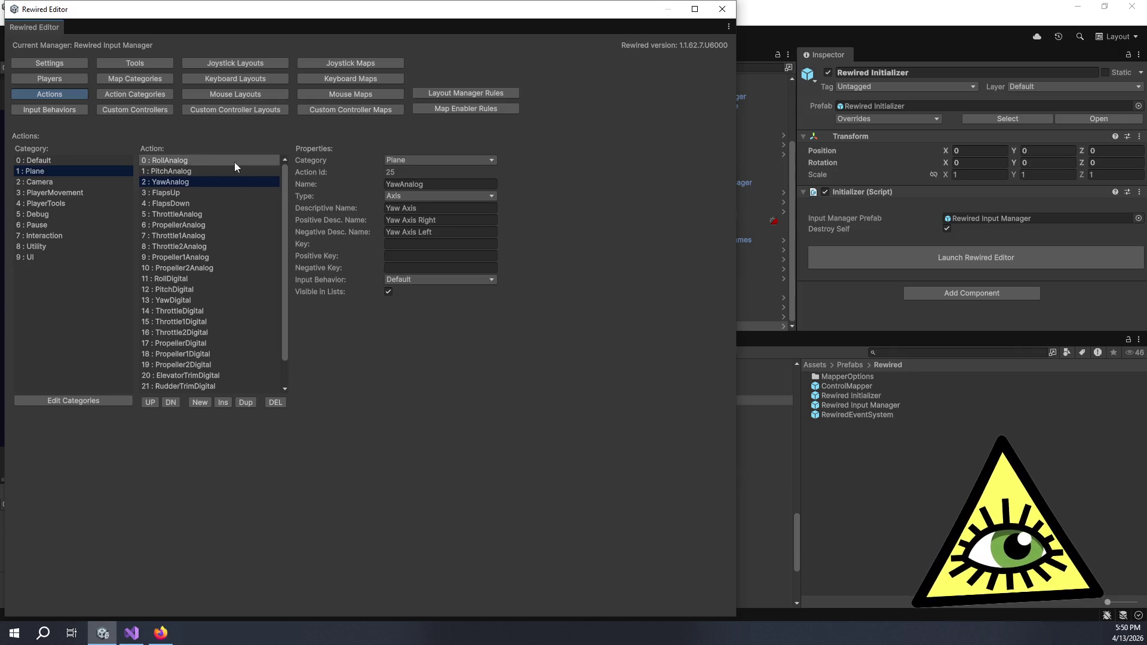
pyautogui.click(722, 9)
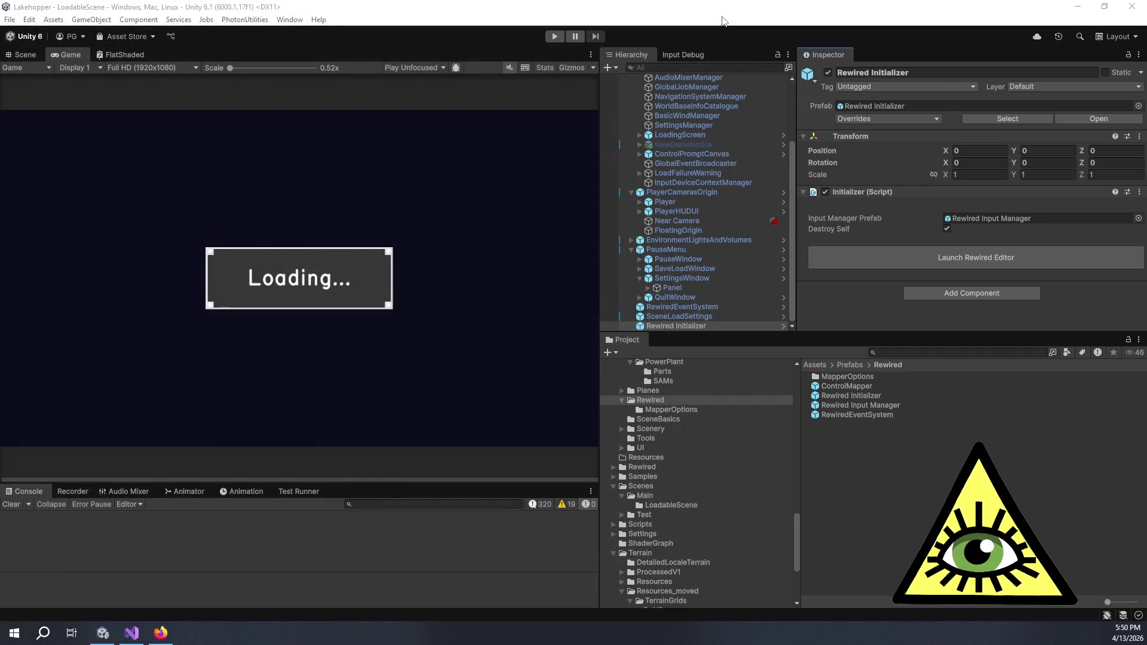
pyautogui.hotkey('alt', 'Tab')
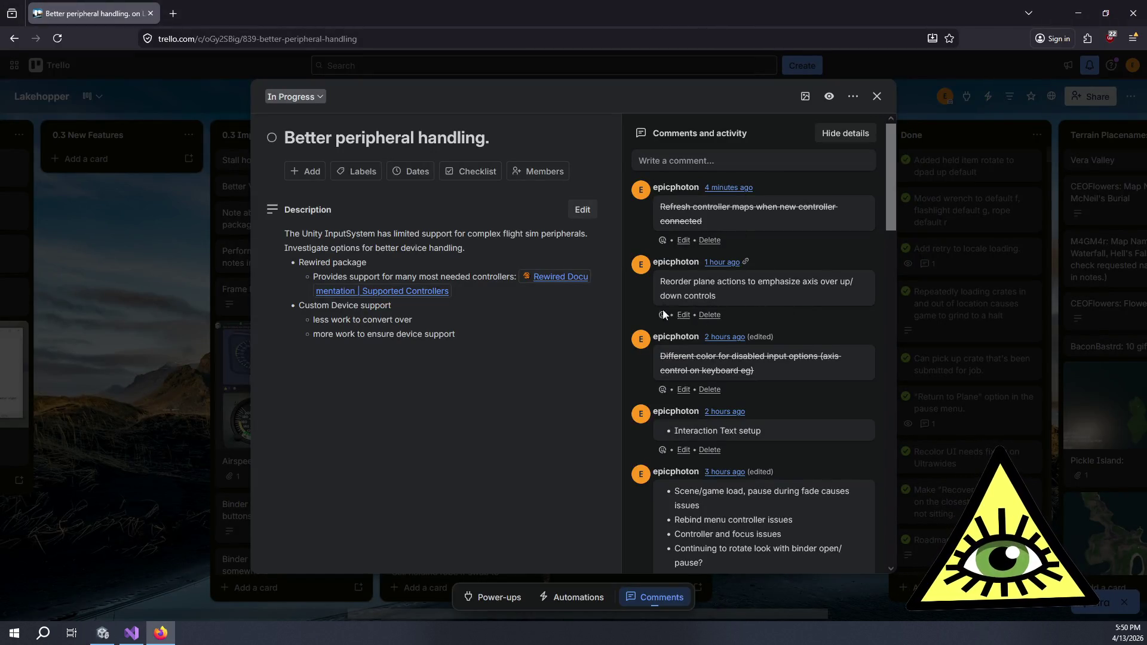
pyautogui.hotkey('alt', 'Tab')
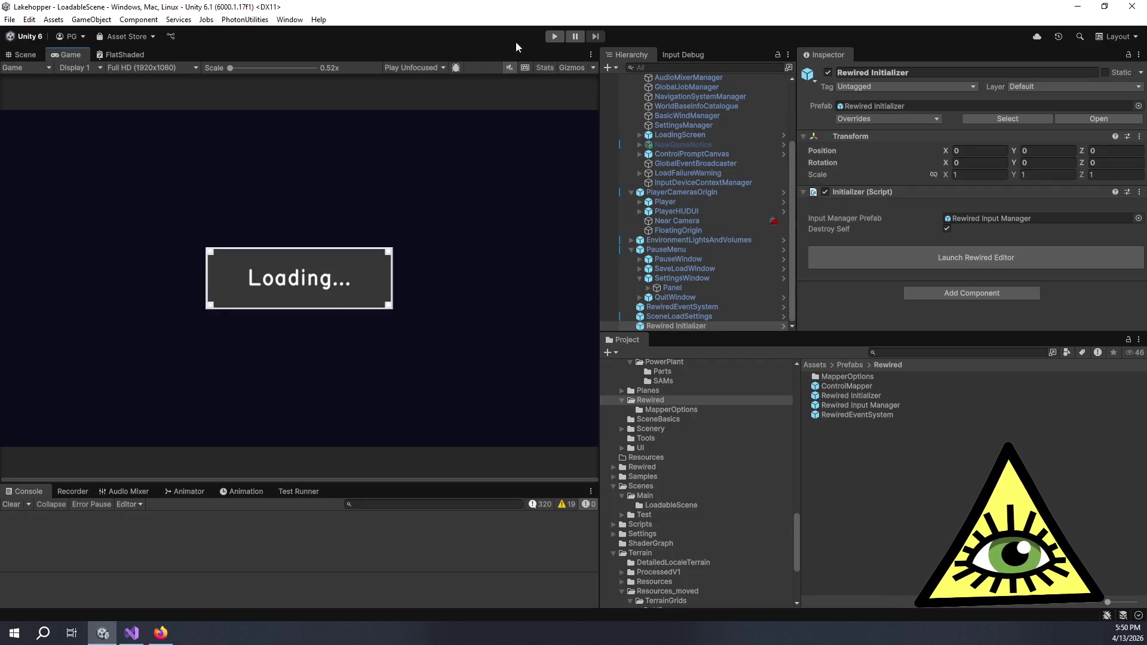
# Enter Play mode and open the game's Controls settings page.
pyautogui.click(554, 37)
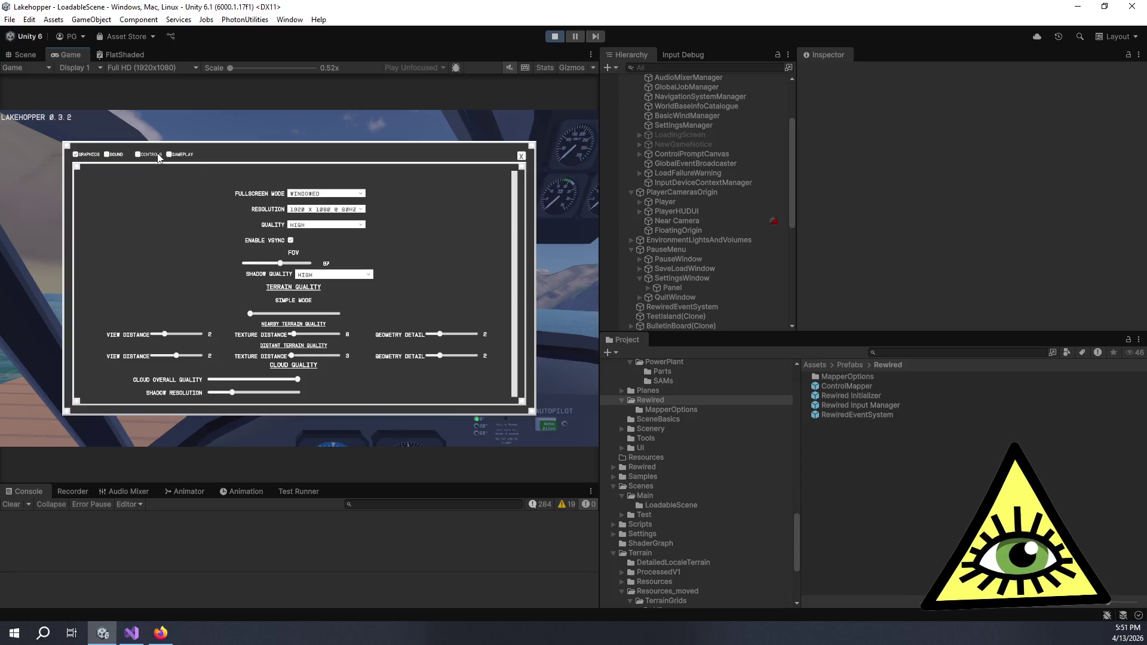
pyautogui.click(157, 155)
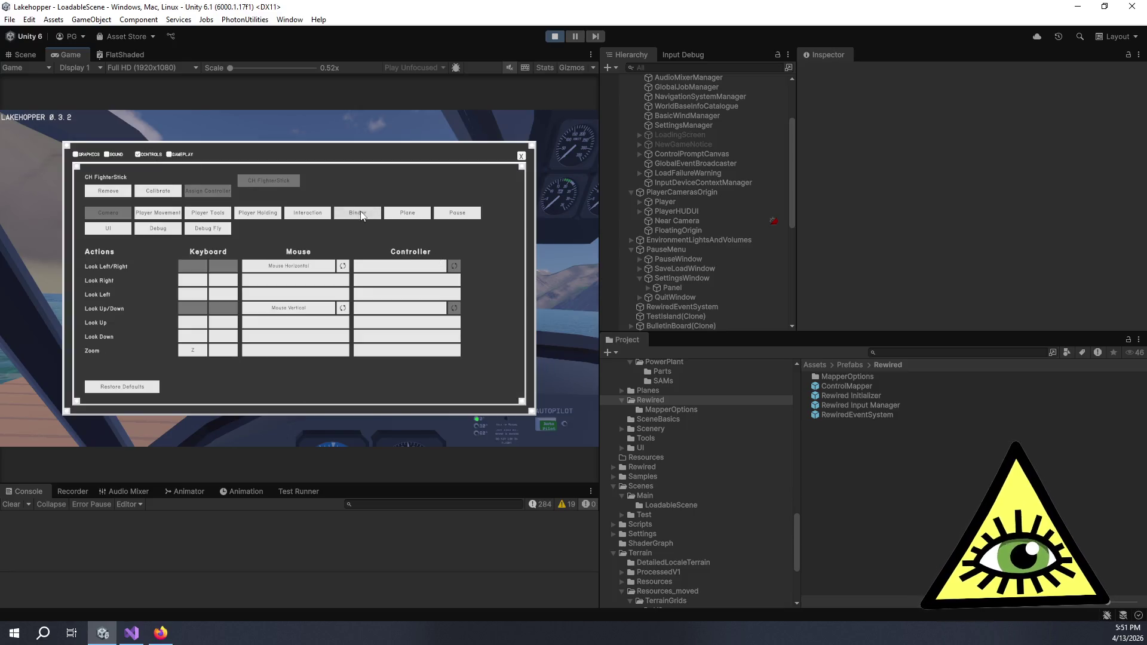
# Show the Plane bindings and scroll through its actions, including Throttle Axis and Propeller Axis.
pyautogui.click(409, 215)
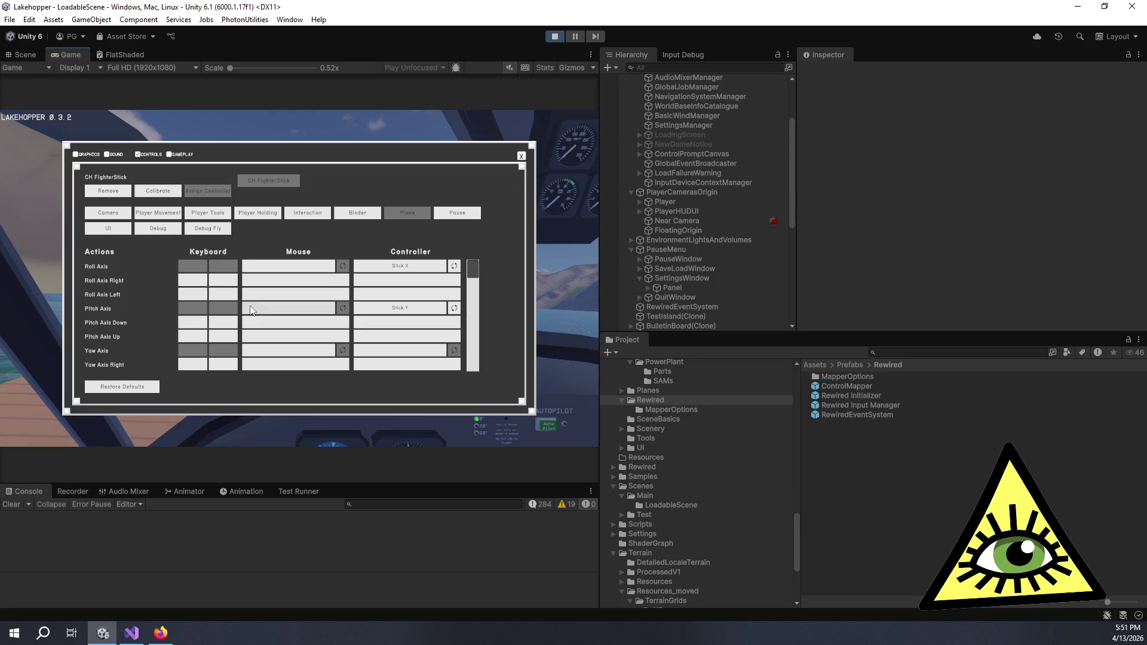
pyautogui.scroll(1, 251, 310)
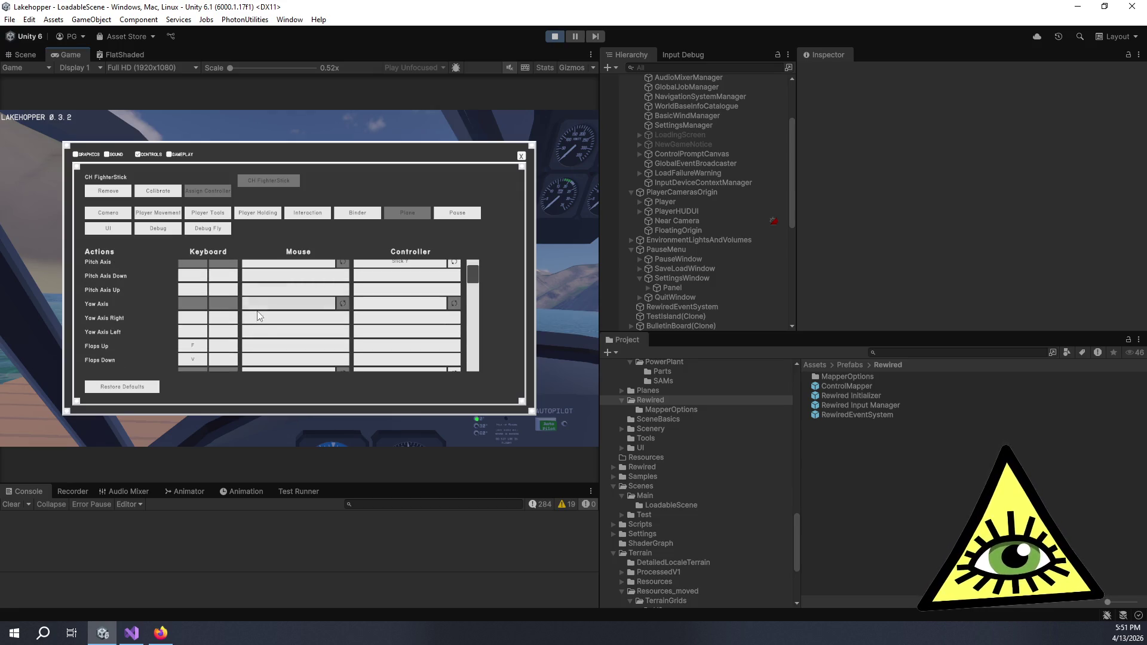
pyautogui.scroll(1, 261, 315)
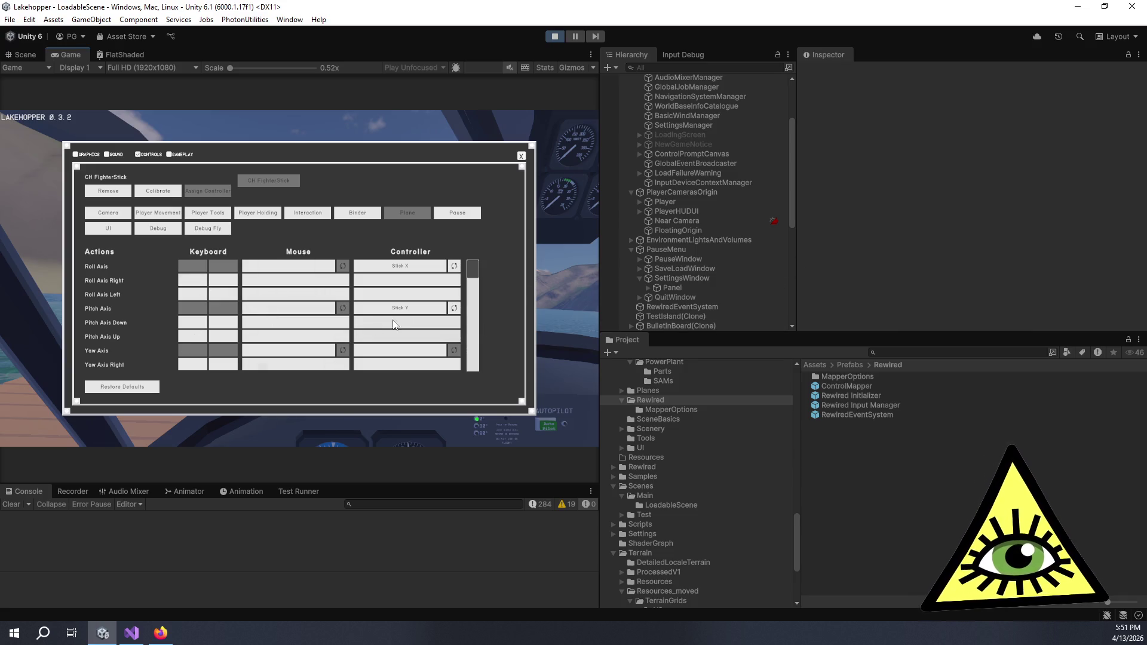
pyautogui.scroll(-1, 380, 314)
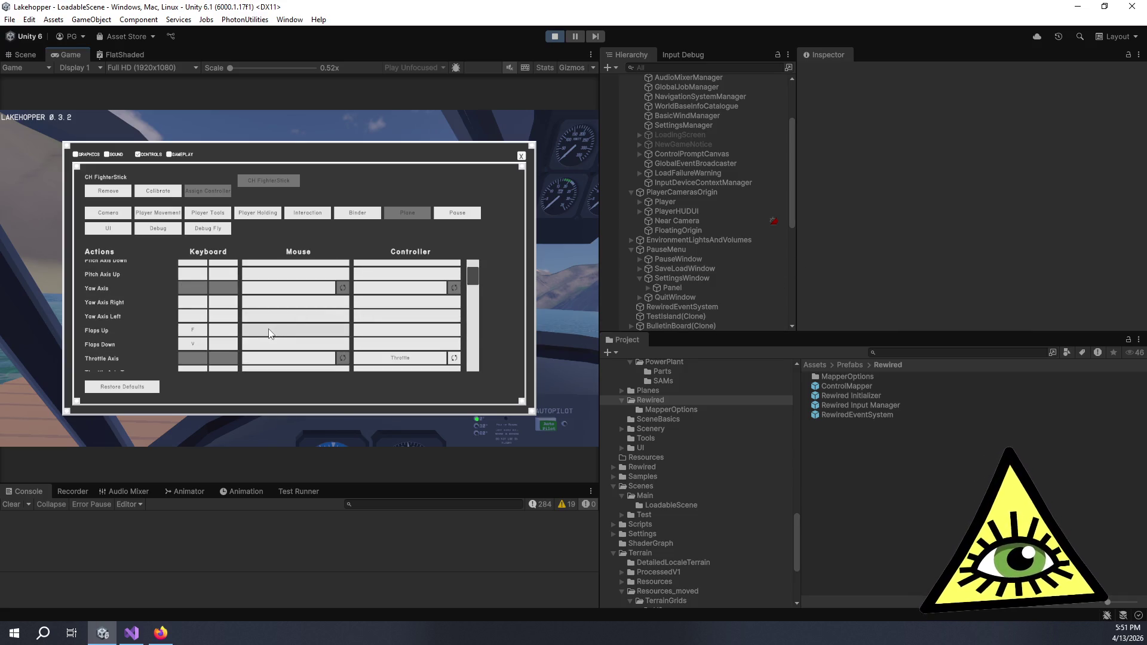
pyautogui.scroll(-2, 274, 332)
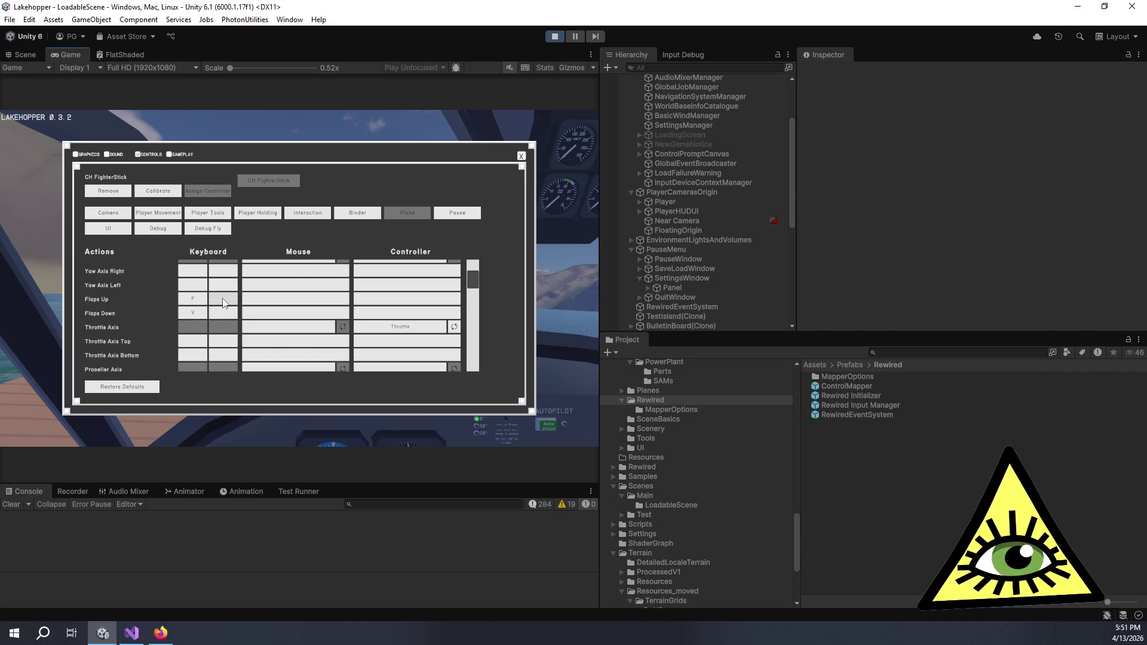
pyautogui.scroll(-1, 359, 328)
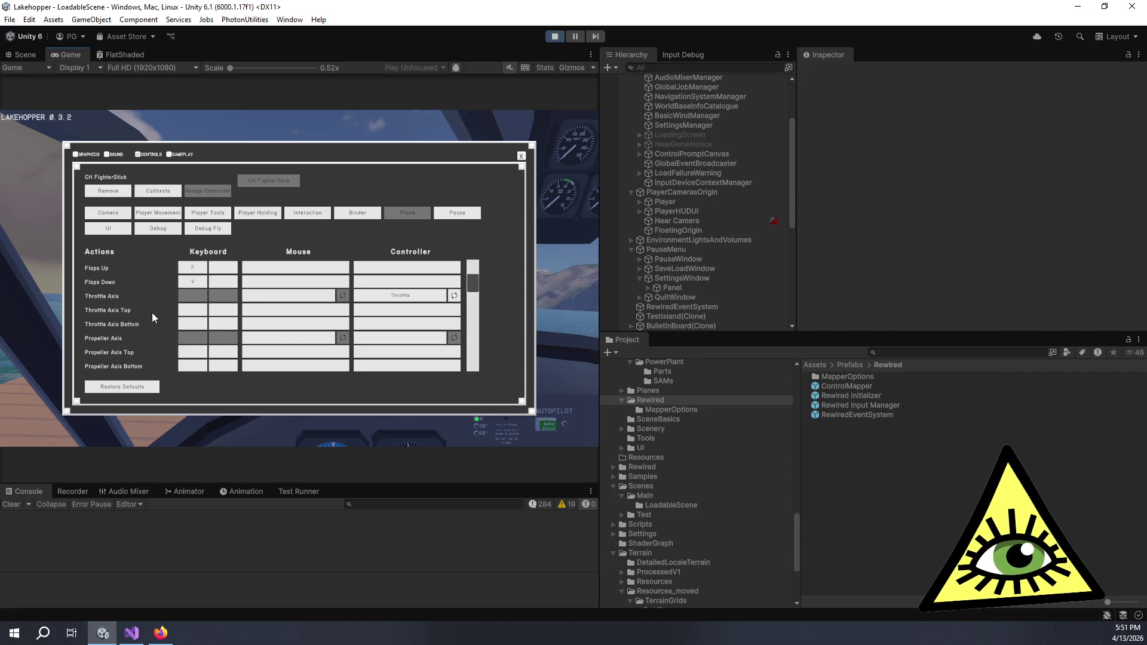
pyautogui.scroll(-1, 153, 314)
pyautogui.scroll(-1, 158, 320)
pyautogui.scroll(2, 162, 317)
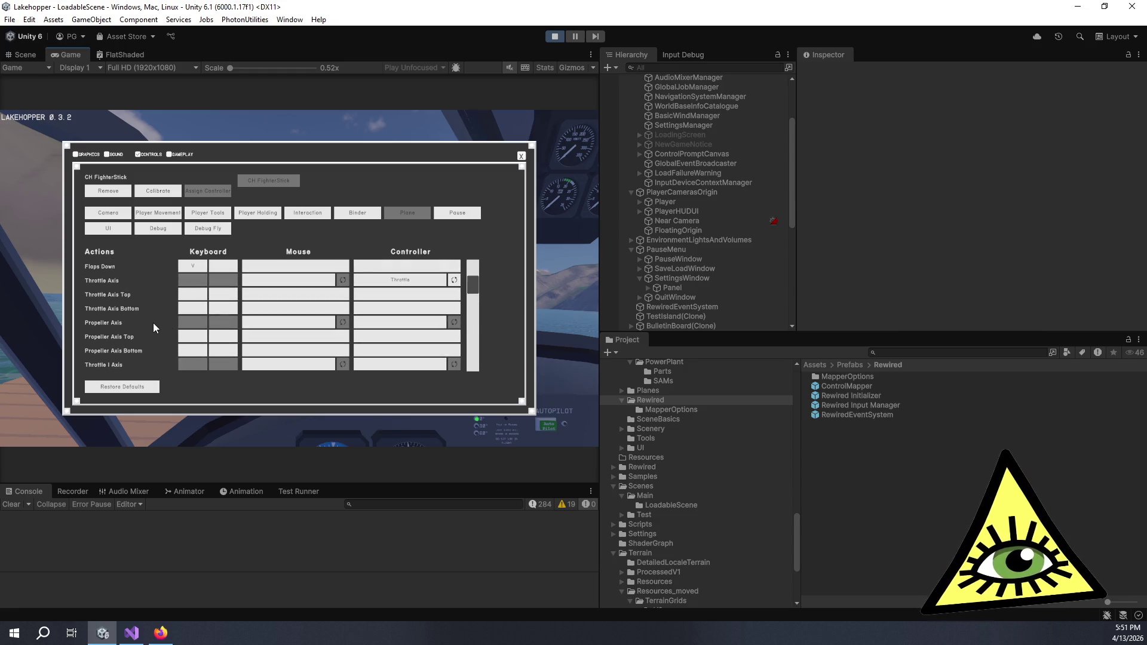
pyautogui.scroll(-2, 157, 326)
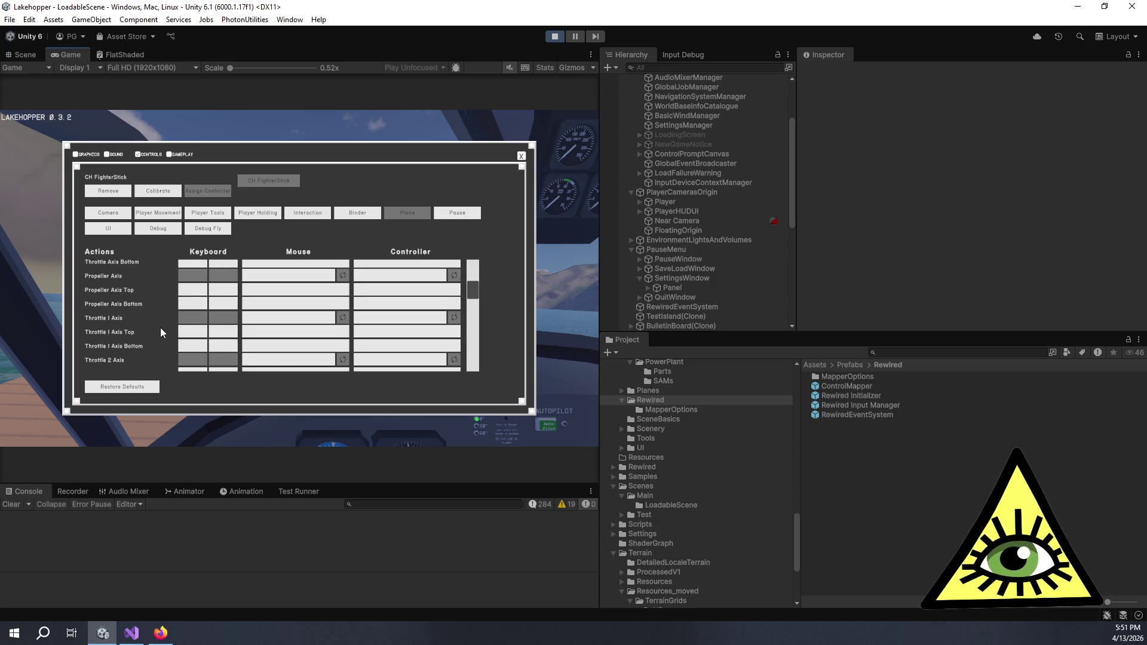
pyautogui.scroll(-3, 160, 327)
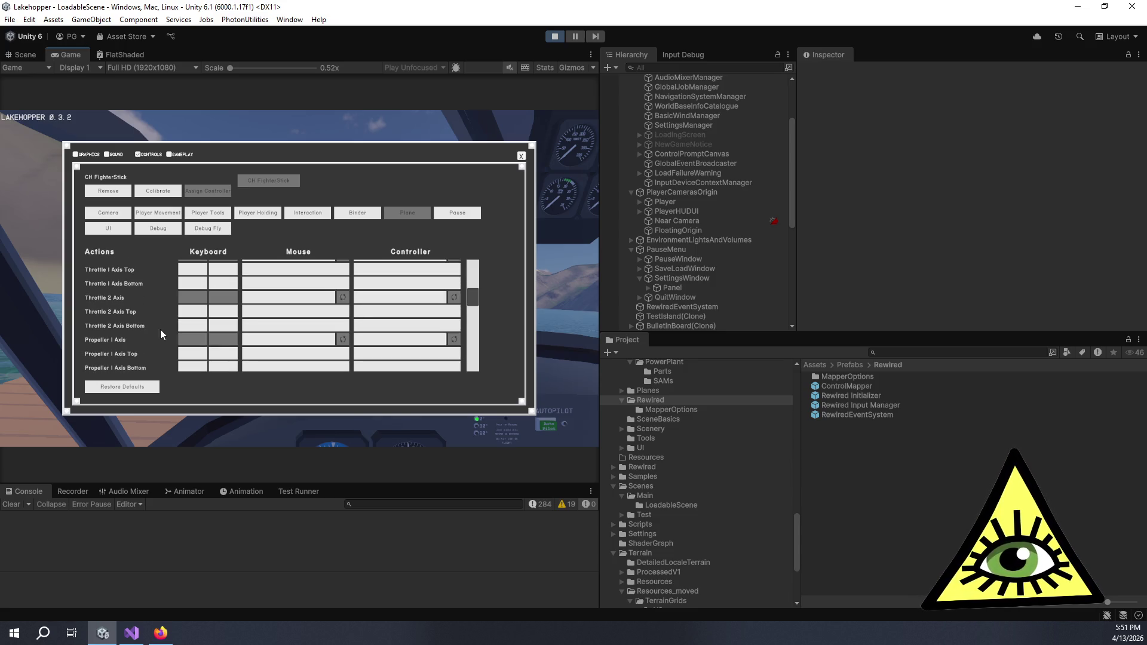
pyautogui.scroll(-2, 161, 331)
pyautogui.scroll(6, 160, 331)
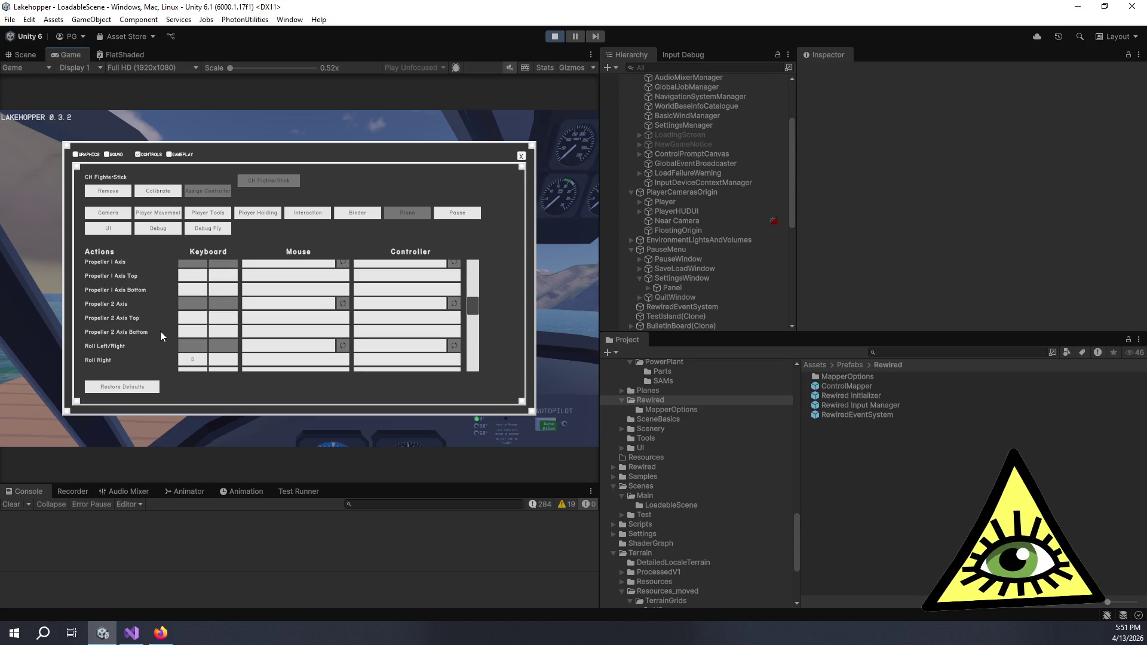
pyautogui.scroll(1, 160, 332)
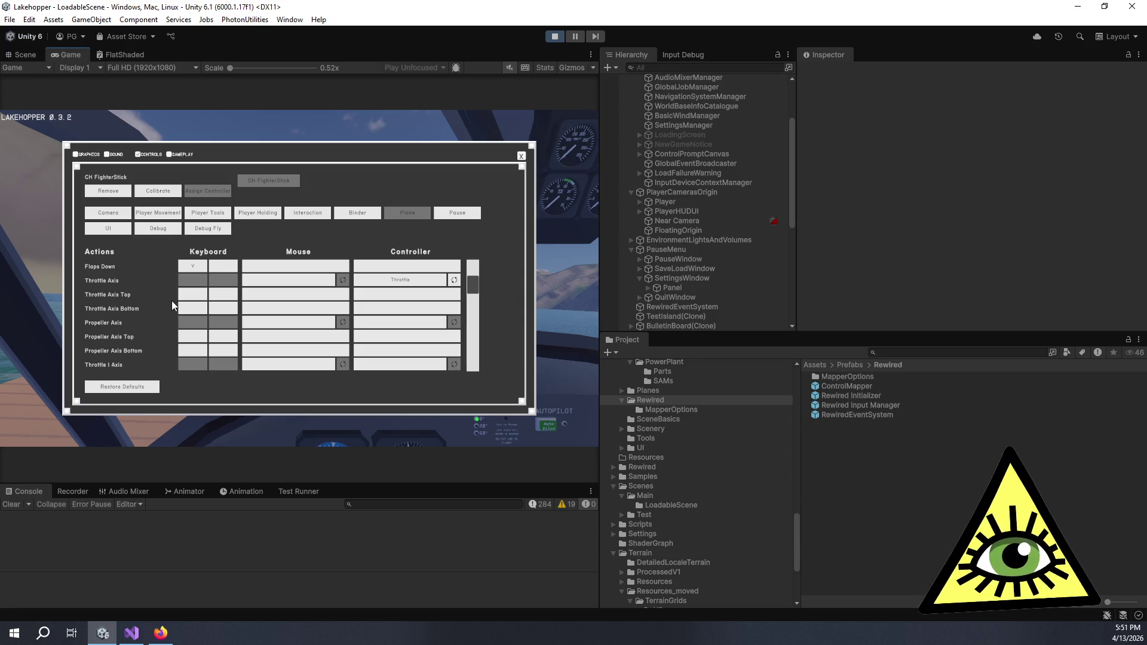
# Scroll down through the rest of the Plane bindings list.
pyautogui.scroll(-1, 171, 301)
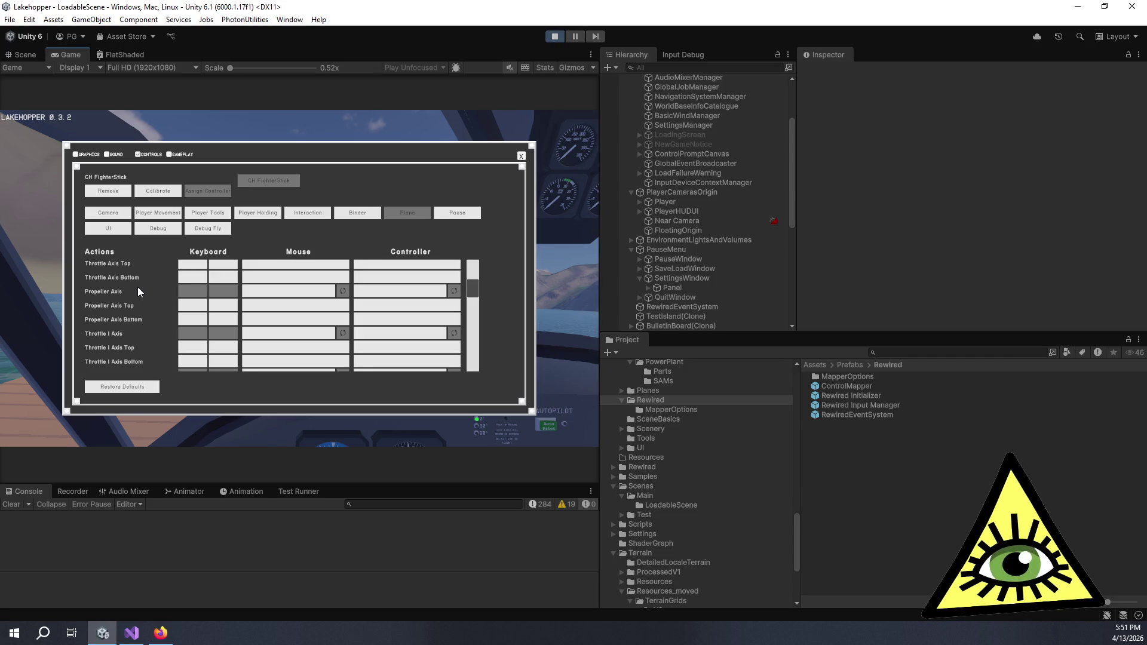
pyautogui.scroll(-2, 139, 289)
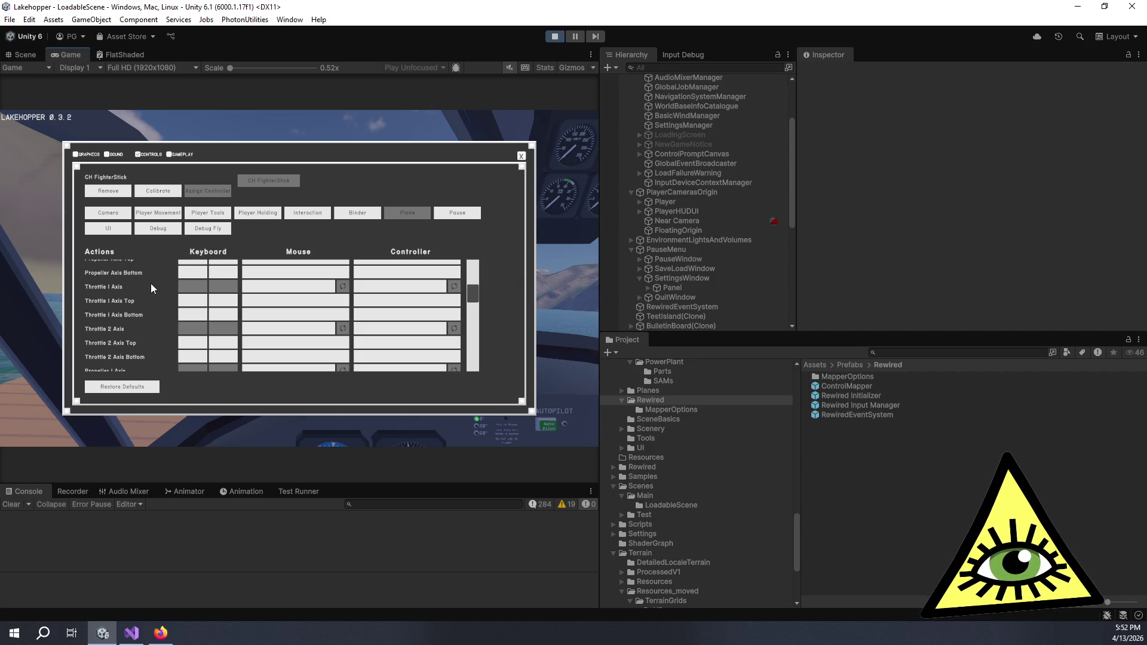
pyautogui.scroll(-5, 151, 284)
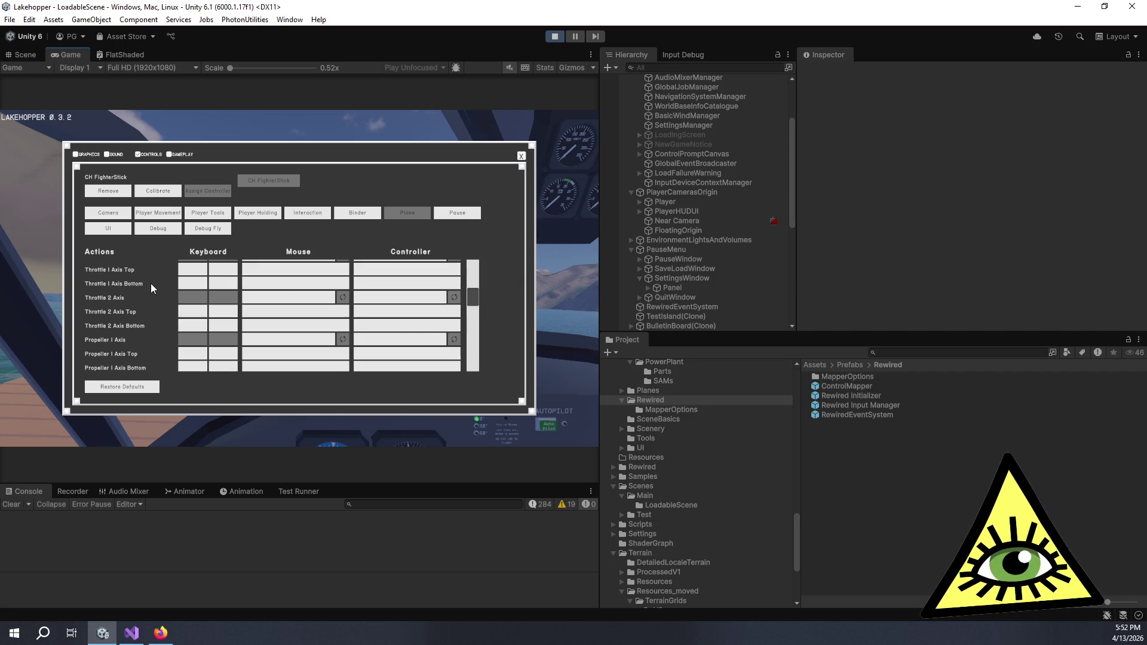
pyautogui.scroll(-1, 150, 279)
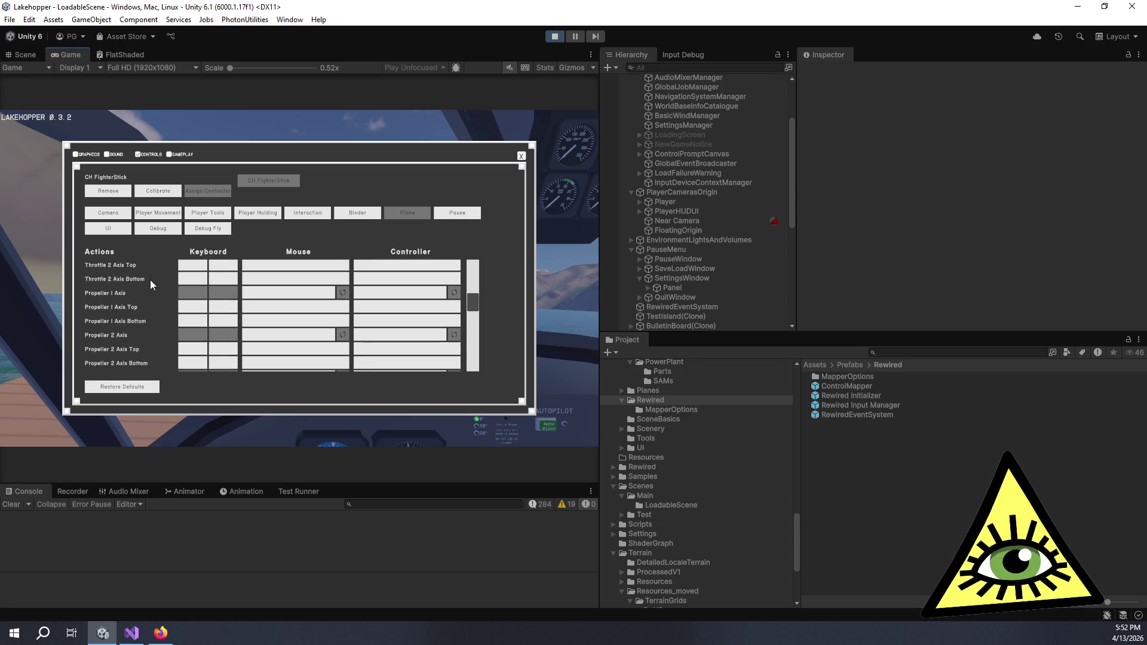
pyautogui.scroll(-3, 151, 283)
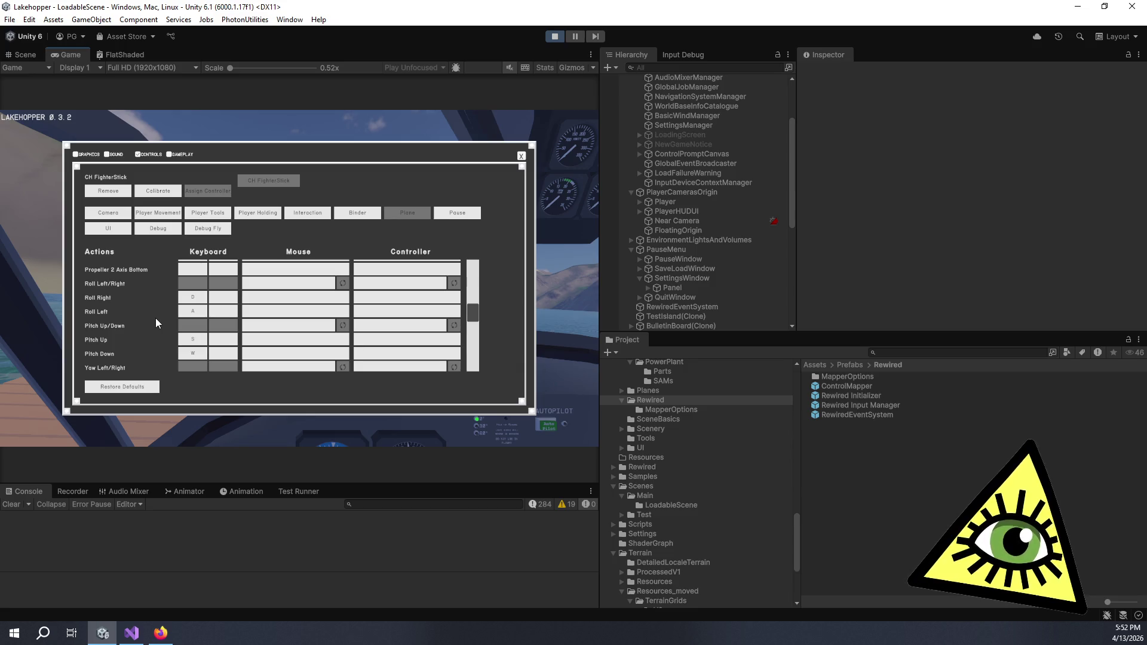
pyautogui.scroll(5, 156, 319)
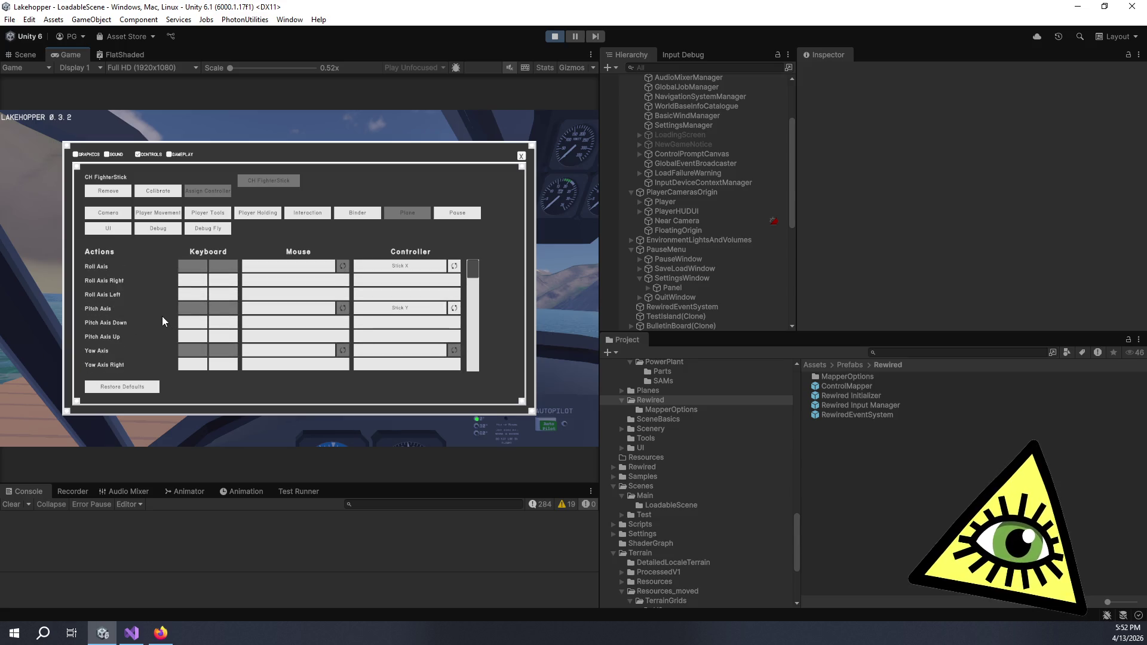
pyautogui.scroll(-3, 152, 293)
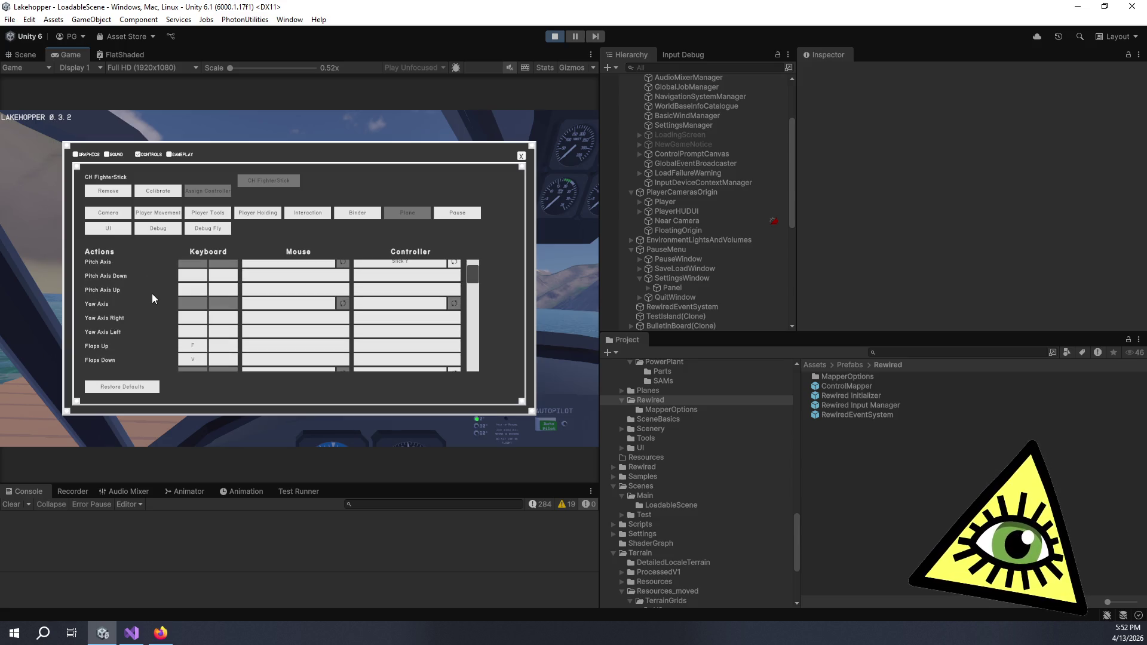
pyautogui.scroll(-3, 159, 316)
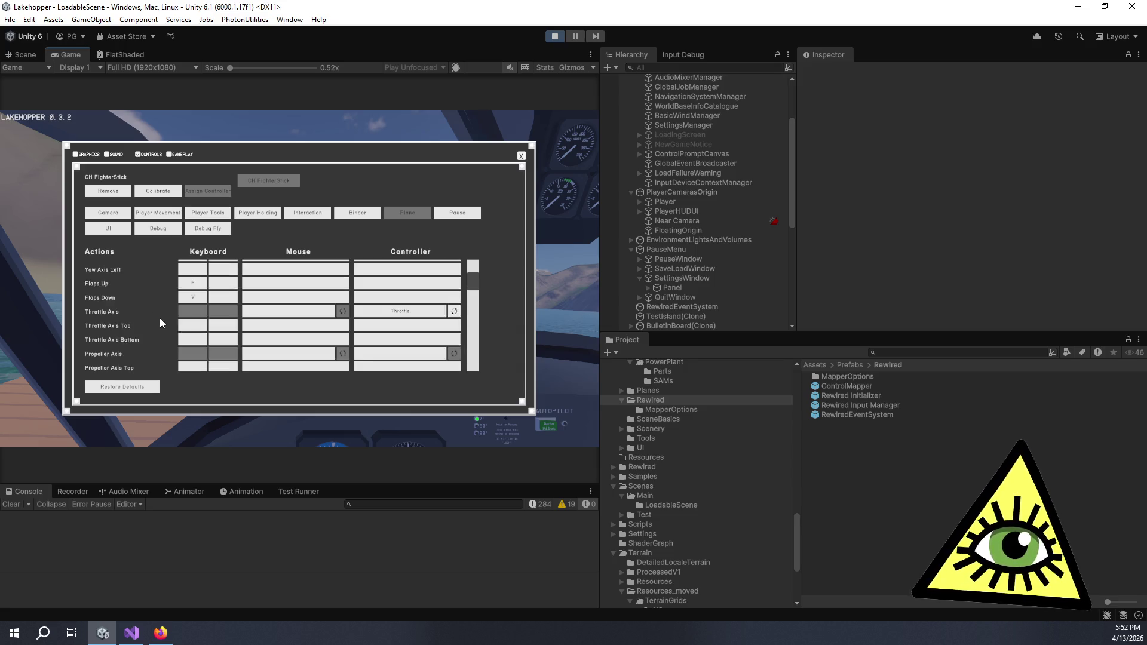
pyautogui.scroll(-3, 156, 306)
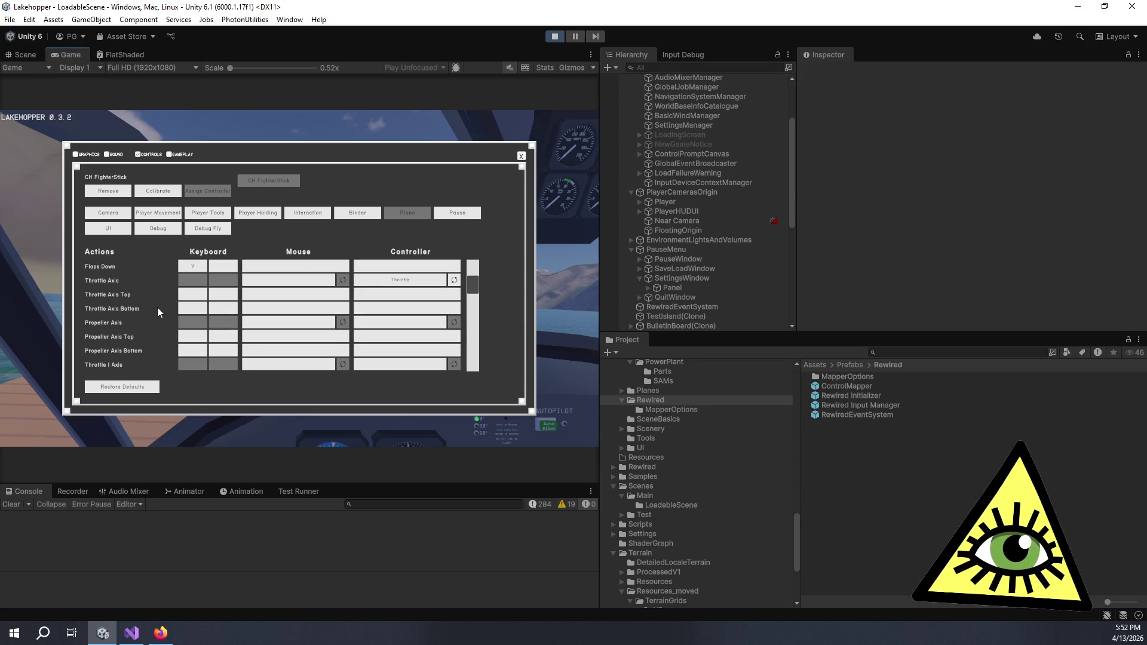
pyautogui.scroll(-5, 160, 310)
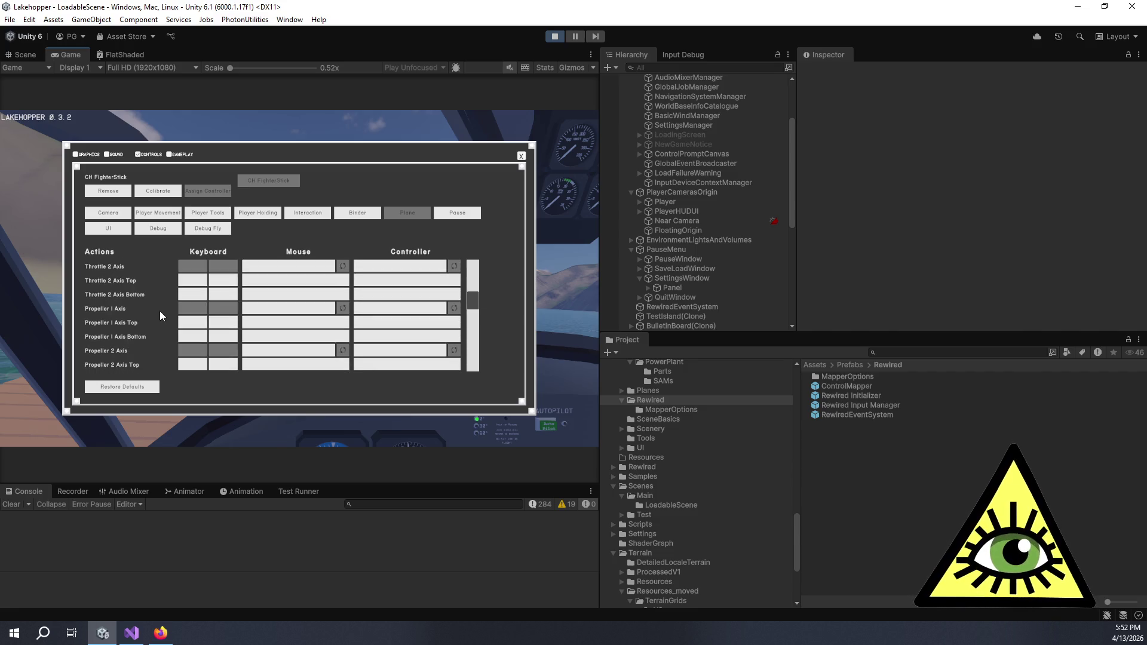
pyautogui.scroll(2, 160, 310)
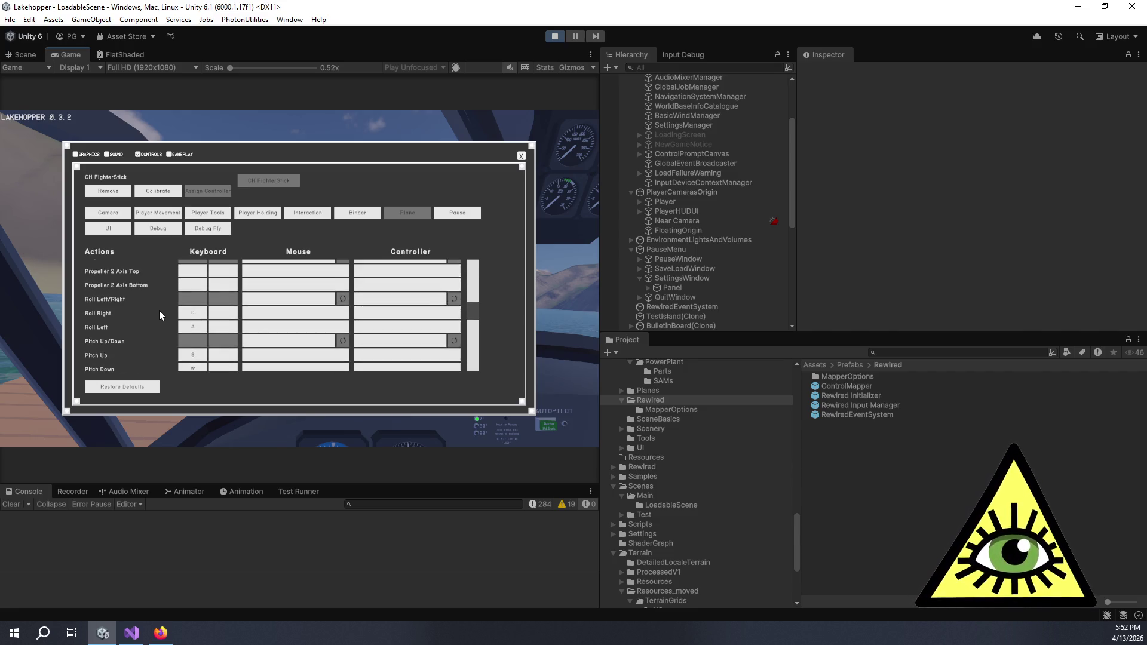
pyautogui.scroll(-5, 155, 313)
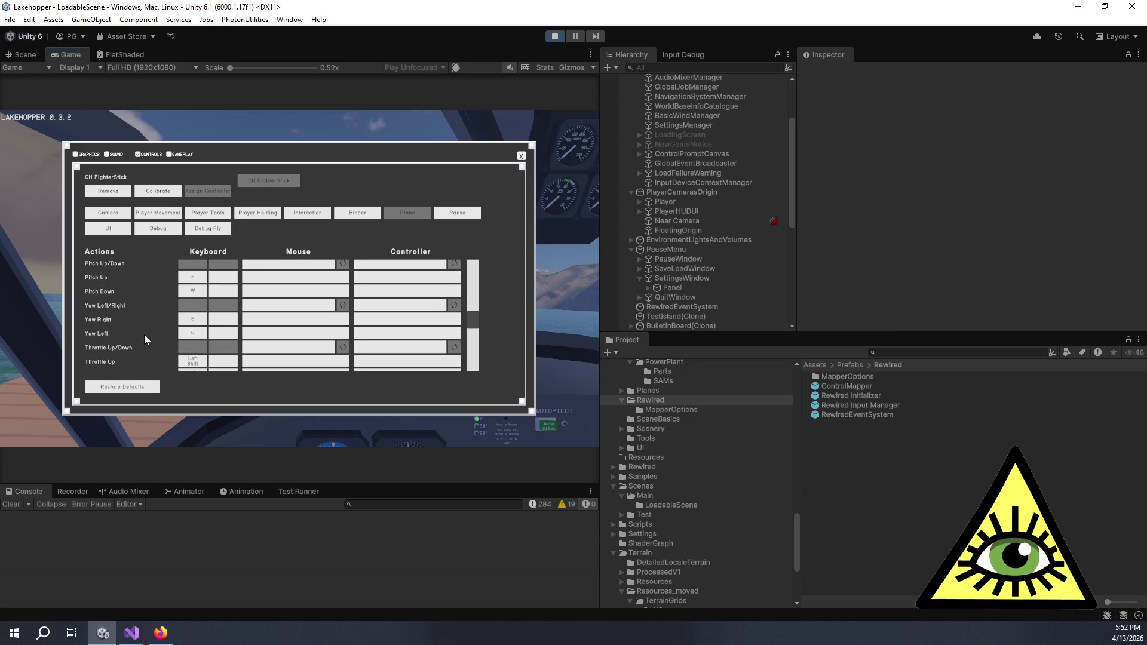
pyautogui.scroll(-3, 144, 336)
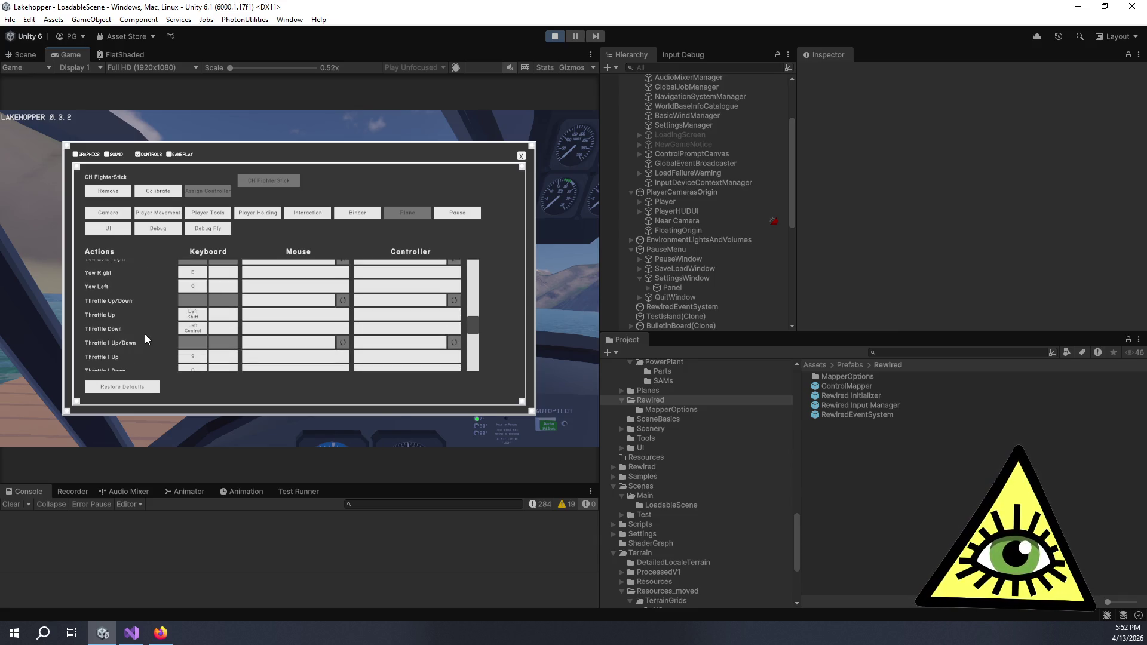
pyautogui.scroll(-3, 146, 312)
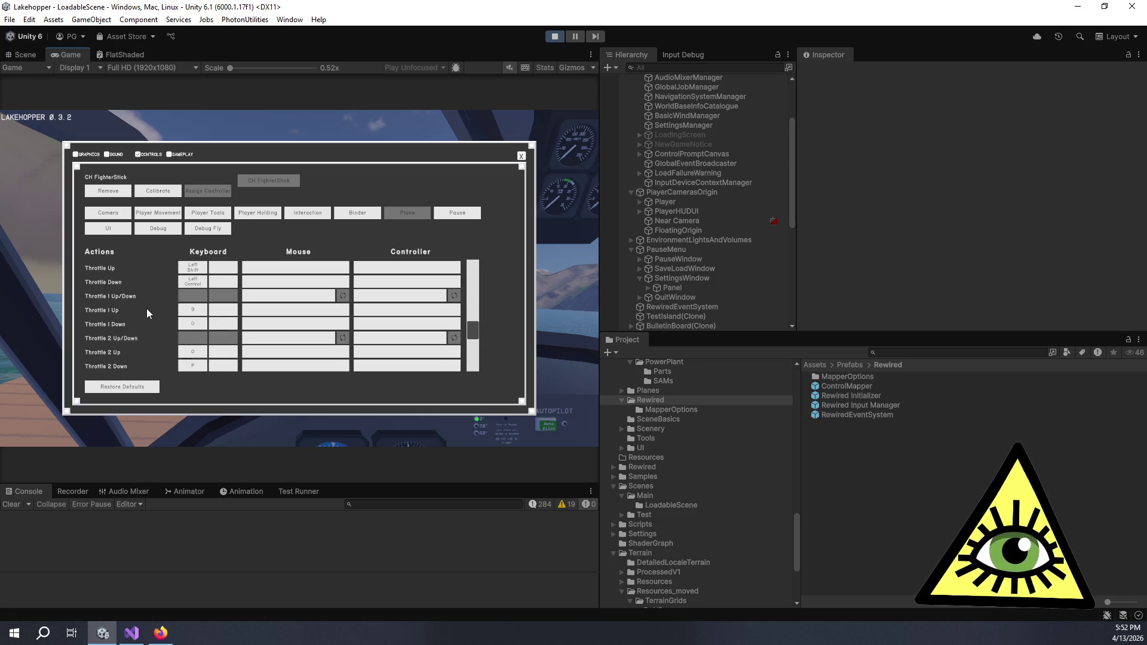
pyautogui.scroll(-3, 149, 318)
pyautogui.scroll(-3, 152, 320)
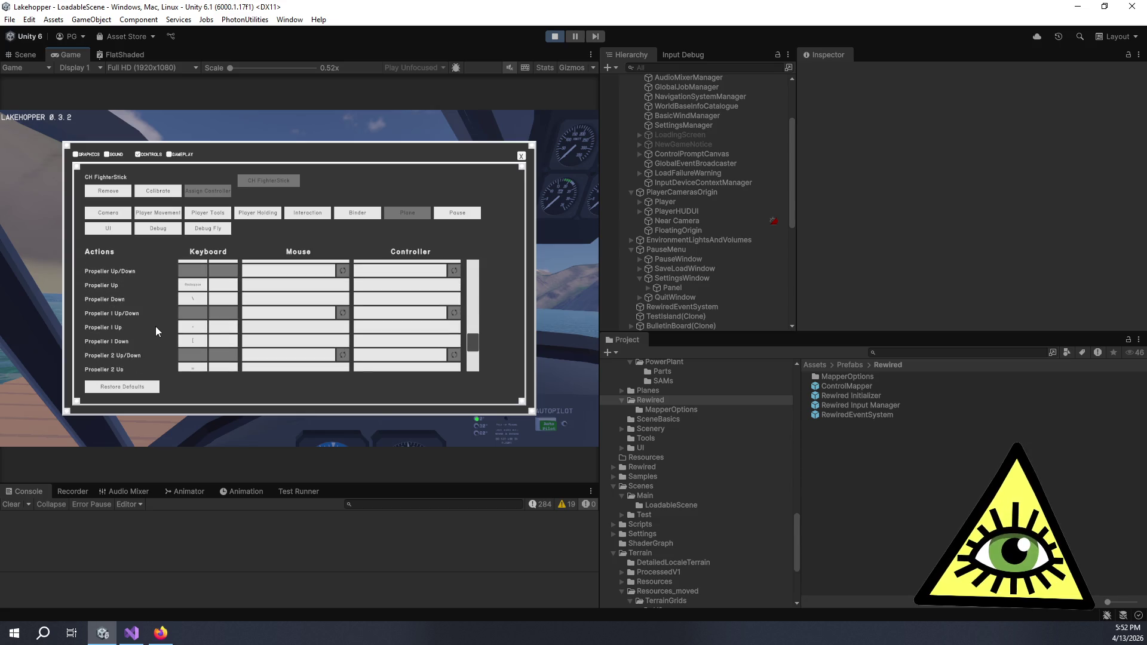
pyautogui.scroll(-5, 155, 326)
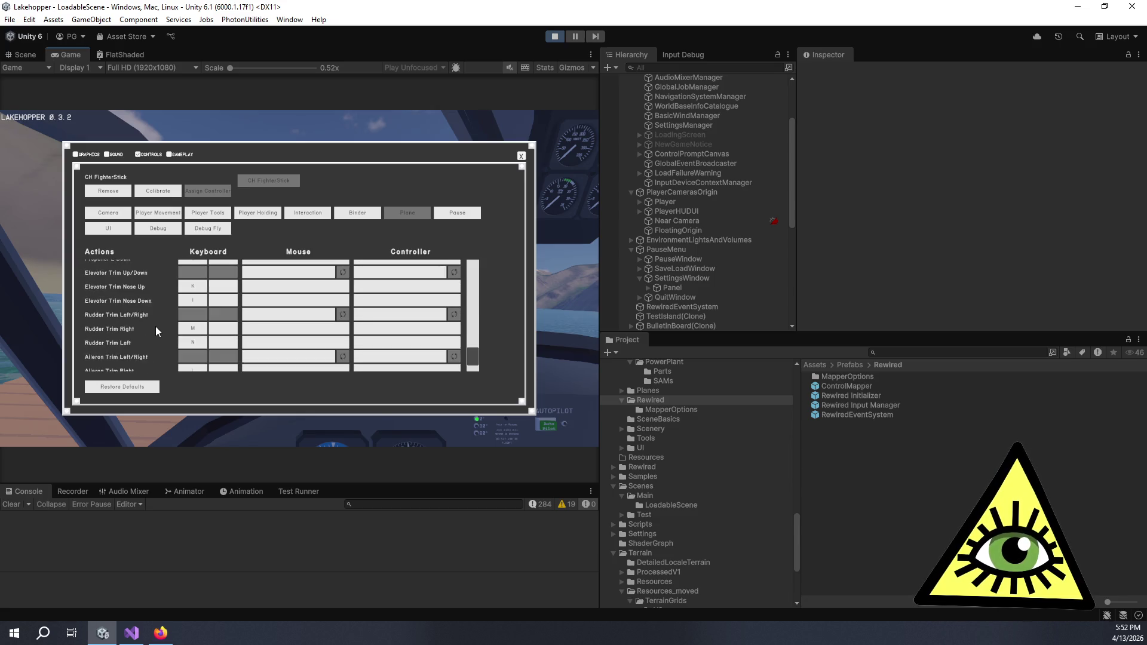
pyautogui.scroll(-3, 154, 327)
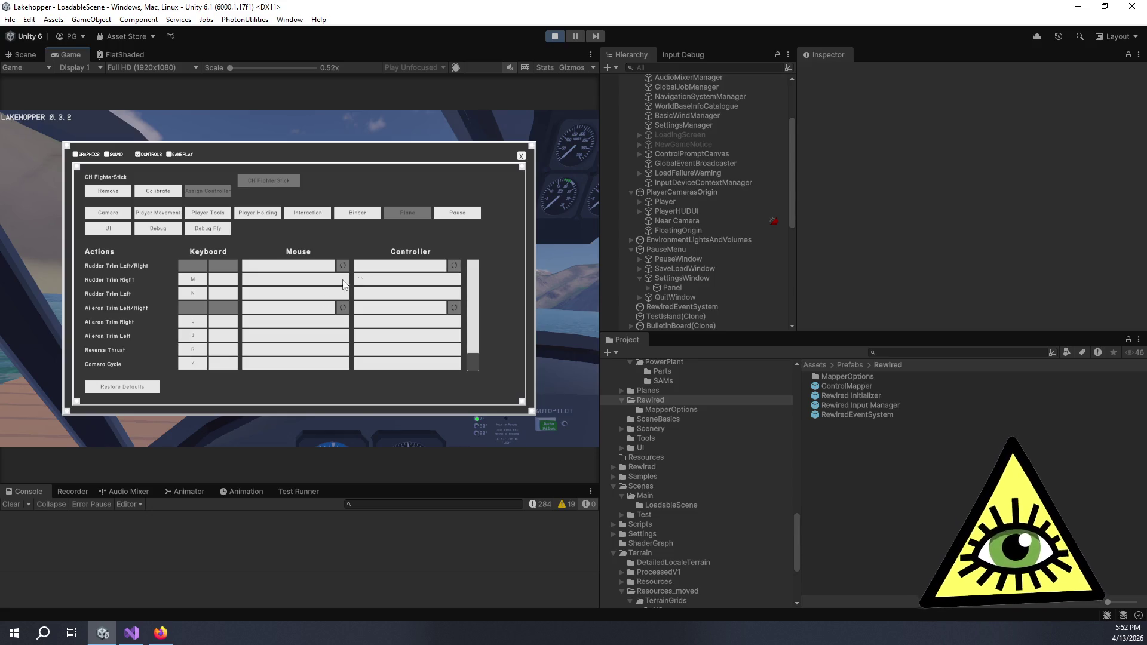
# Exit Play mode, add the Rewired Initializer prefab to the Hierarchy, and launch the Rewired Editor.
pyautogui.click(519, 158)
pyautogui.click(555, 37)
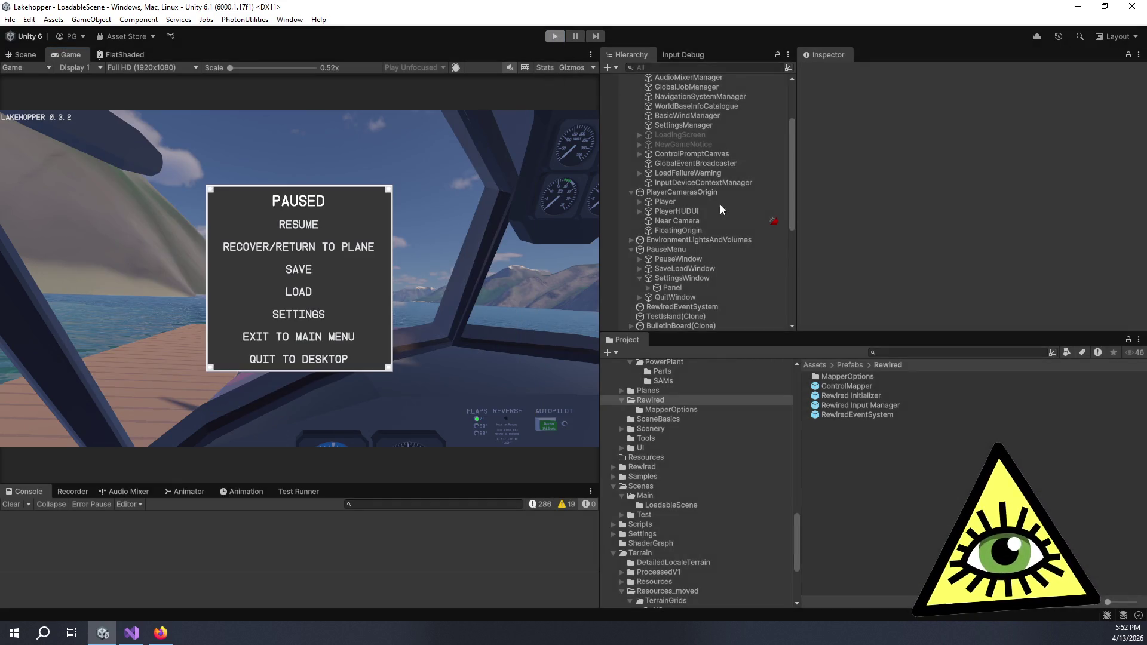
pyautogui.moveTo(807, 349); pyautogui.dragTo(715, 316)
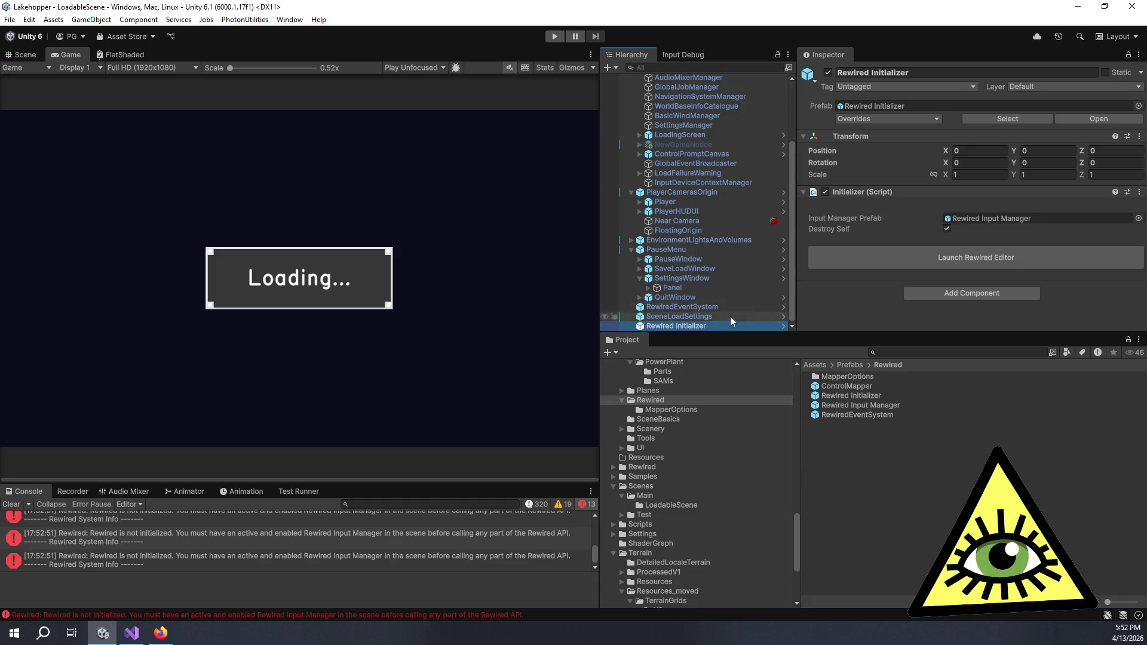
pyautogui.click(973, 251)
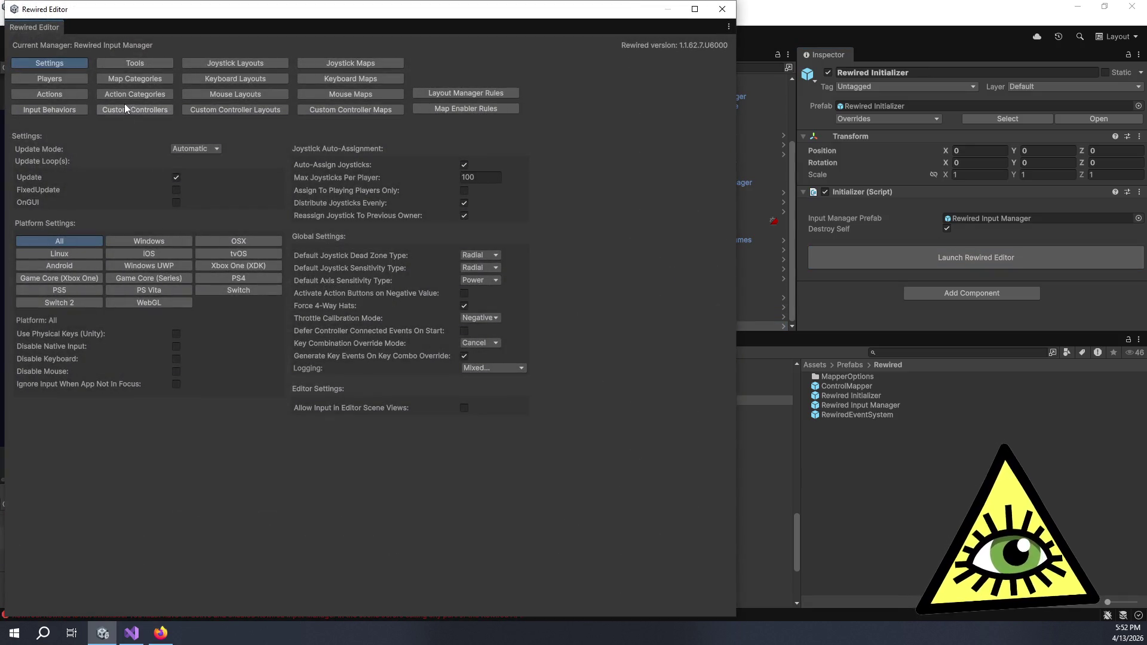
# In the Plane actions, move RollDigital up to position 7.
pyautogui.click(57, 93)
pyautogui.click(84, 171)
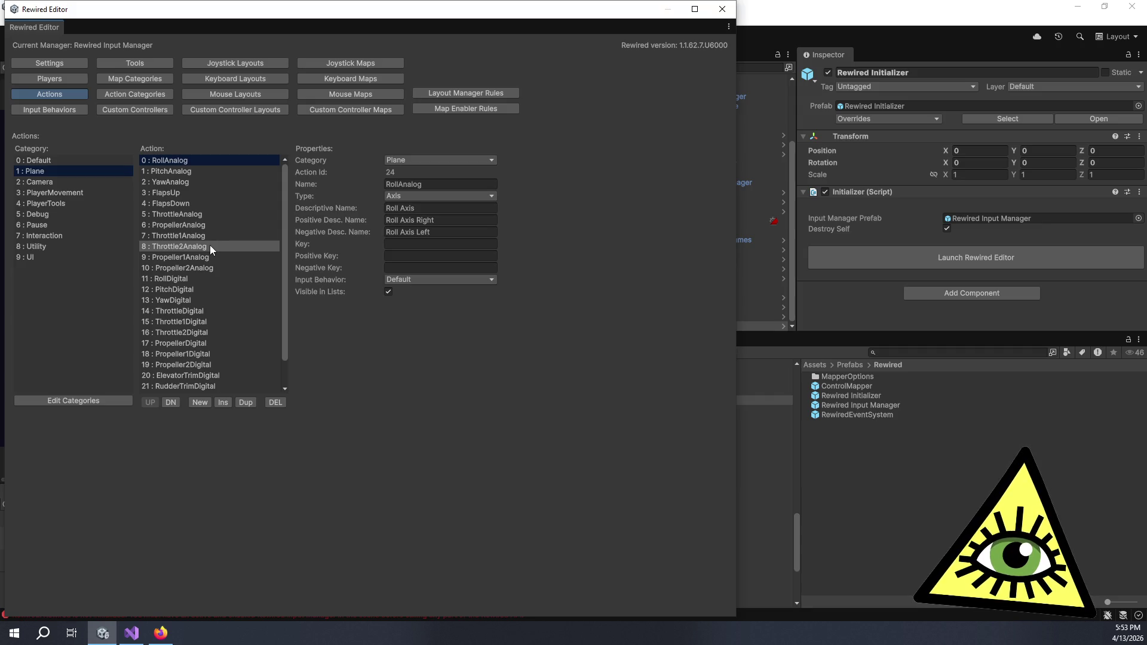
pyautogui.click(194, 277)
pyautogui.click(152, 402)
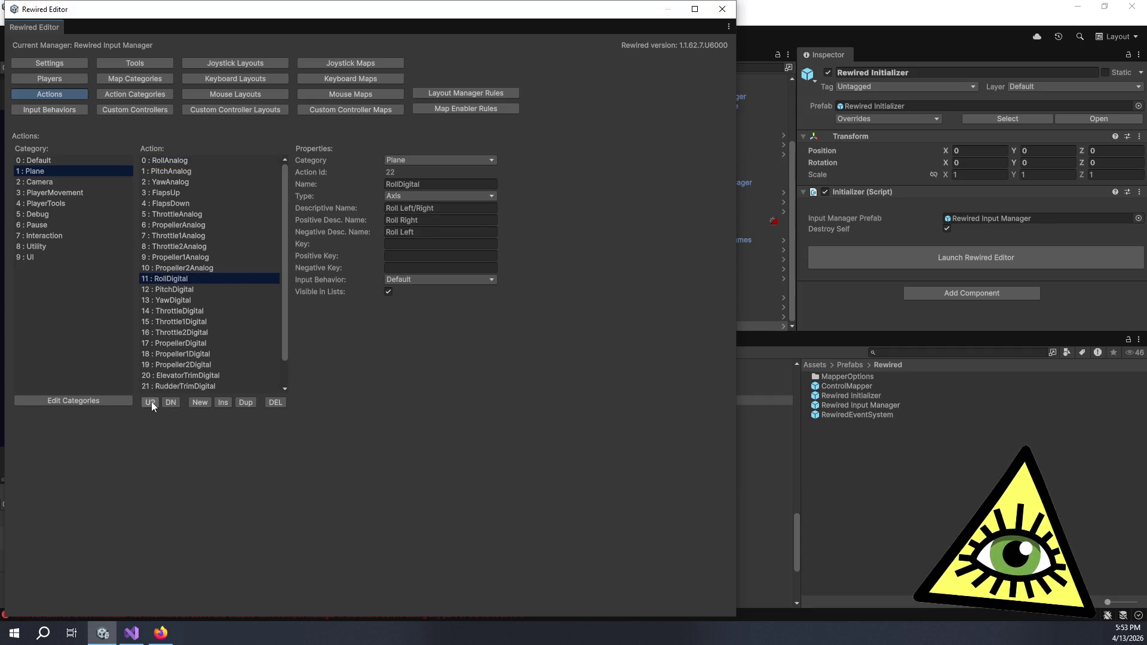
pyautogui.click(152, 401)
pyautogui.click(151, 402)
pyautogui.click(151, 401)
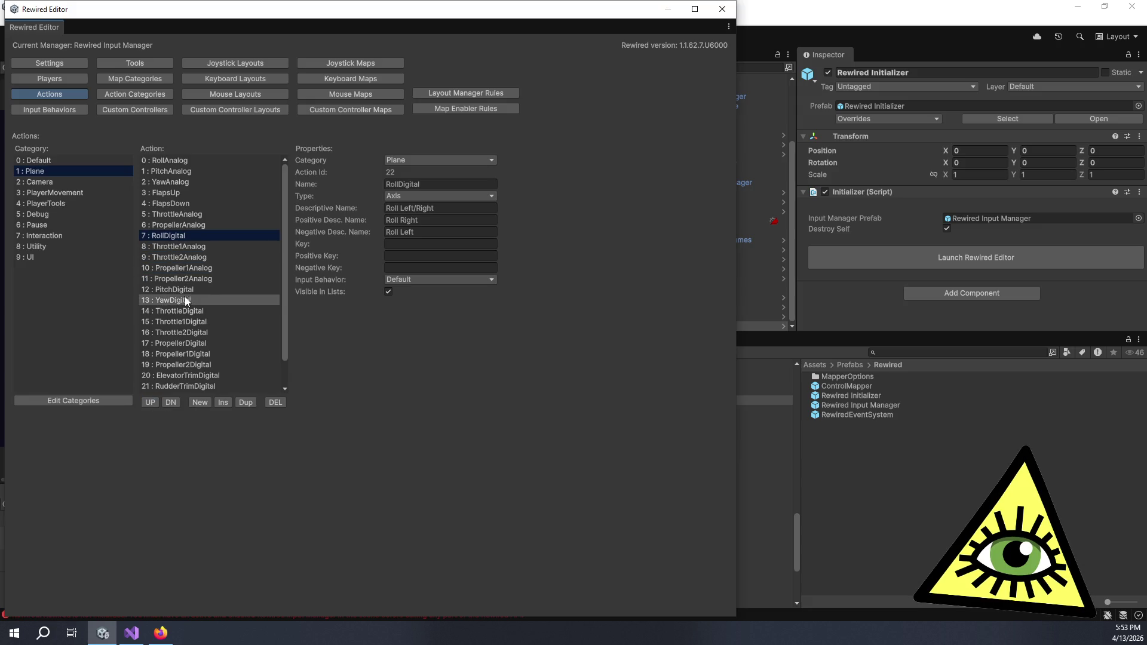
# Move PitchDigital and YawDigital up to follow RollDigital.
pyautogui.click(182, 290)
pyautogui.click(148, 400)
pyautogui.click(148, 400)
pyautogui.click(148, 401)
pyautogui.click(148, 400)
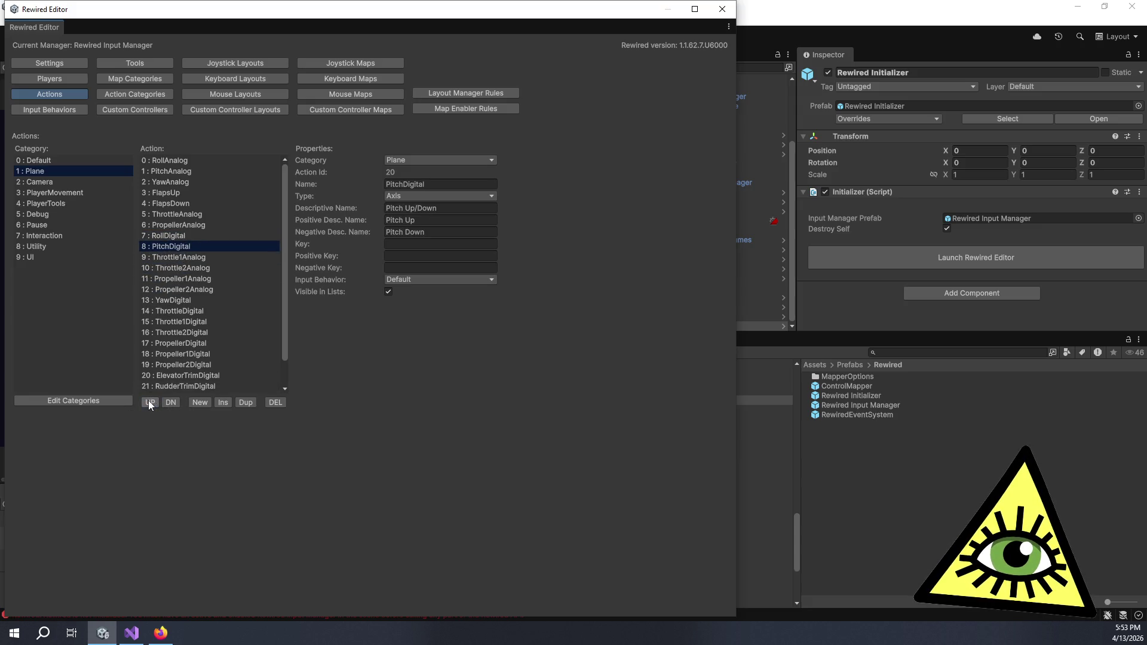
pyautogui.click(176, 300)
pyautogui.click(145, 401)
pyautogui.click(146, 401)
pyautogui.click(146, 402)
pyautogui.click(146, 401)
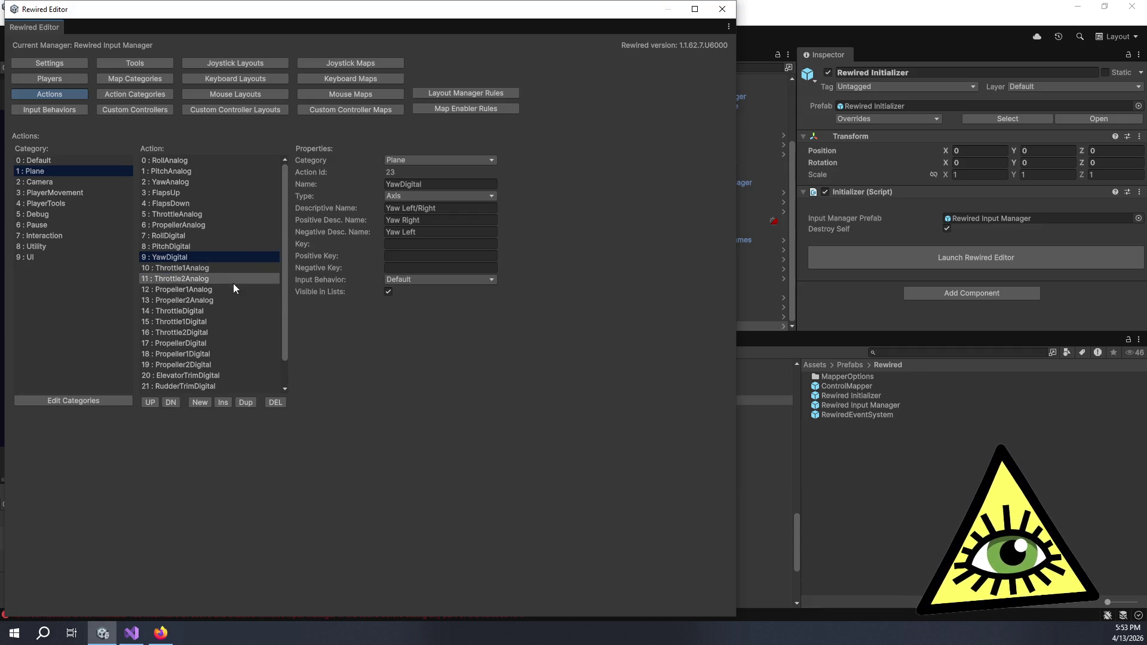
# Move ThrottleDigital and PropellerDigital up to positions 10 and 11 after YawDigital.
pyautogui.click(215, 313)
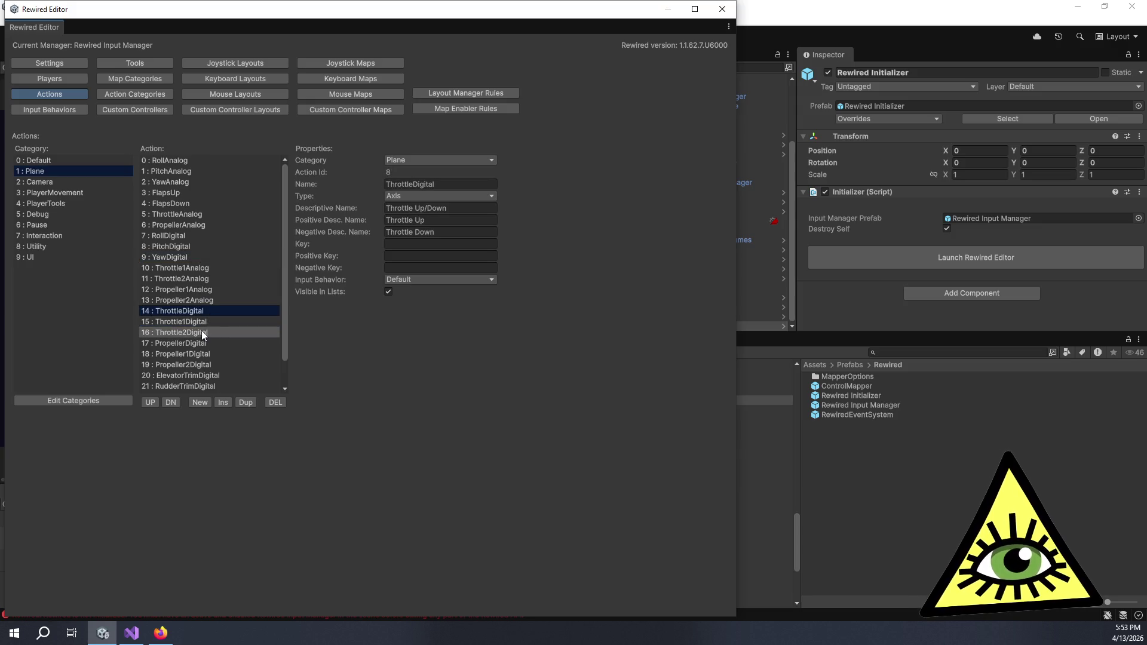
pyautogui.click(150, 402)
pyautogui.click(151, 402)
pyautogui.click(150, 402)
pyautogui.click(151, 402)
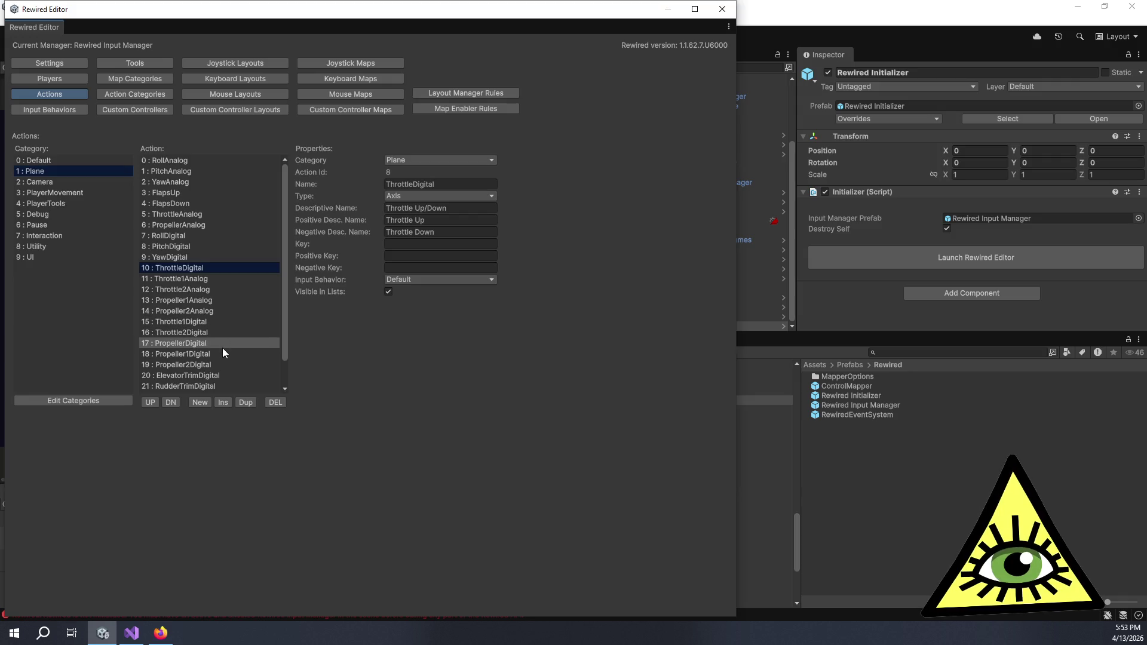
pyautogui.click(222, 345)
pyautogui.click(153, 399)
pyautogui.click(154, 398)
pyautogui.click(154, 398)
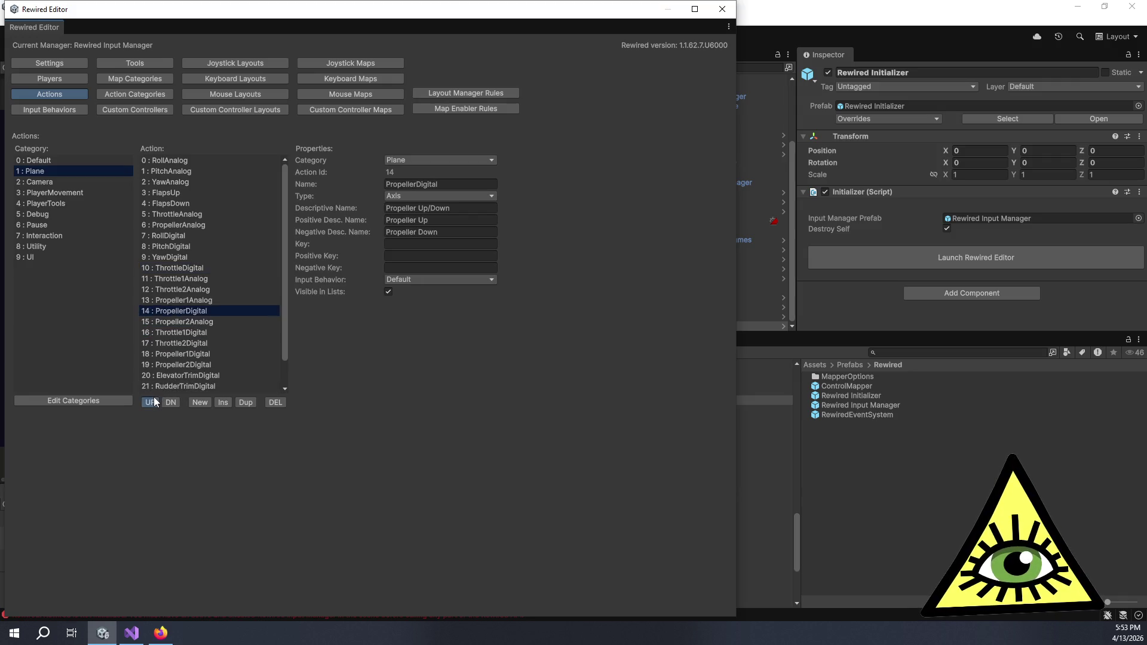
pyautogui.click(153, 398)
pyautogui.click(154, 398)
pyautogui.click(153, 397)
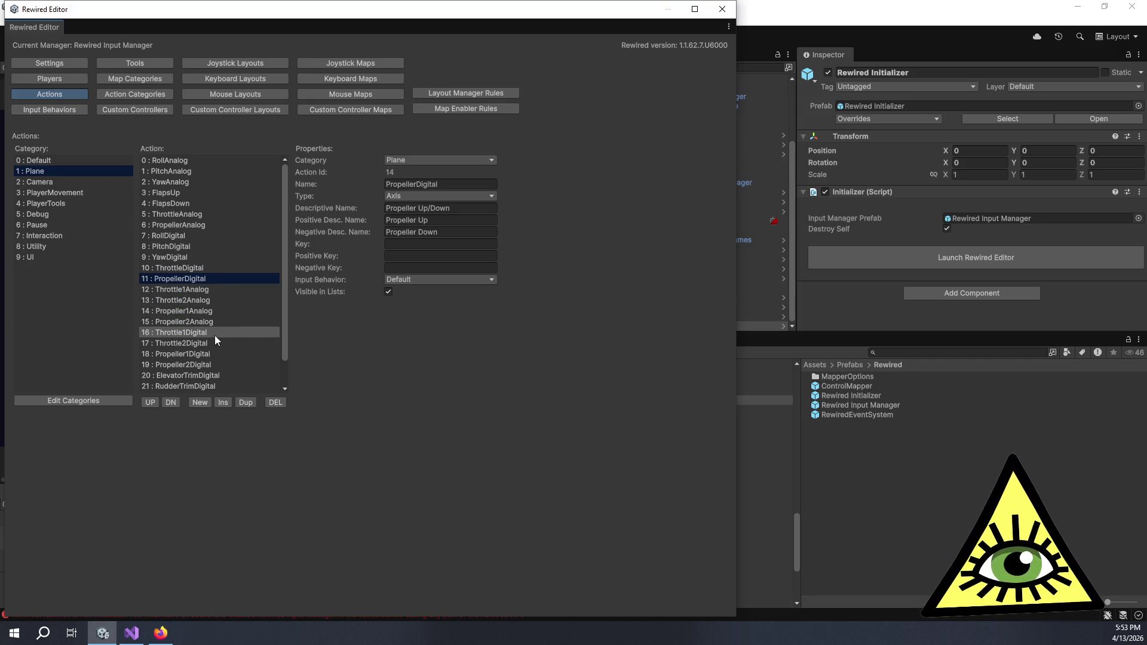
pyautogui.scroll(-1, 223, 386)
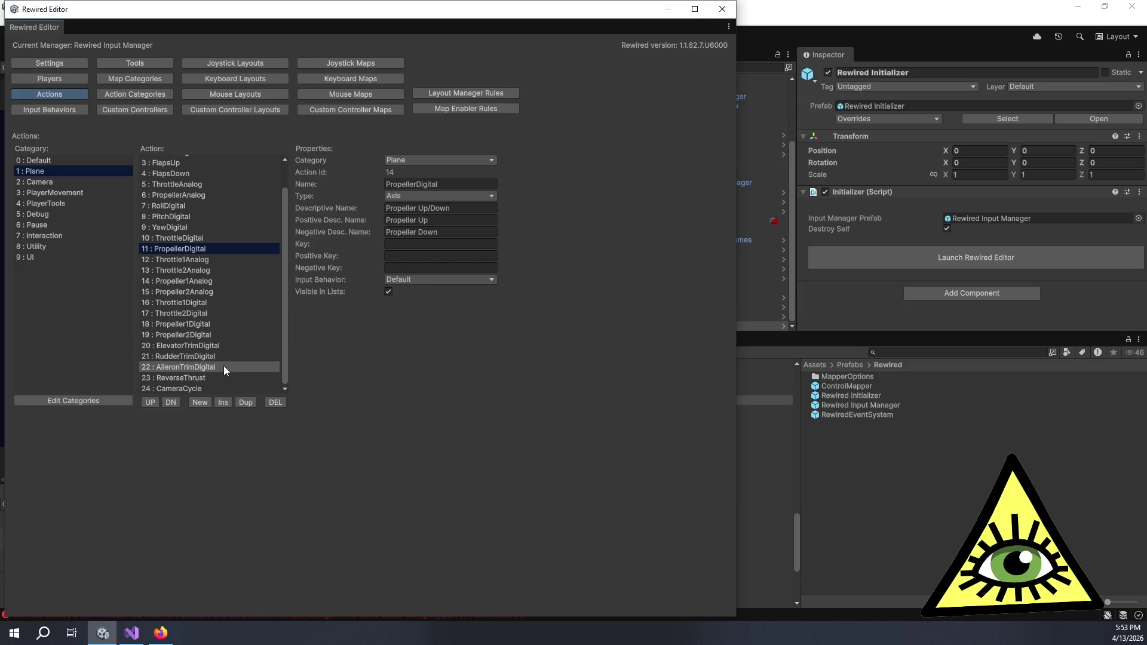
pyautogui.scroll(1, 284, 356)
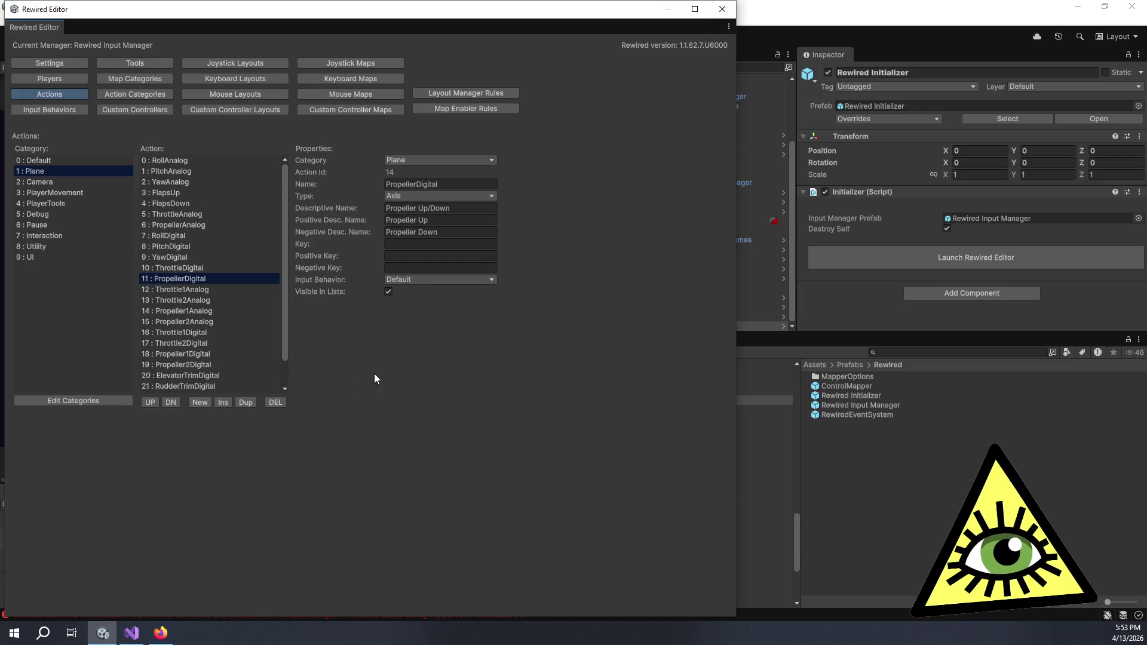
# Check the Throttle1Analog, RollDigital, PropellerDigital and PitchDigital action properties.
pyautogui.click(235, 290)
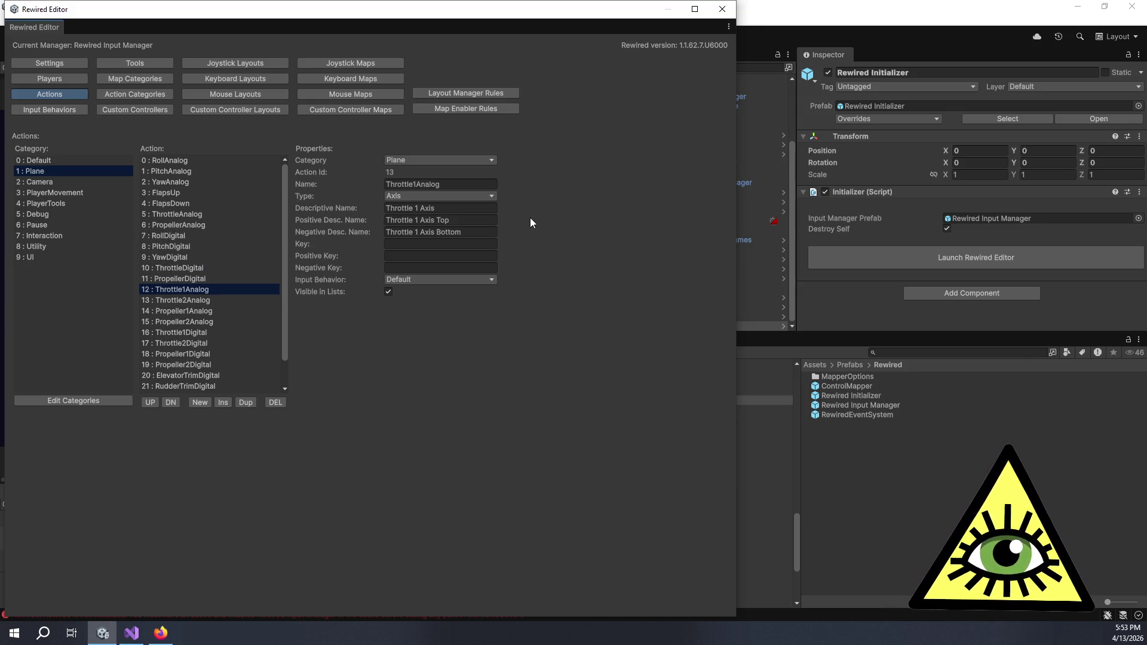
pyautogui.click(210, 239)
pyautogui.click(203, 279)
pyautogui.click(198, 248)
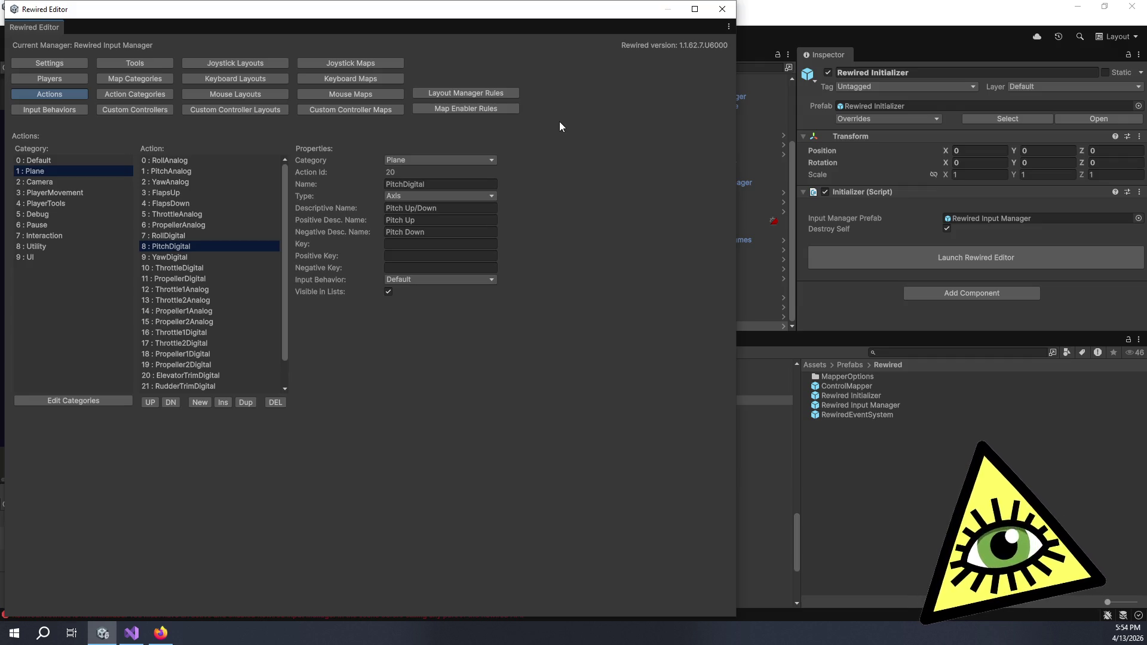
pyautogui.hotkey('alt', 'Tab')
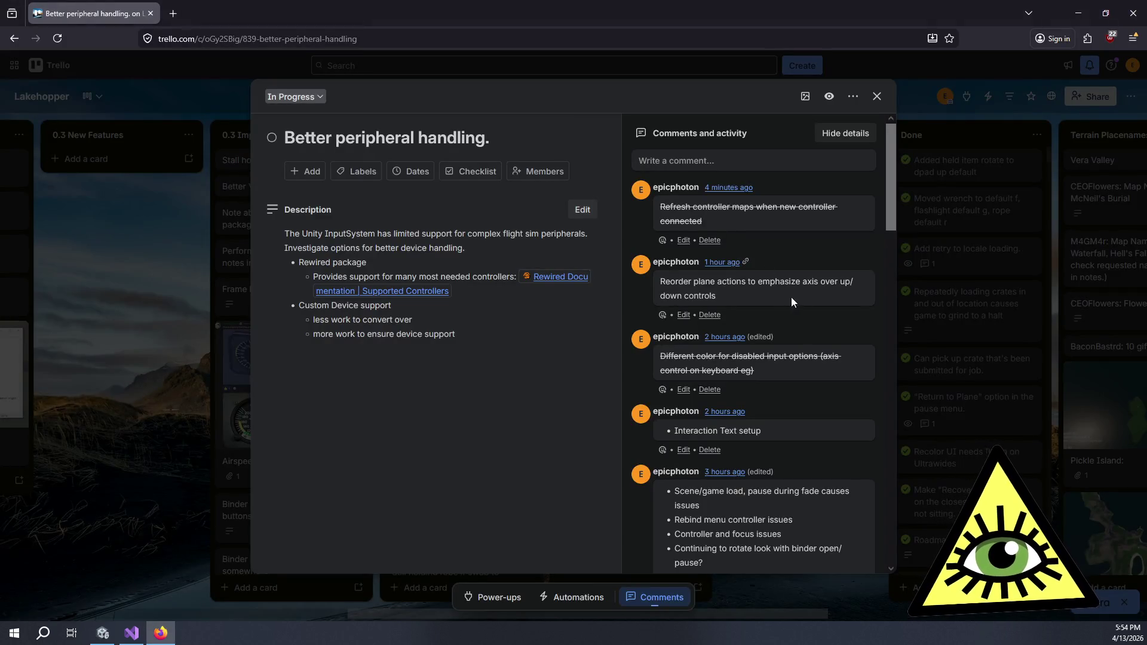
# Strike through the entire 'Reorder plane actions' comment text.
pyautogui.click(683, 314)
pyautogui.hotkey('ctrl', 'a')
pyautogui.click(736, 285)
pyautogui.click(751, 314)
pyautogui.scroll(-3, 805, 432)
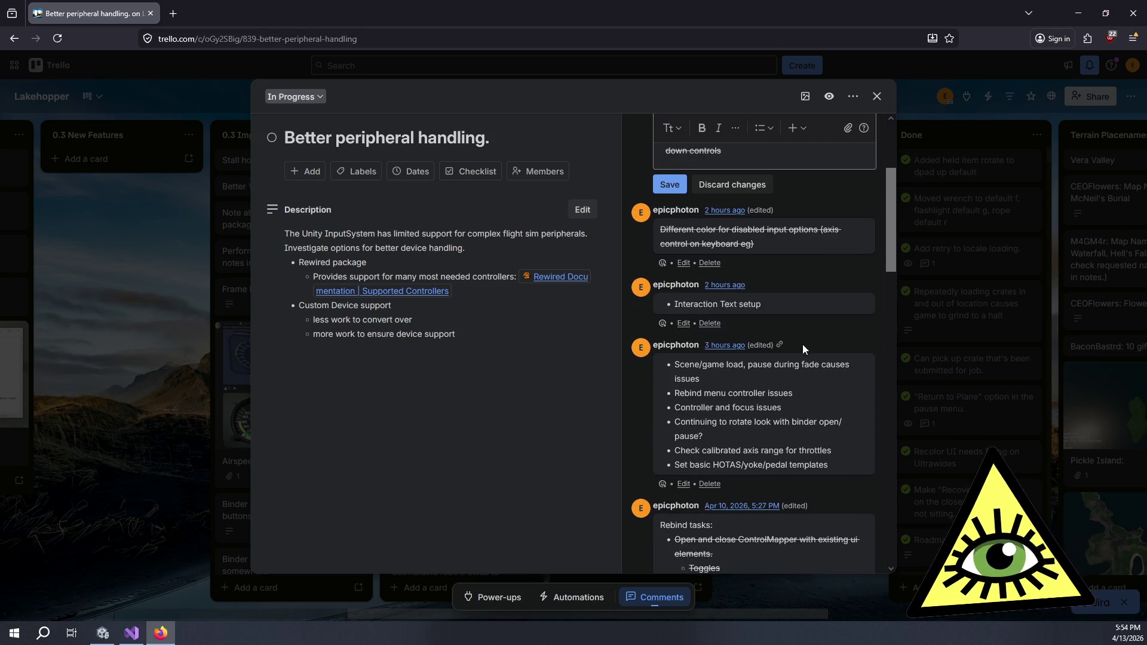
pyautogui.scroll(-2, 809, 320)
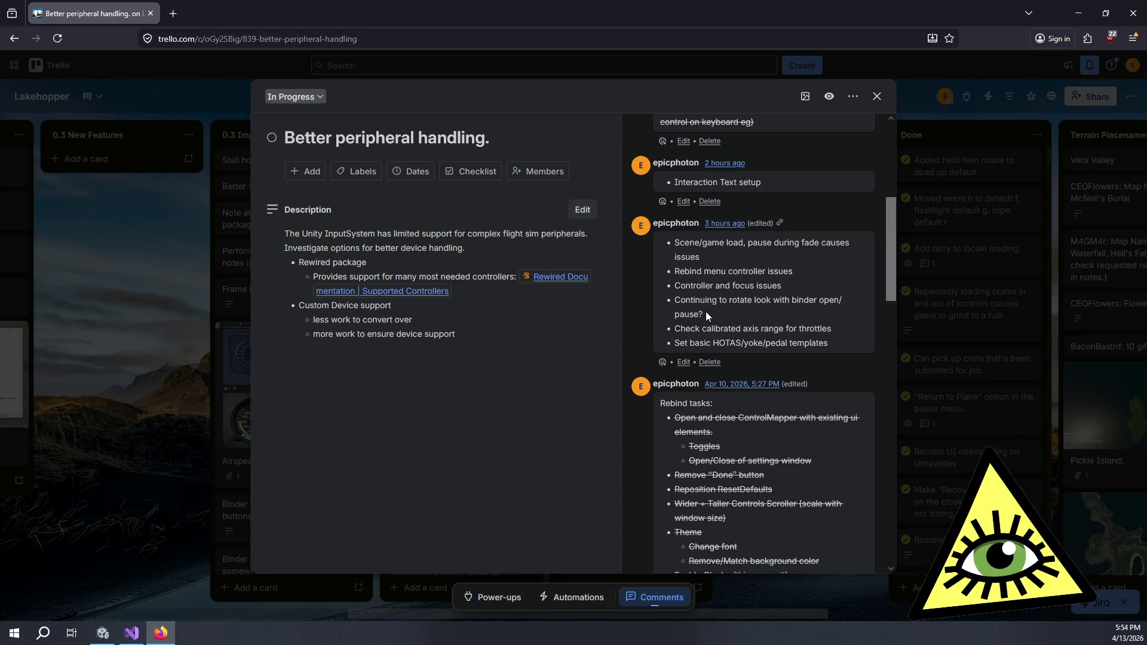
# Strike through the 'Continuing to rotate look with binder open/pause?' item and save the comment.
pyautogui.moveTo(704, 311); pyautogui.dragTo(691, 310)
pyautogui.click(683, 362)
pyautogui.hotkey('ctrl', 'shift', 's')
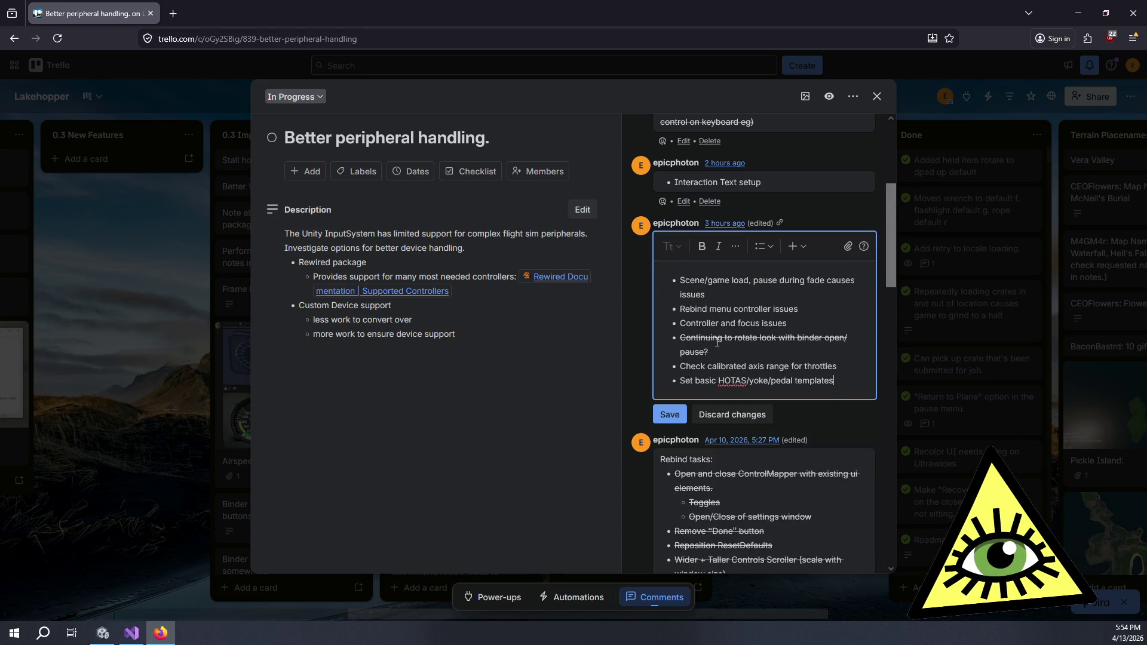
pyautogui.click(674, 416)
pyautogui.scroll(4, 711, 306)
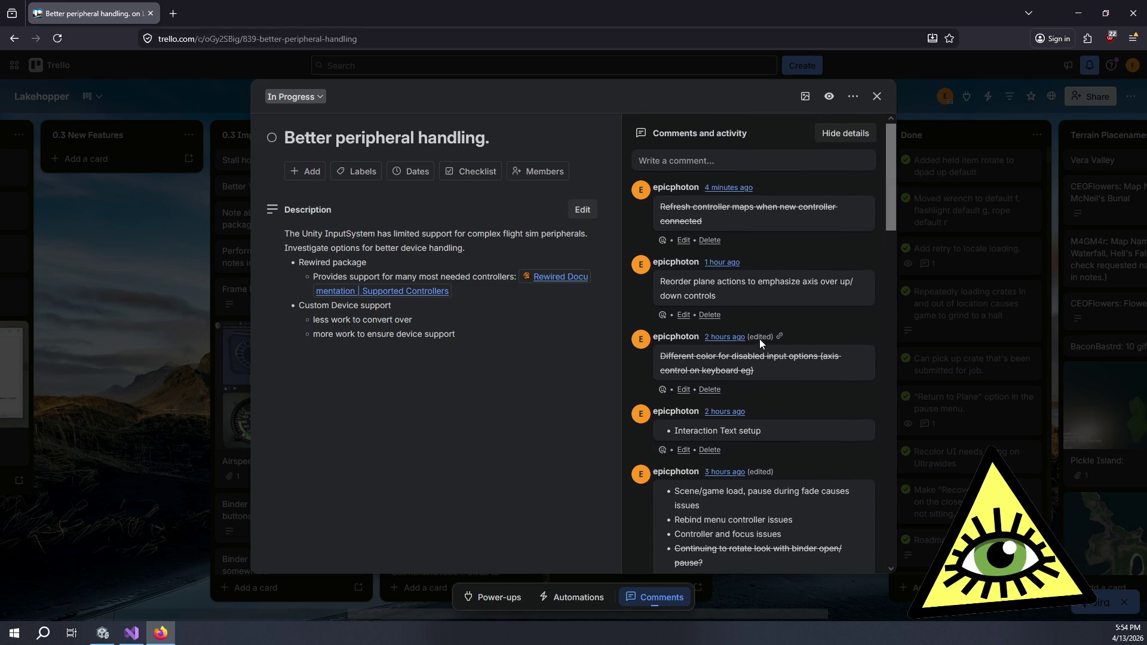
pyautogui.click(683, 315)
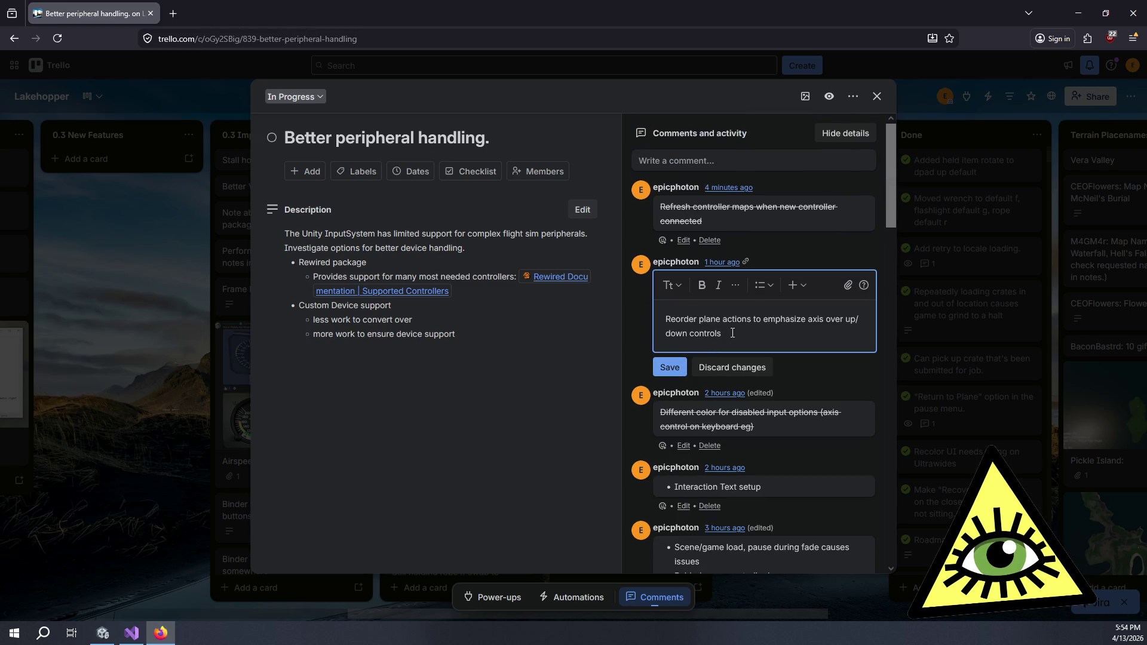
pyautogui.moveTo(724, 334); pyautogui.dragTo(644, 317)
pyautogui.click(735, 285)
pyautogui.click(789, 317)
pyautogui.click(670, 368)
pyautogui.scroll(-5, 750, 357)
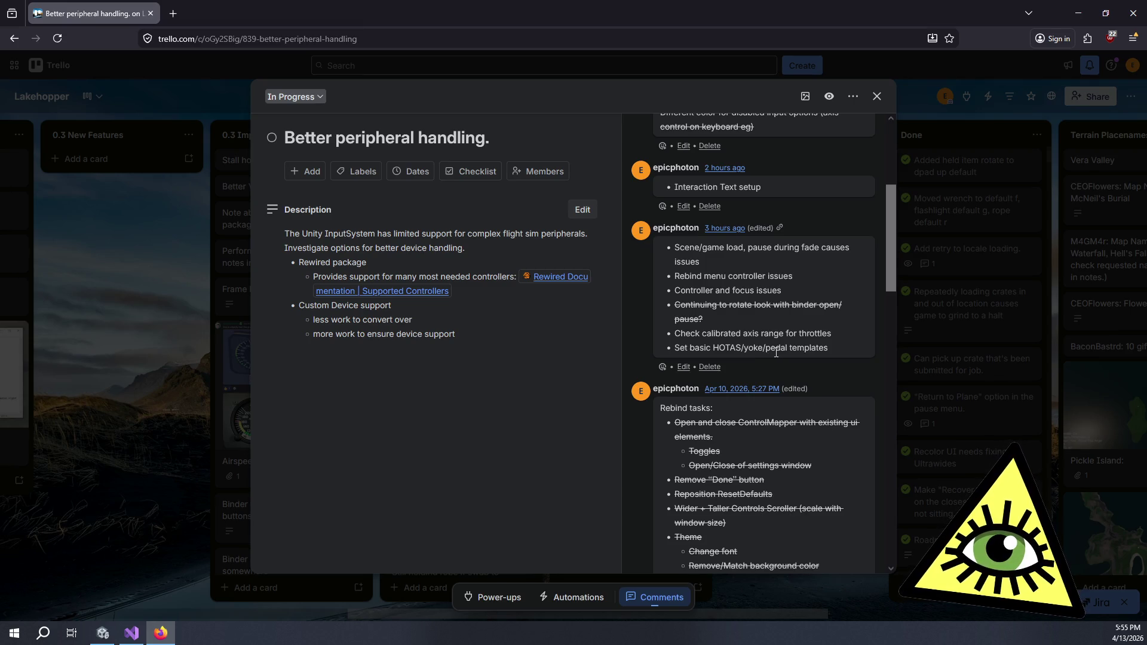
pyautogui.click(683, 367)
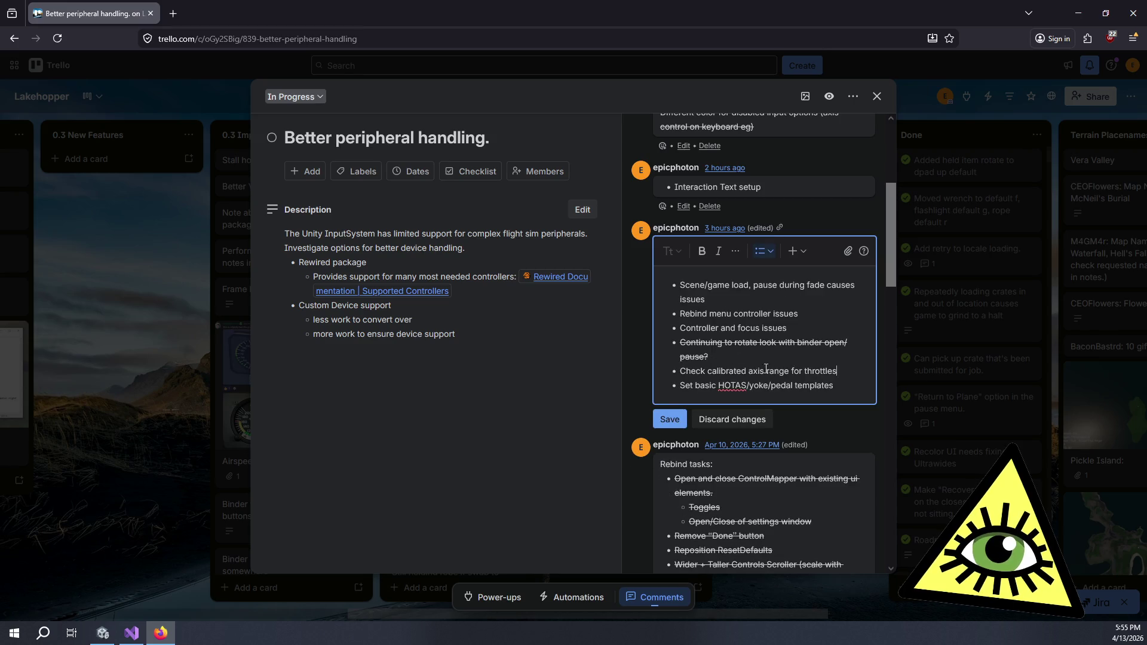
pyautogui.moveTo(841, 371); pyautogui.dragTo(637, 371)
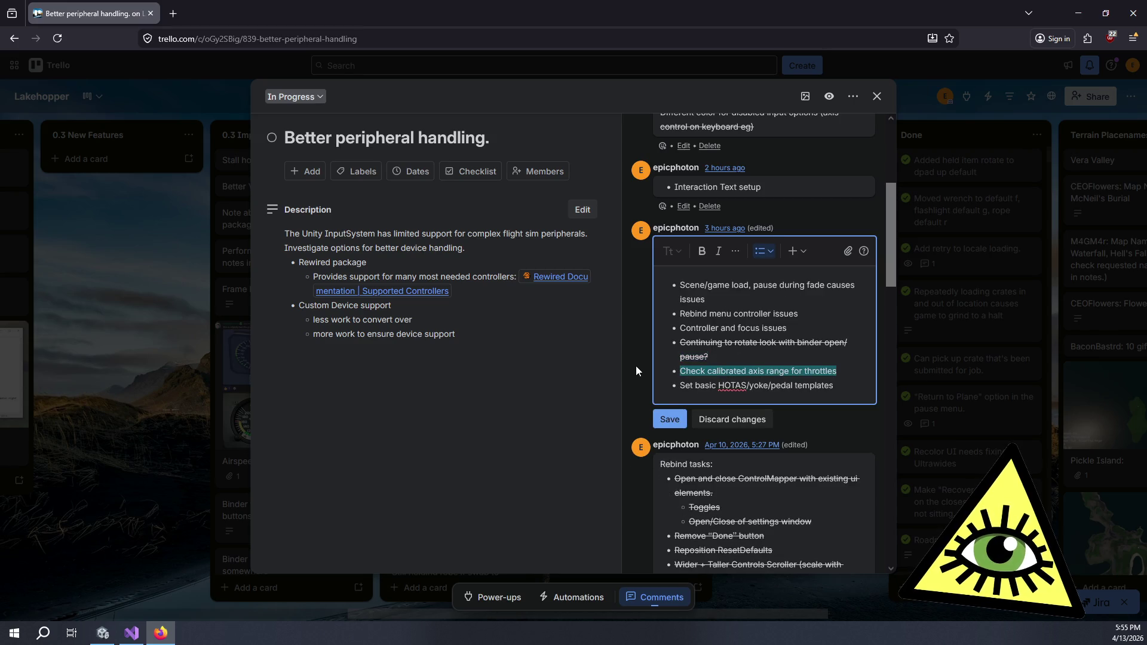
pyautogui.click(735, 251)
pyautogui.click(740, 285)
pyautogui.click(673, 419)
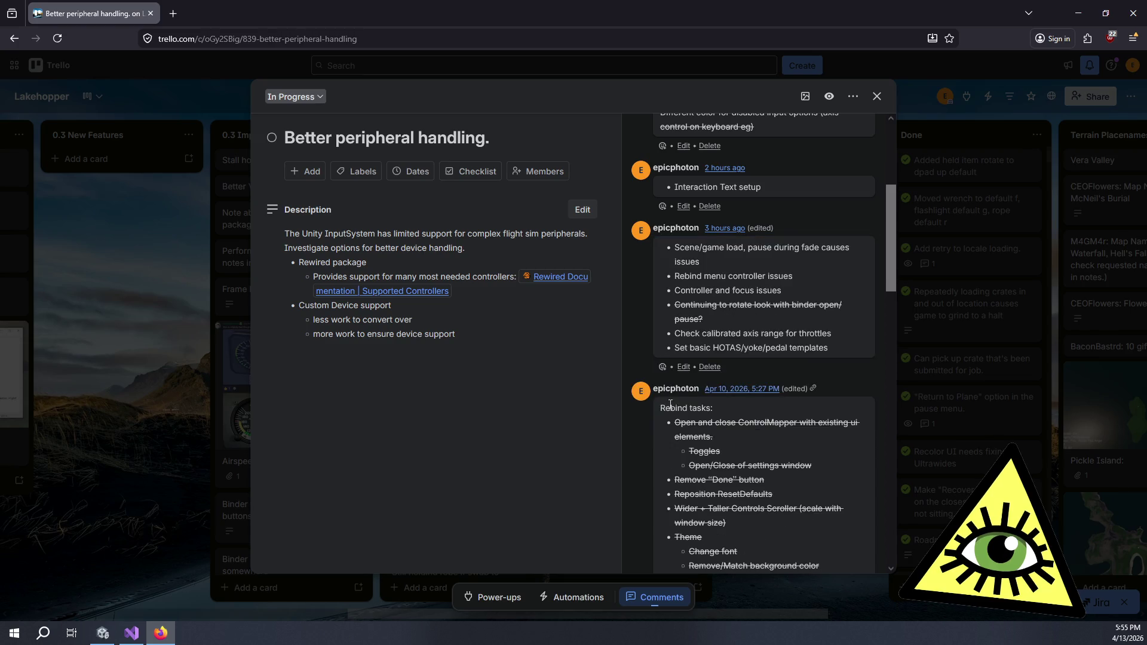
pyautogui.scroll(-5, 657, 397)
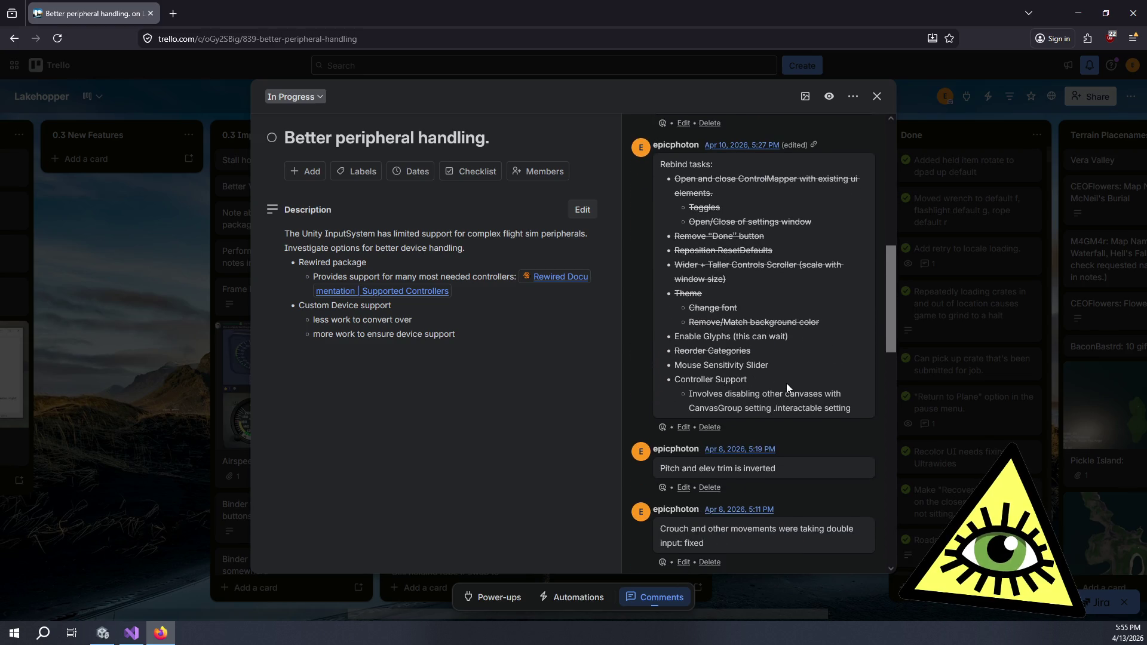
pyautogui.scroll(3, 787, 387)
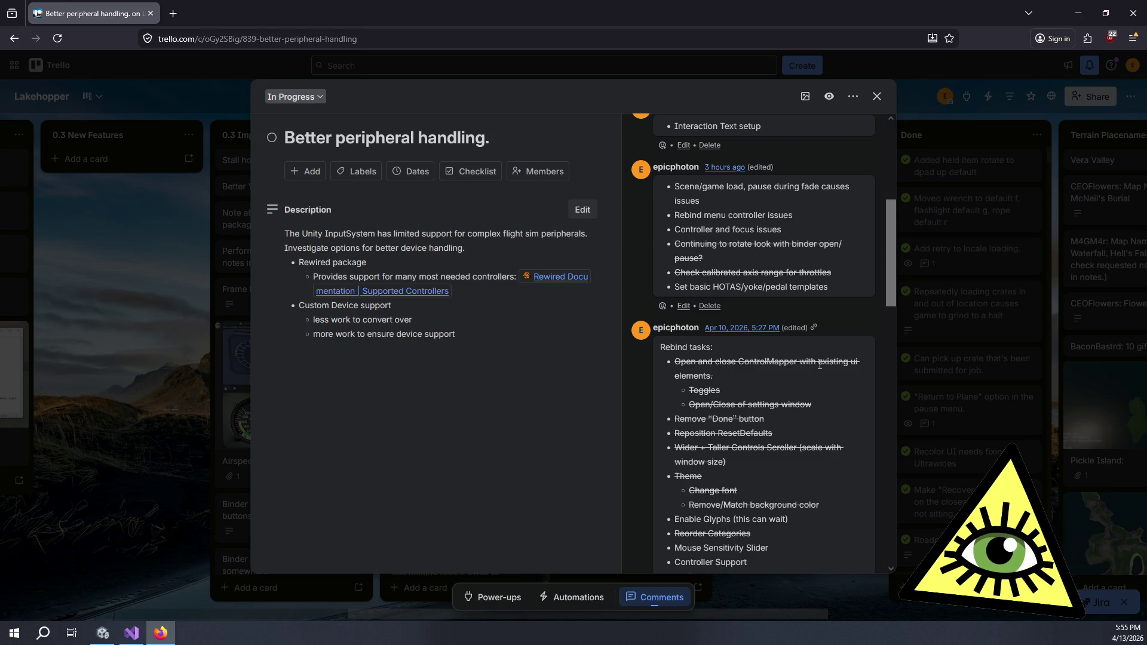
pyautogui.doubleClick(797, 286)
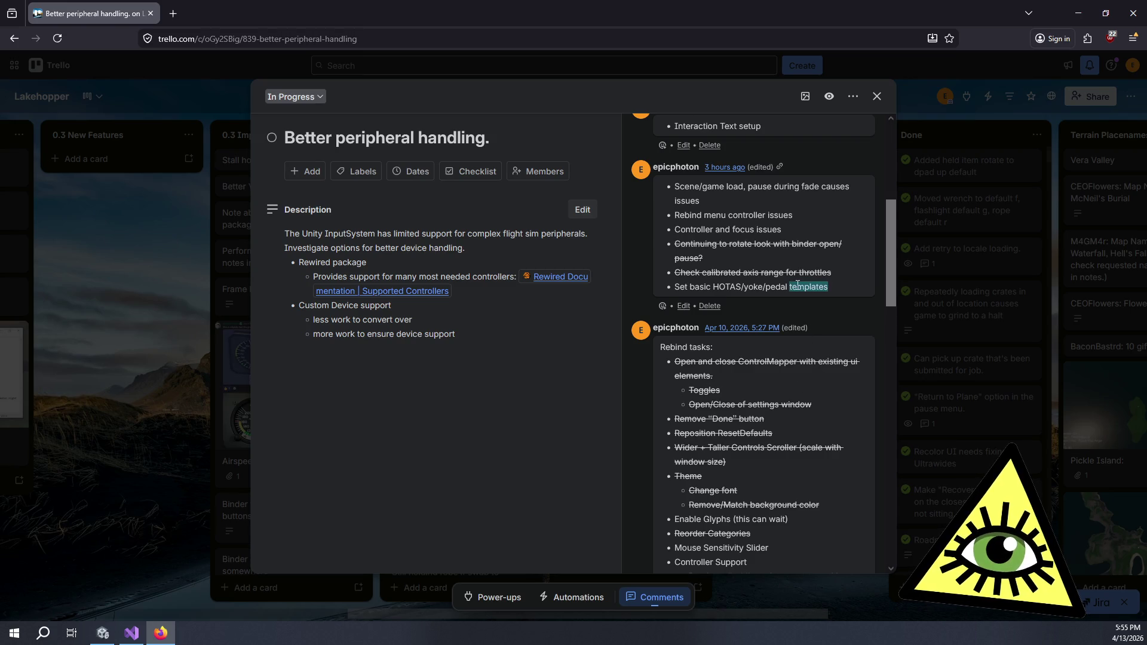
pyautogui.scroll(3, 794, 234)
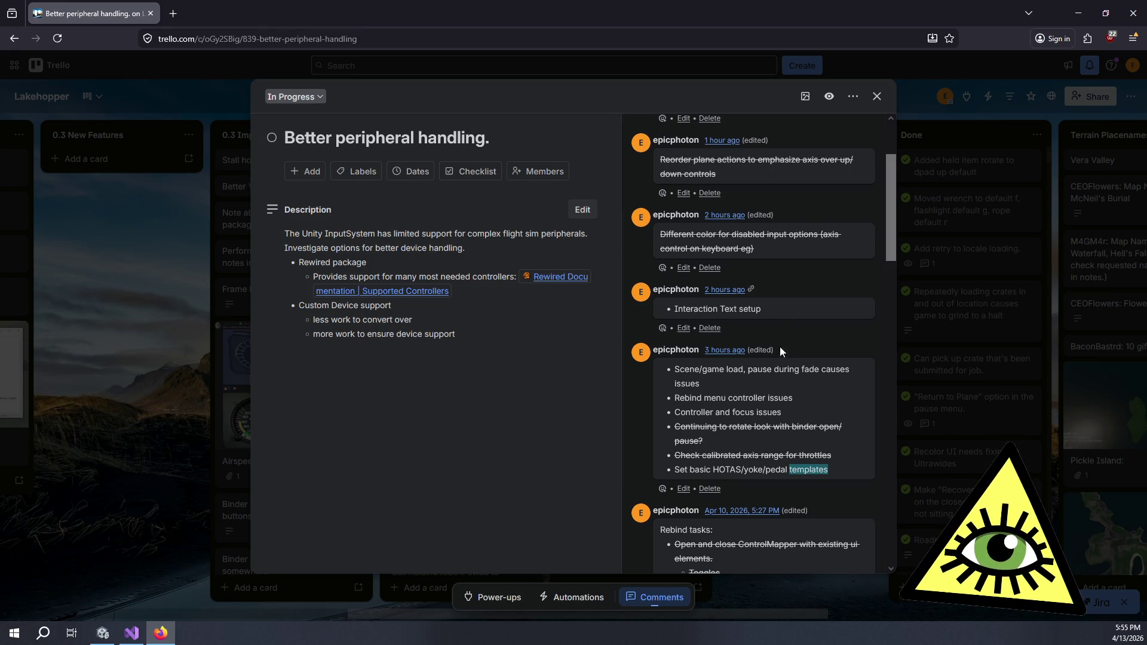
pyautogui.moveTo(792, 410)
pyautogui.mouseDown()
pyautogui.moveTo(738, 370)
pyautogui.moveTo(690, 370)
pyautogui.mouseUp()
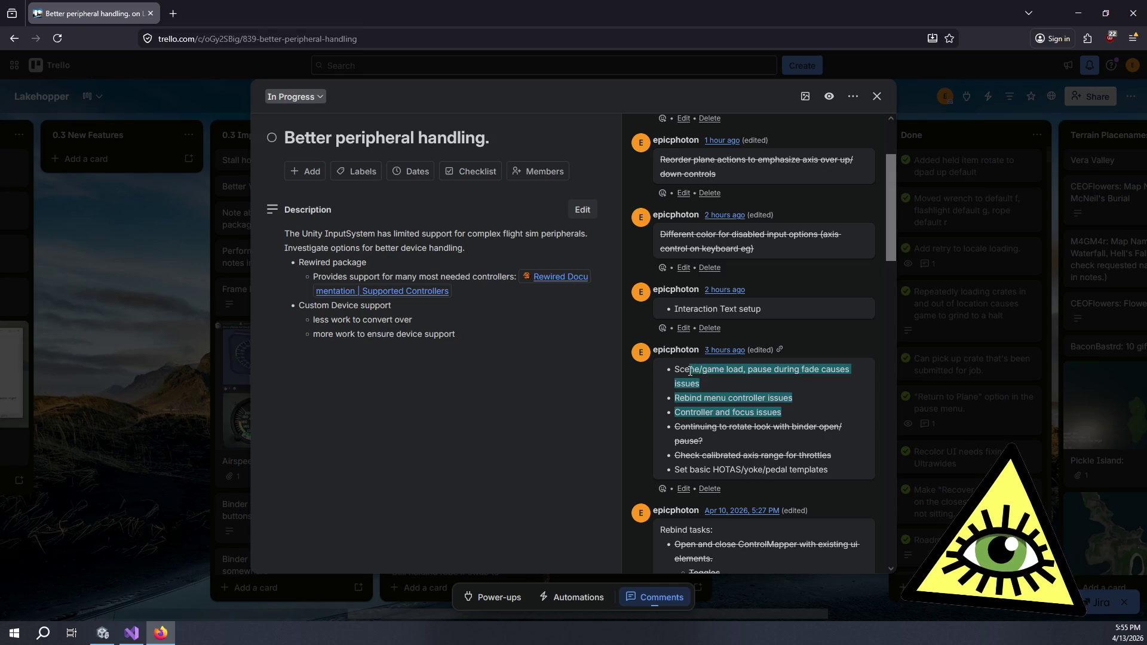
pyautogui.click(690, 370)
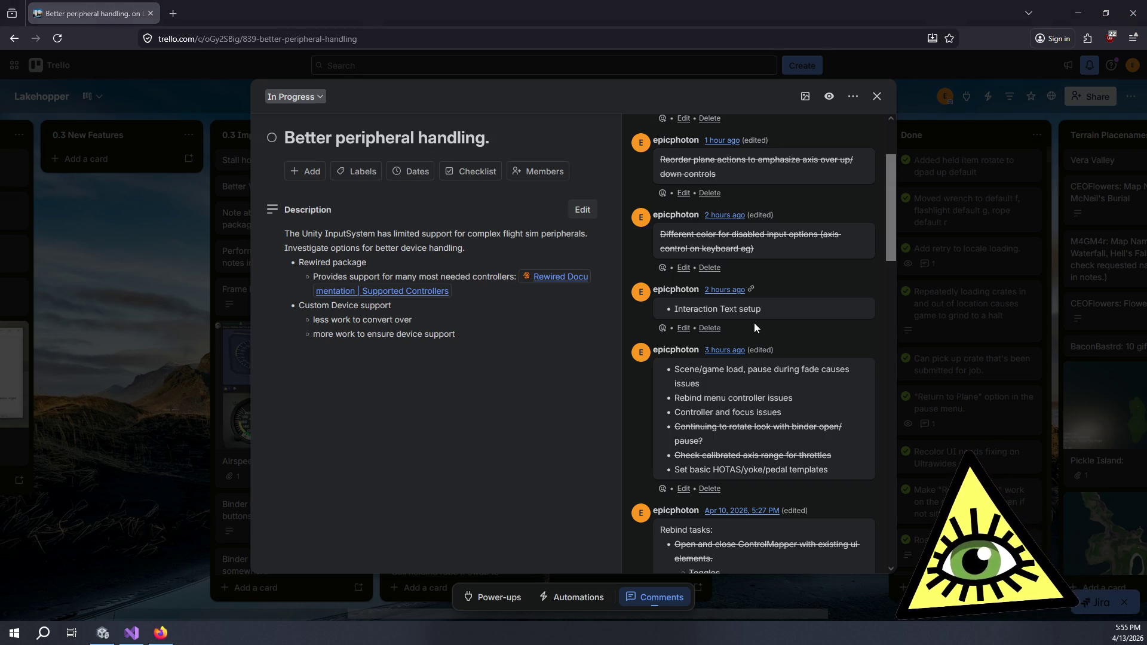
# Switch from Trello to Visual Studio with Alt+Tab.
pyautogui.hotkey('alt', 'Tab')
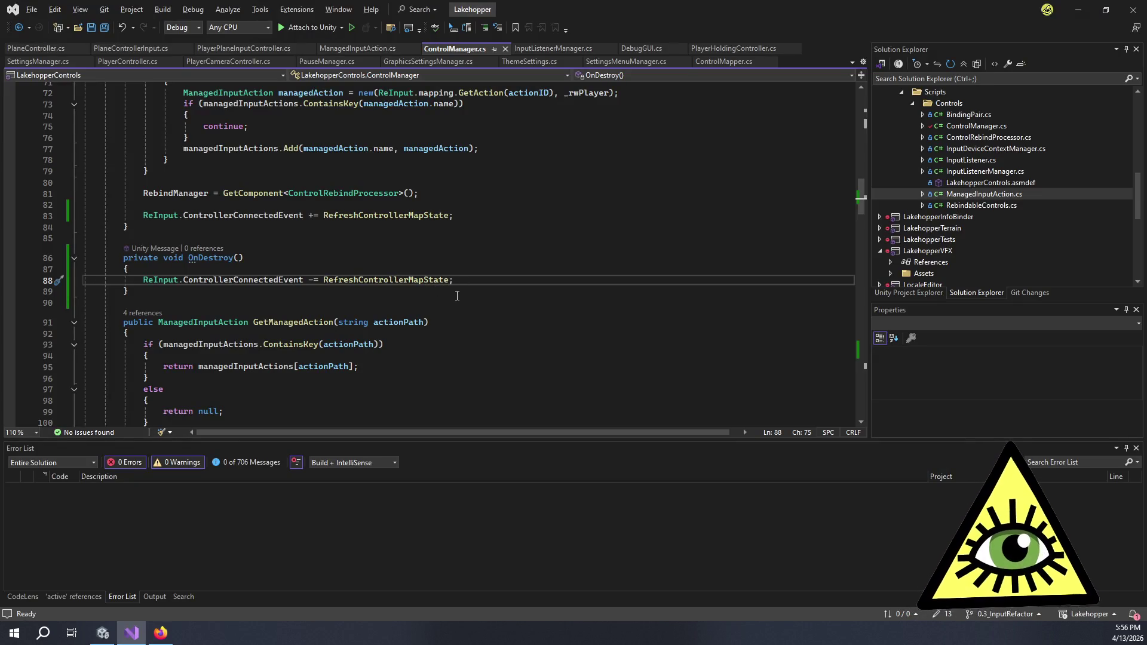
# Close the open scripts and open PlayerInteractionController via a code search for 'interactioncontroller'.
pyautogui.scroll(5, 458, 298)
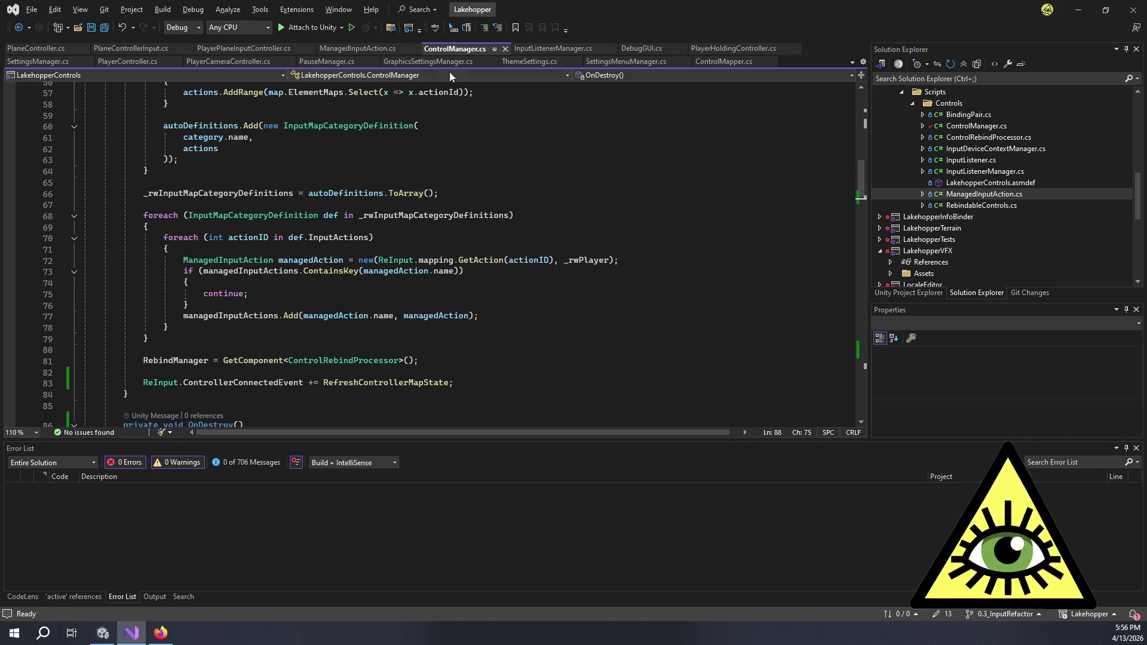
pyautogui.rightClick(449, 49)
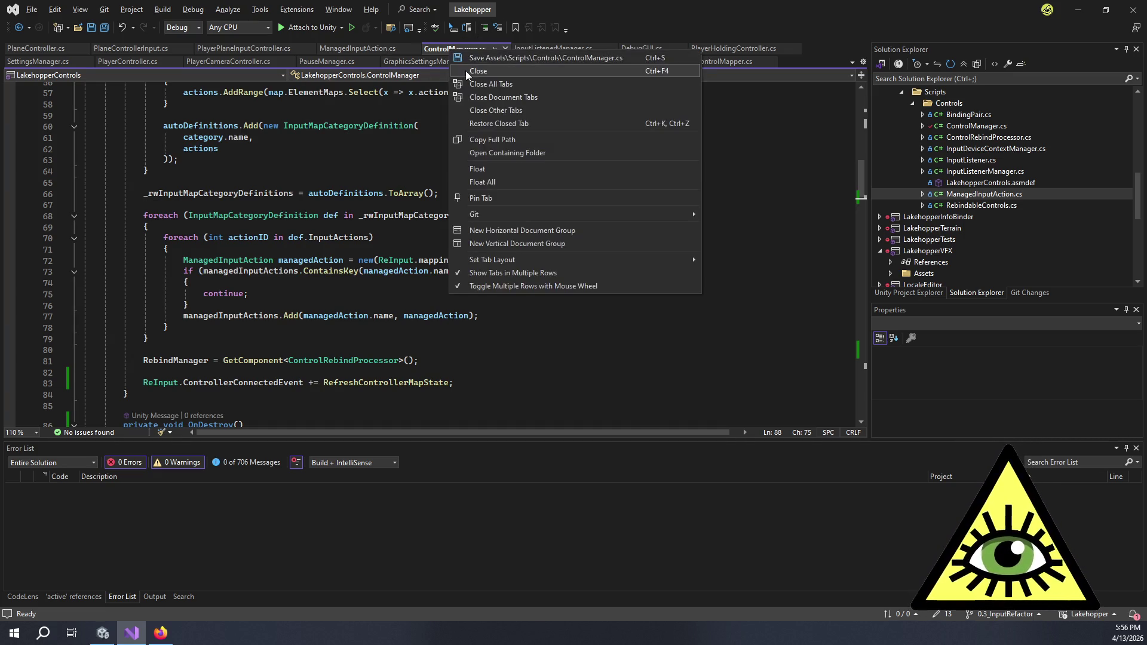
pyautogui.press('Escape')
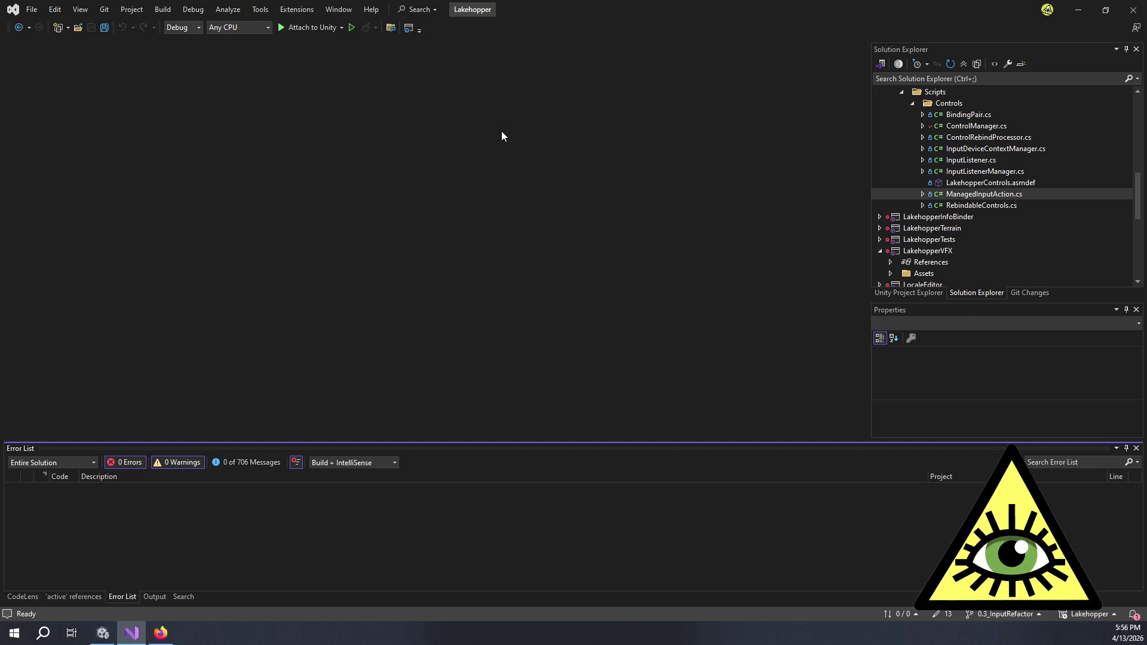
pyautogui.hotkey('ctrl', 't')
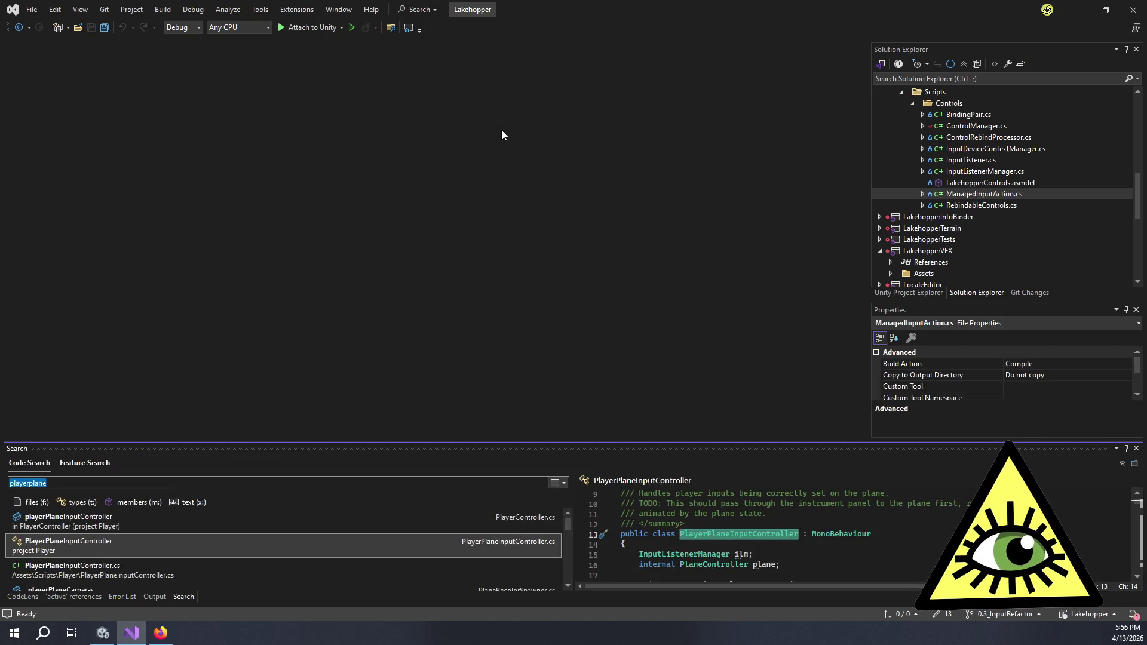
pyautogui.write('interact')
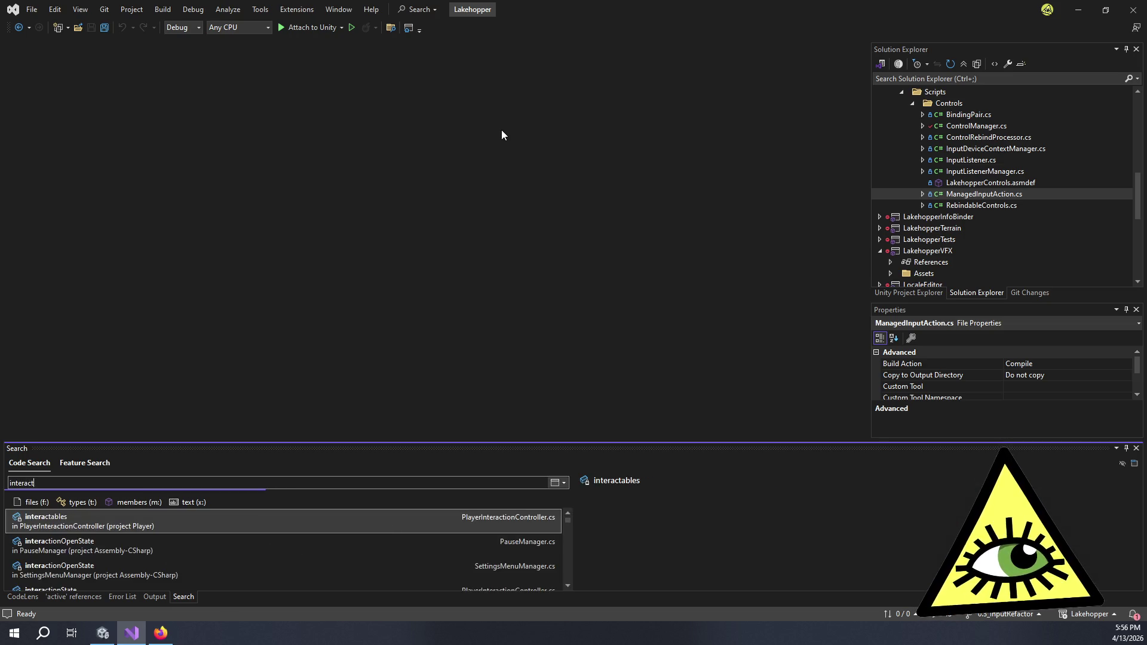
pyautogui.write('ioncontroller')
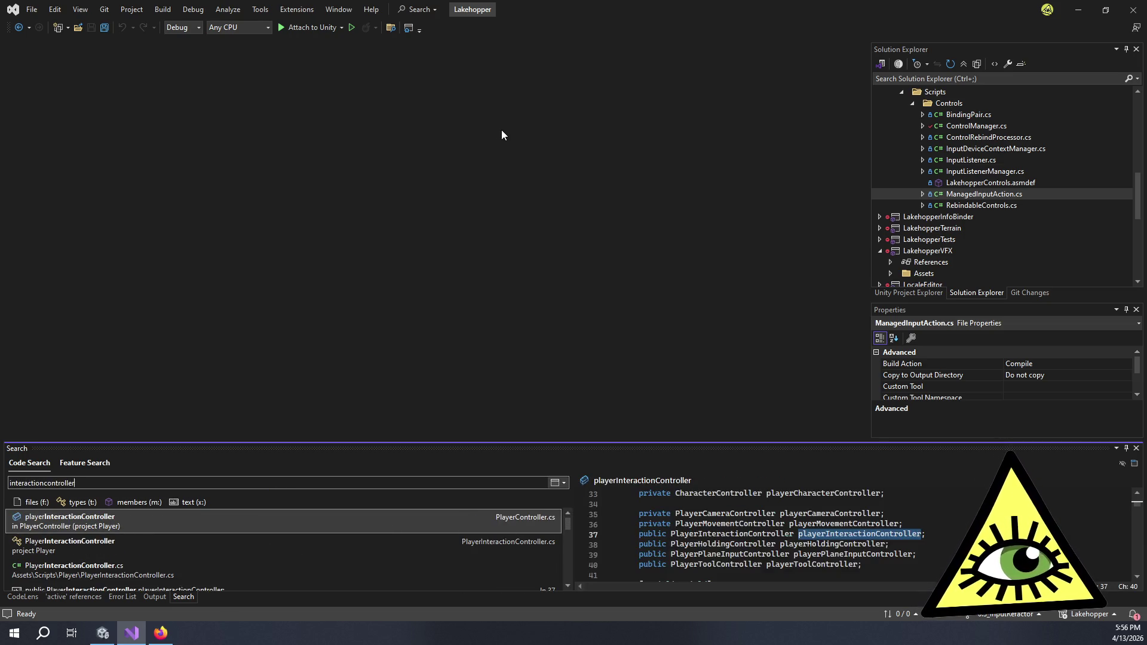
pyautogui.doubleClick(199, 551)
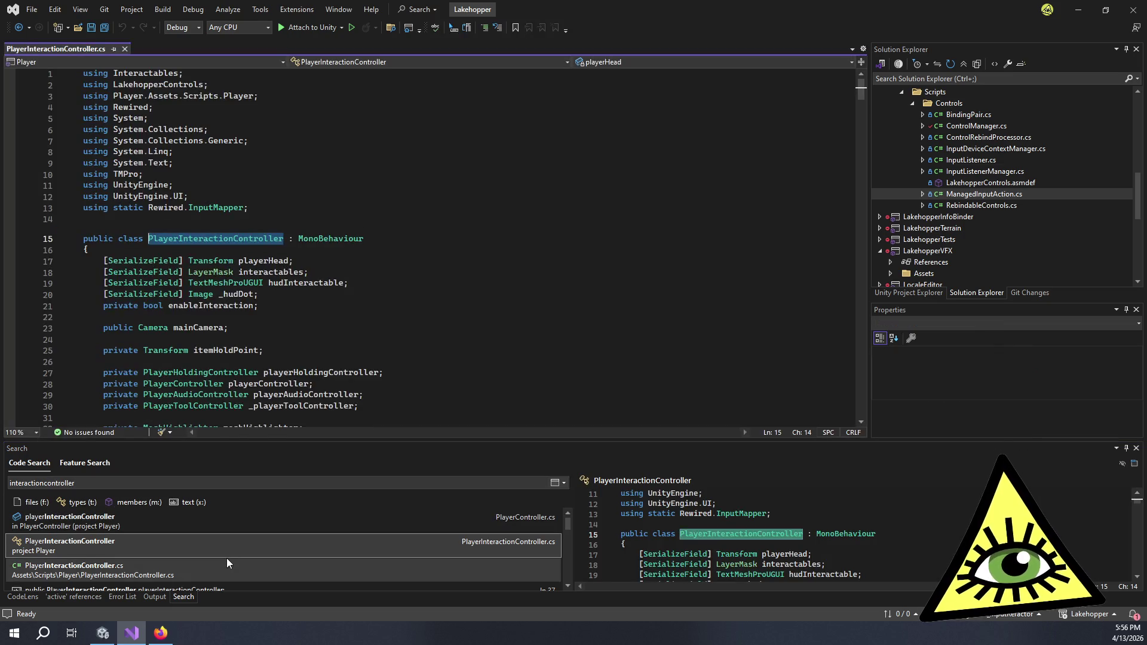
# Read through PlayerInteractionController.cs from LateUpdate down to HandleInteraction.
pyautogui.scroll(-8, 423, 337)
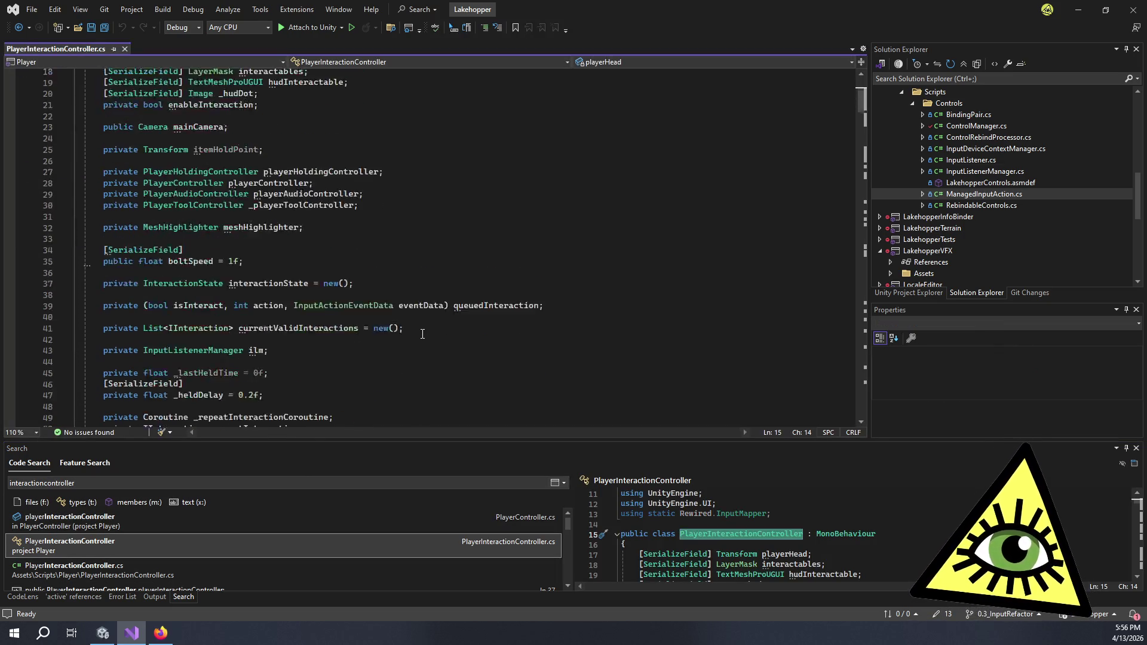
pyautogui.scroll(-8, 423, 333)
pyautogui.scroll(-1, 425, 346)
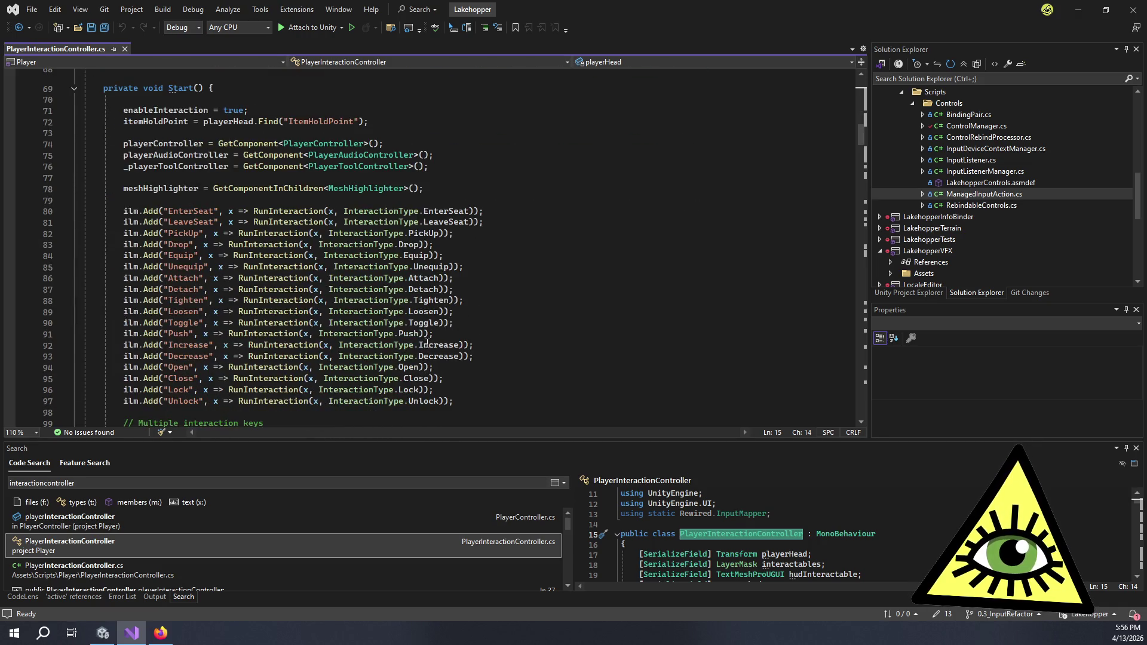
pyautogui.scroll(-8, 490, 312)
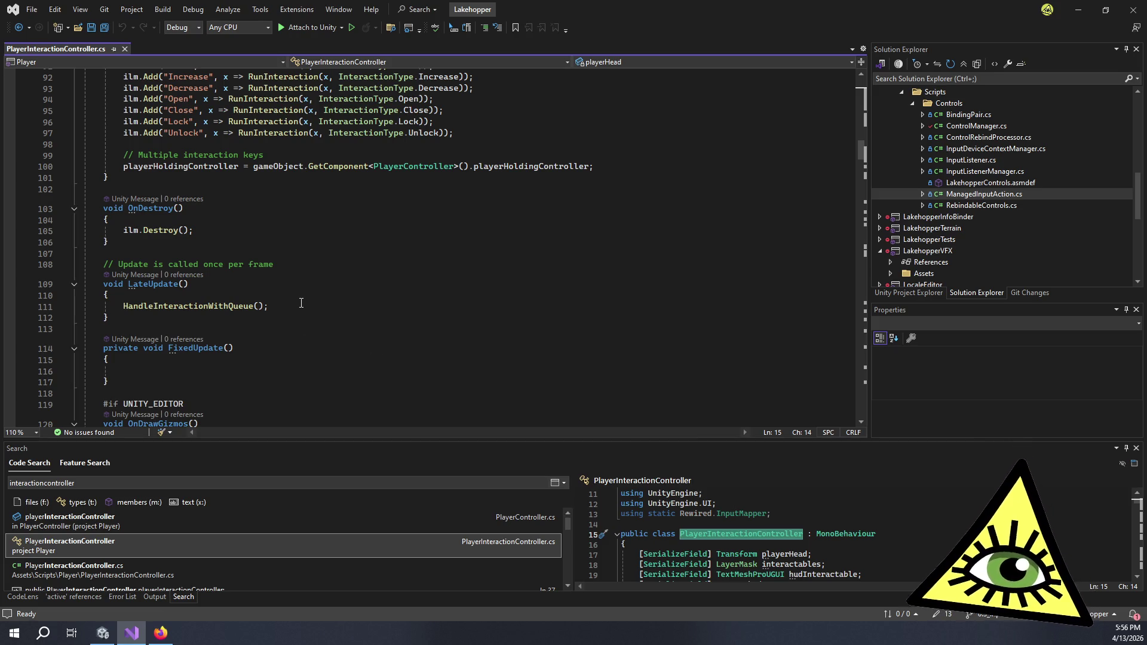
pyautogui.click(277, 312)
pyautogui.scroll(-6, 277, 311)
pyautogui.scroll(-6, 382, 245)
pyautogui.scroll(-6, 382, 244)
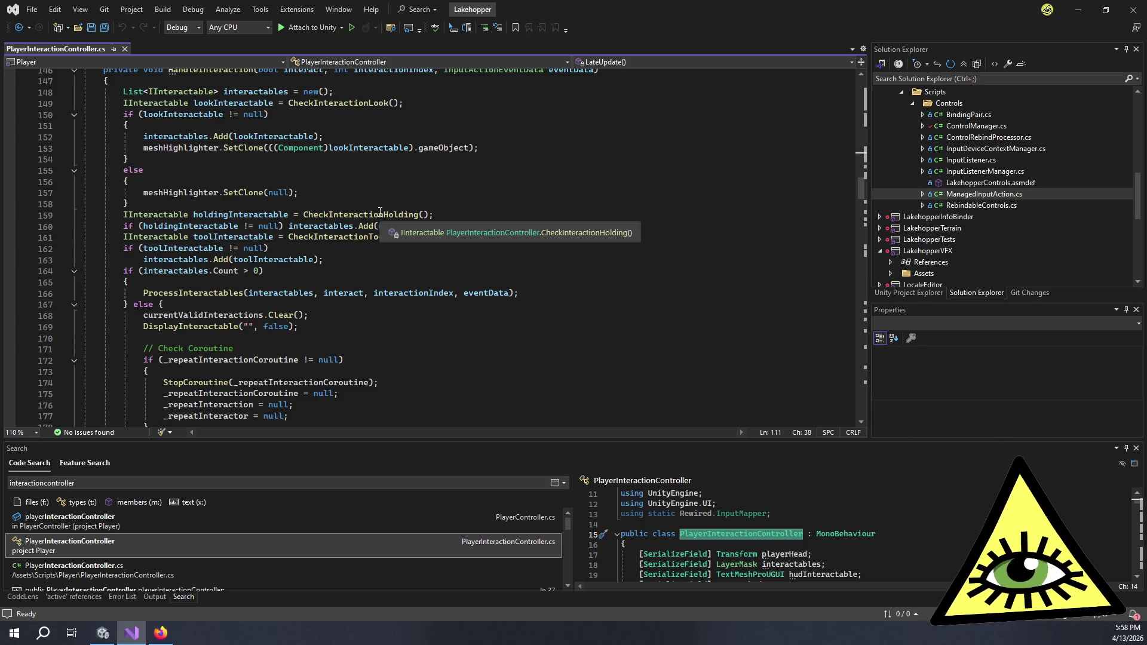
# Review HandleInteraction, selecting the DisplayInteractable call on line 169.
pyautogui.click(375, 192)
pyautogui.click(376, 208)
pyautogui.scroll(-3, 348, 304)
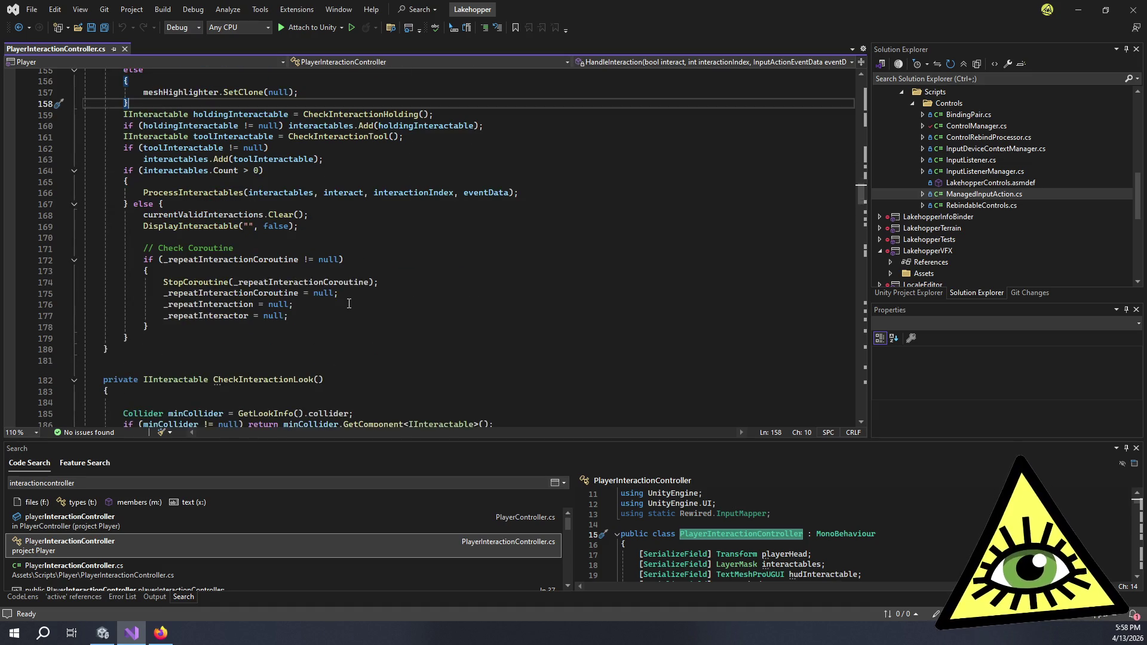
pyautogui.doubleClick(190, 226)
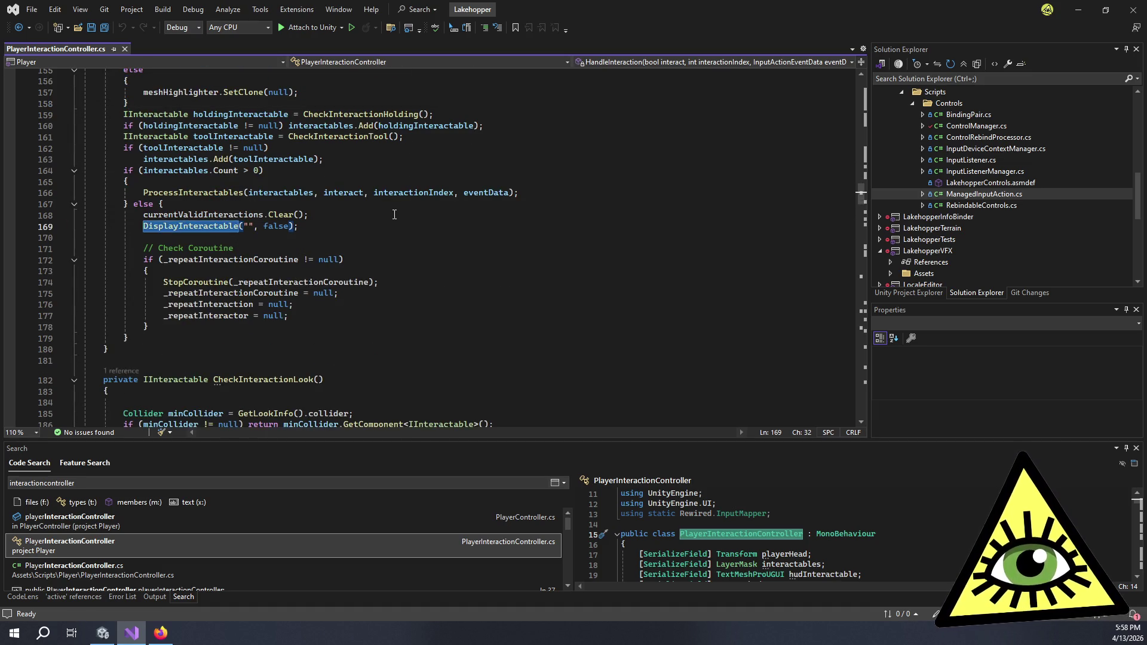
pyautogui.scroll(4, 395, 214)
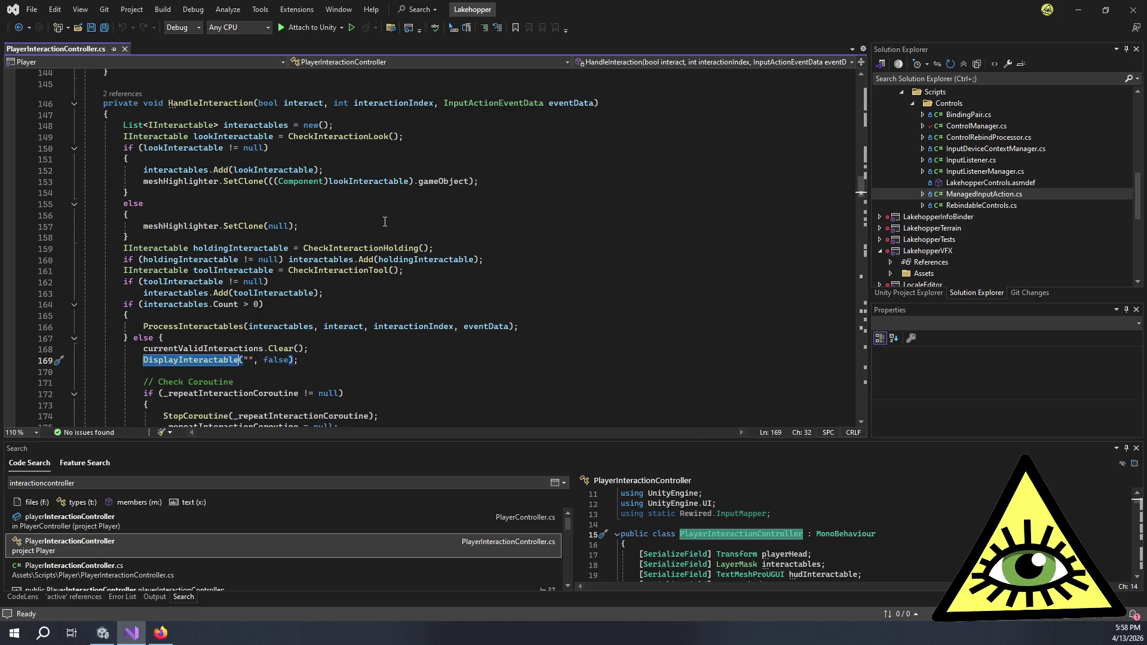
pyautogui.scroll(-6, 384, 222)
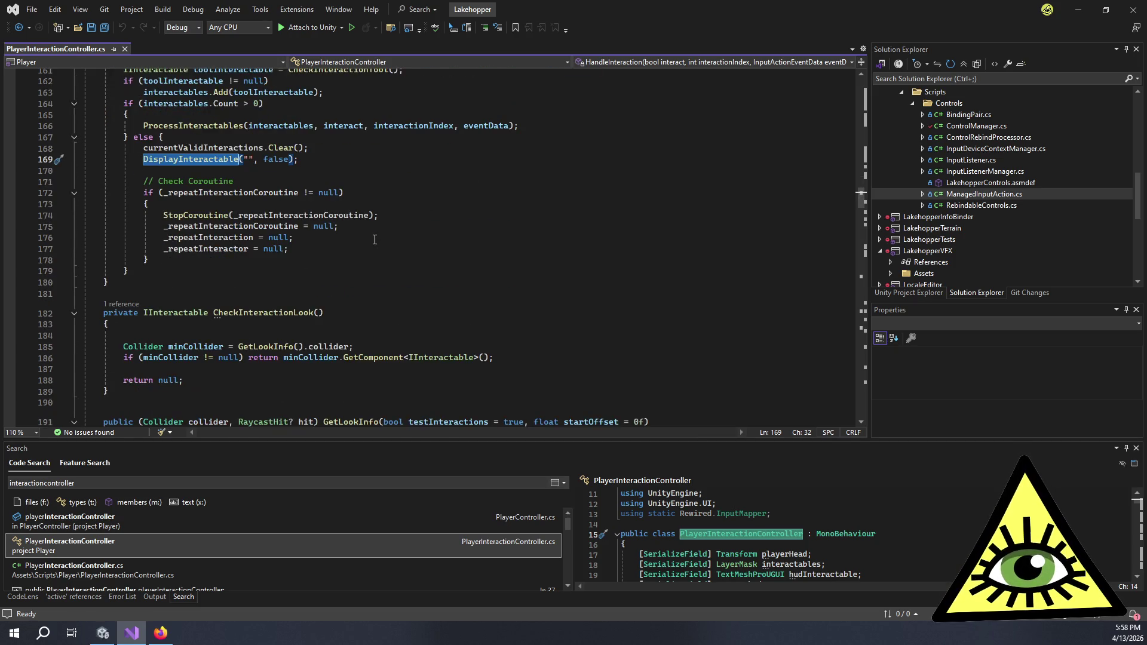
# Go to the ProcessInteractables definition and inspect its display-string loop.
pyautogui.click(199, 126)
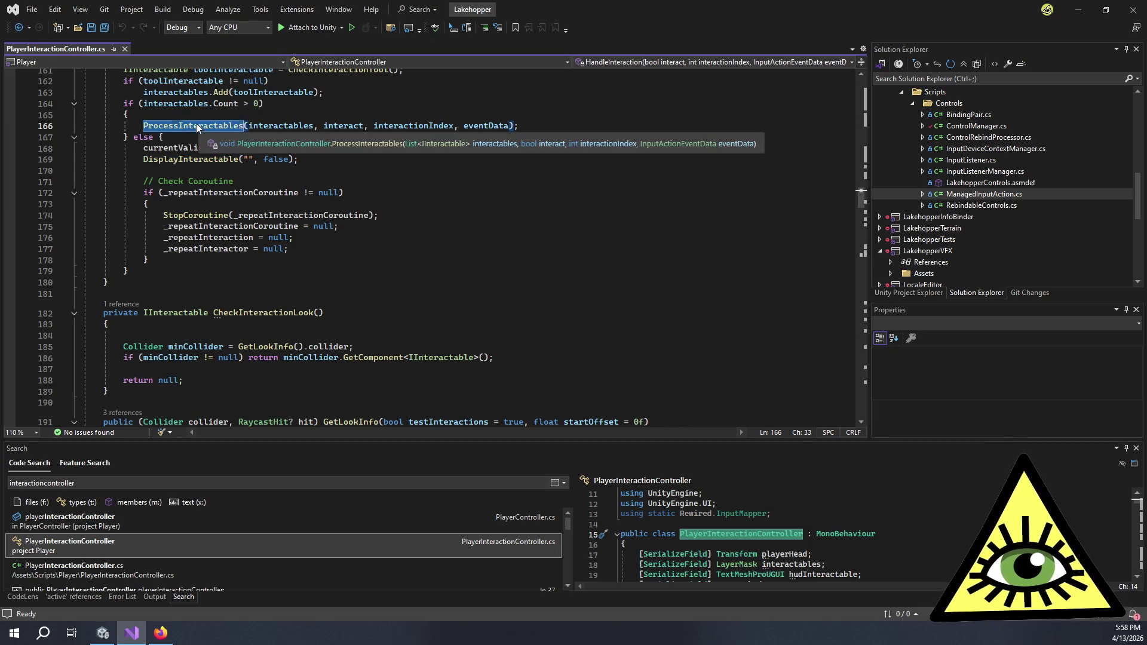
pyautogui.press('F12')
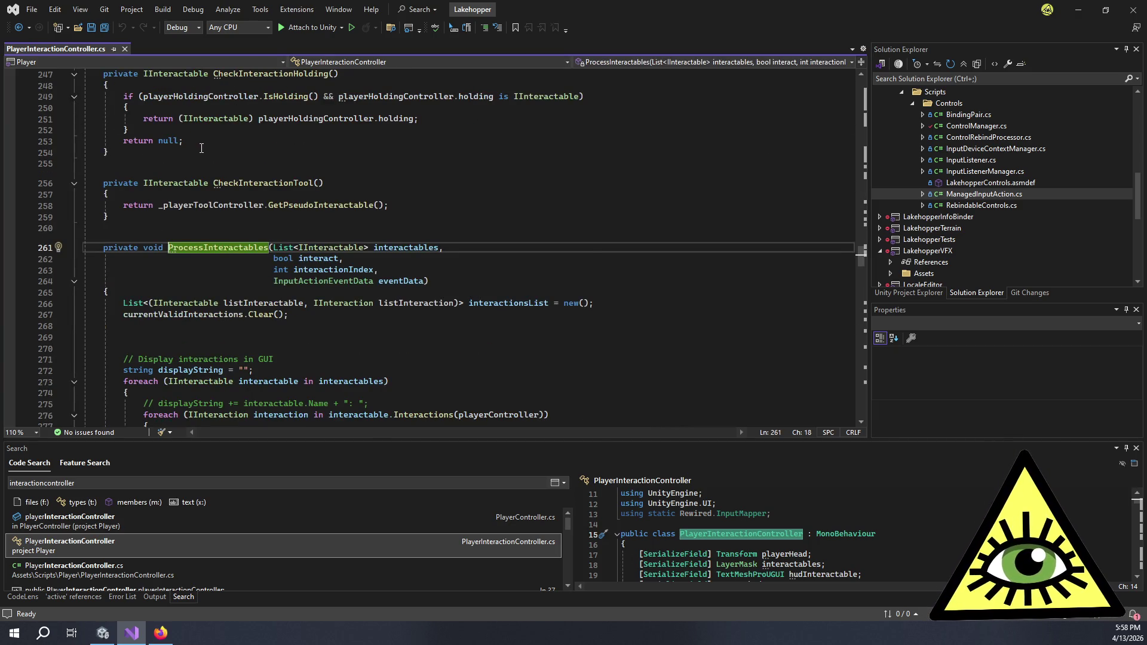
pyautogui.scroll(-4, 211, 216)
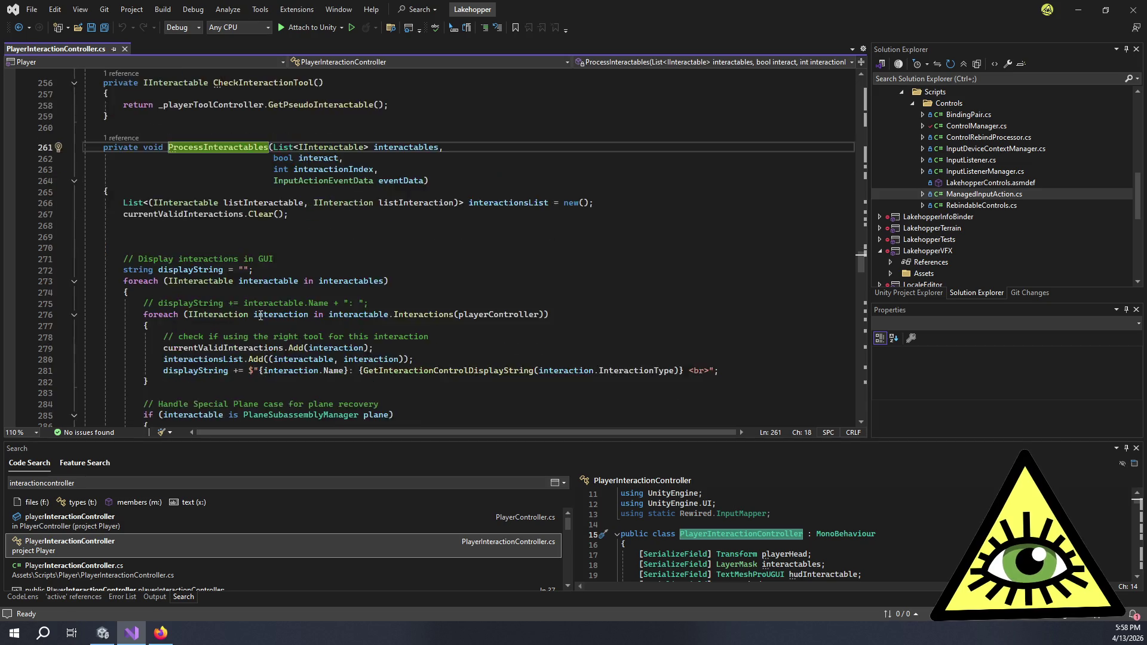
pyautogui.click(276, 259)
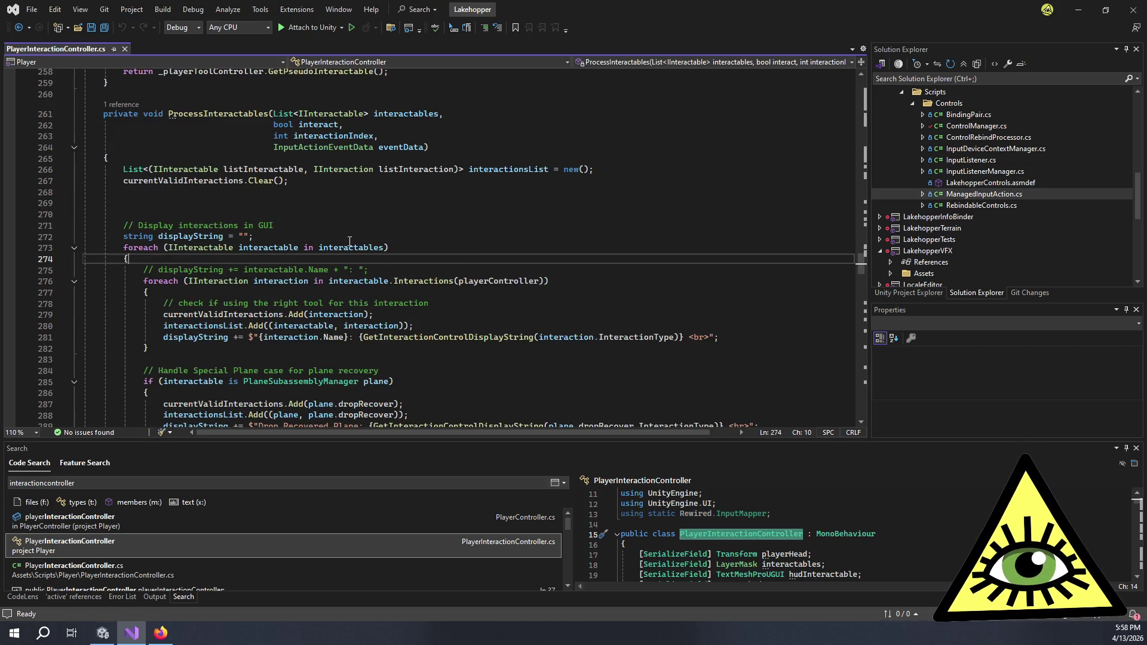
pyautogui.moveTo(407, 278)
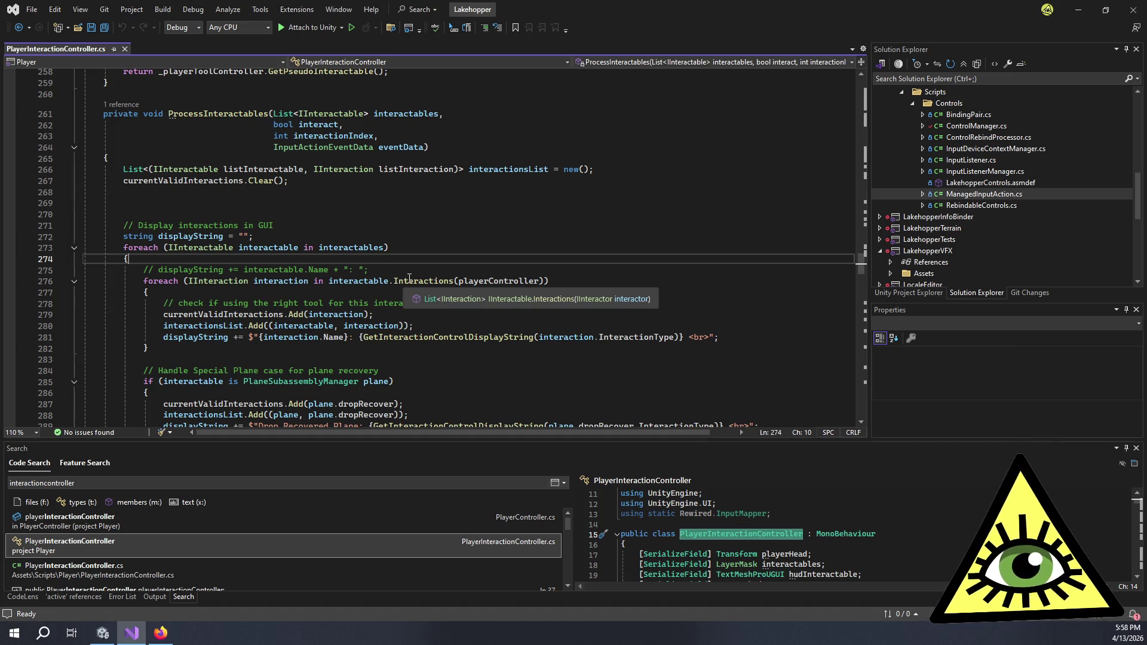
pyautogui.scroll(-4, 434, 258)
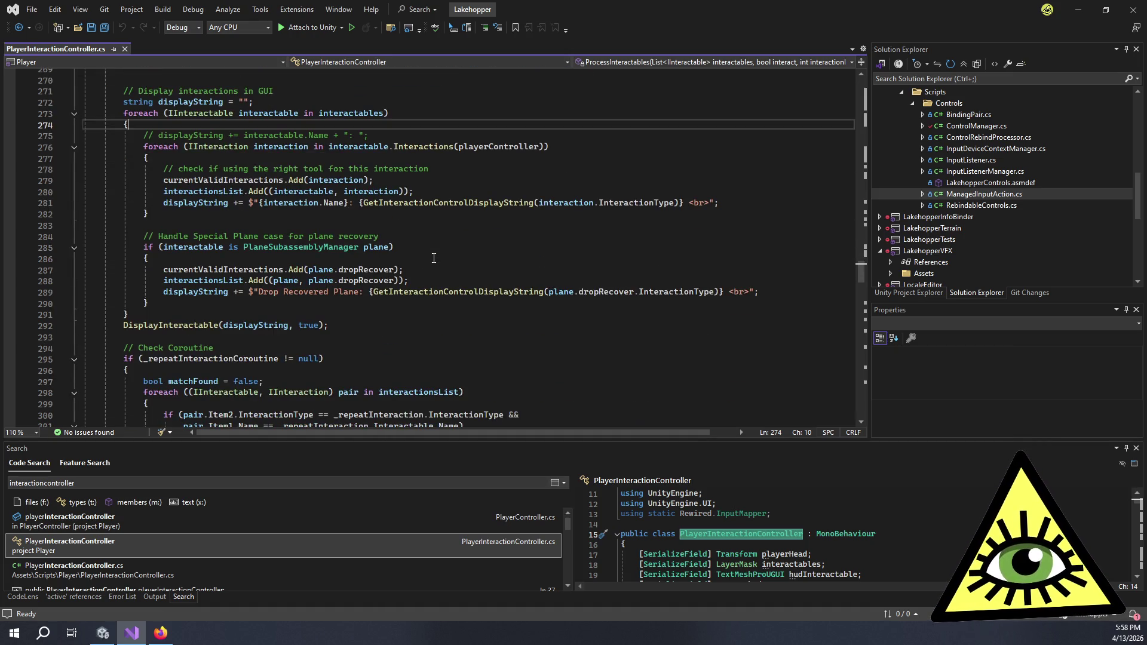
pyautogui.scroll(-5, 434, 258)
pyautogui.click(428, 269)
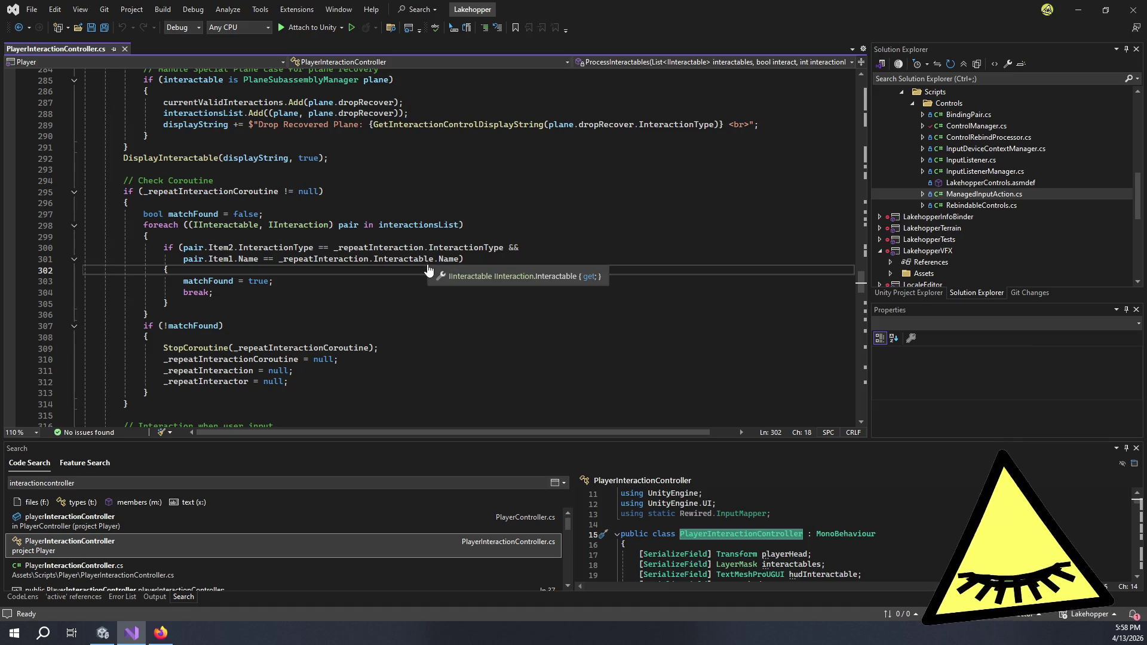
pyautogui.hotkey('ctrl', 'f')
# Search for 'broken' to find GetInteractionControlDisplayString and highlight its 'action' variable uses.
pyautogui.write('broken')
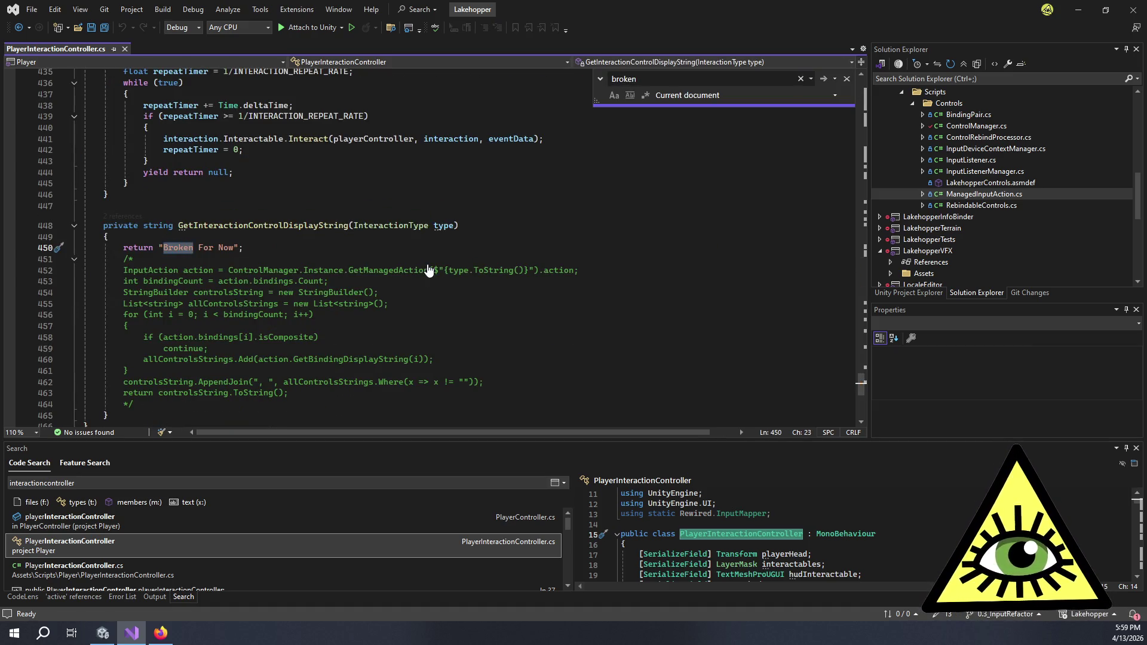
pyautogui.click(412, 247)
pyautogui.scroll(-3, 379, 223)
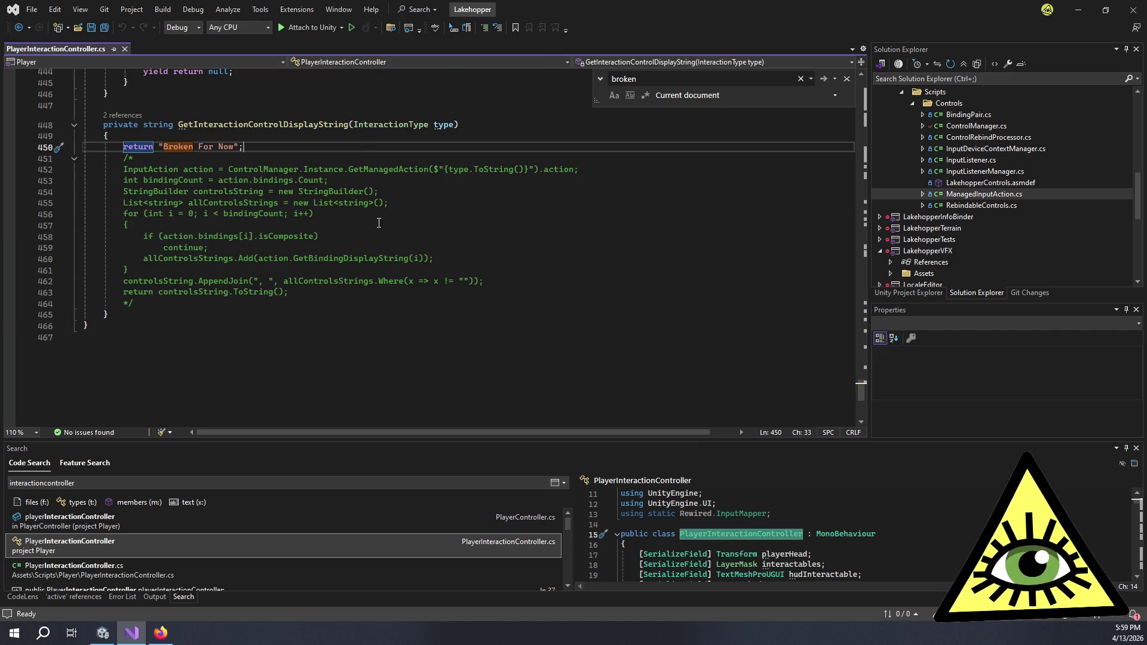
pyautogui.click(322, 159)
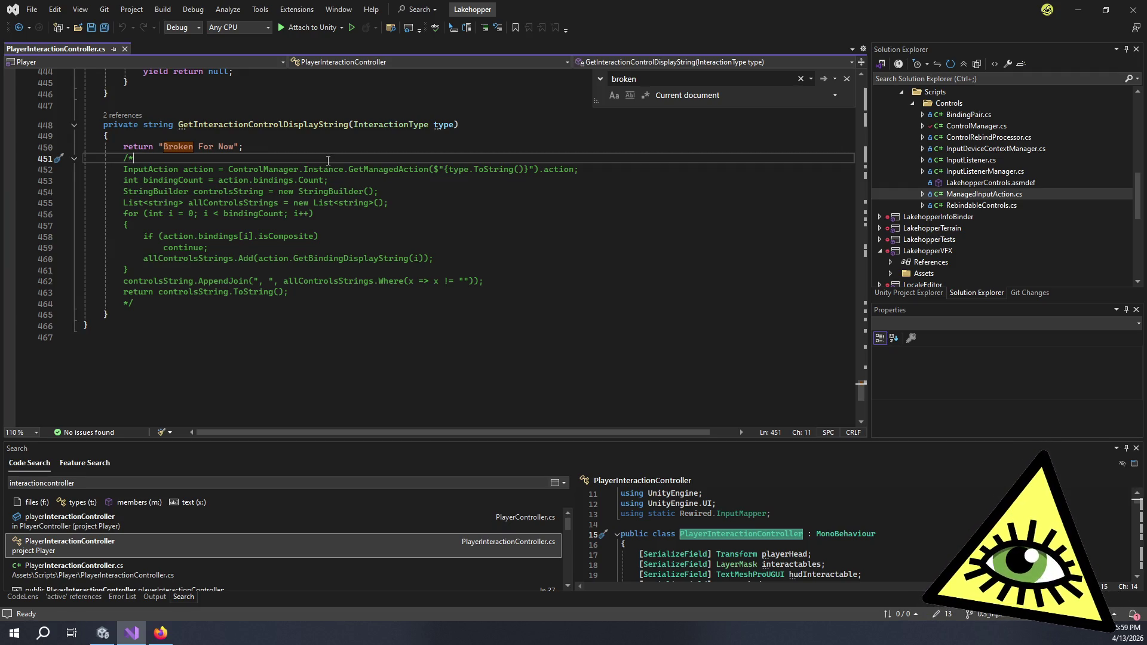
pyautogui.doubleClick(210, 169)
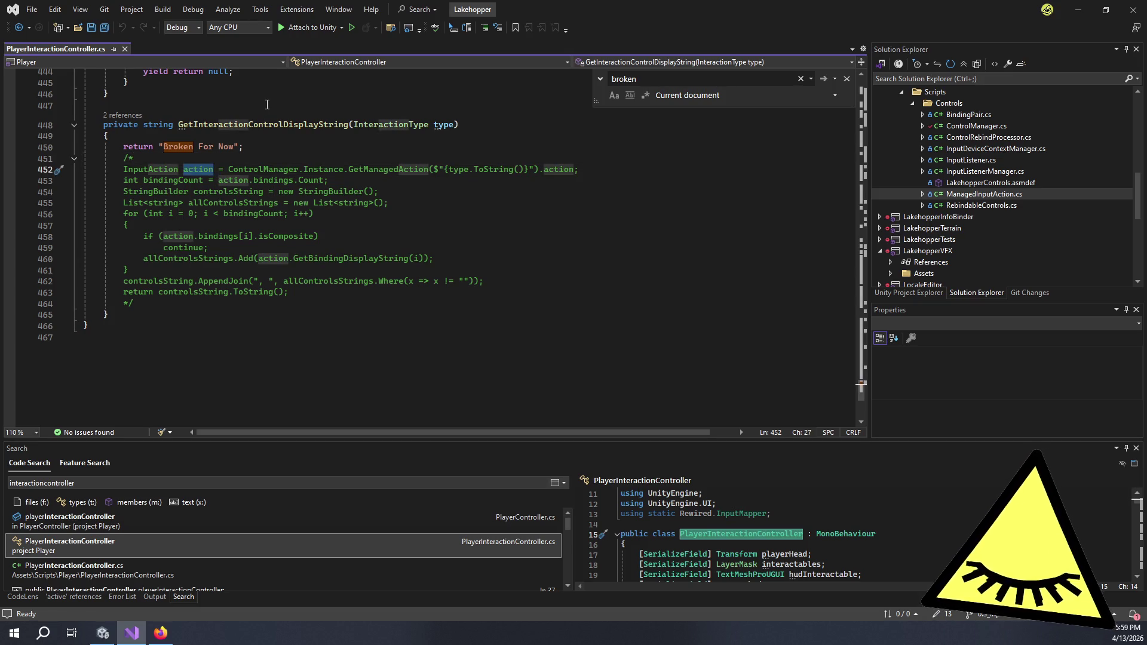
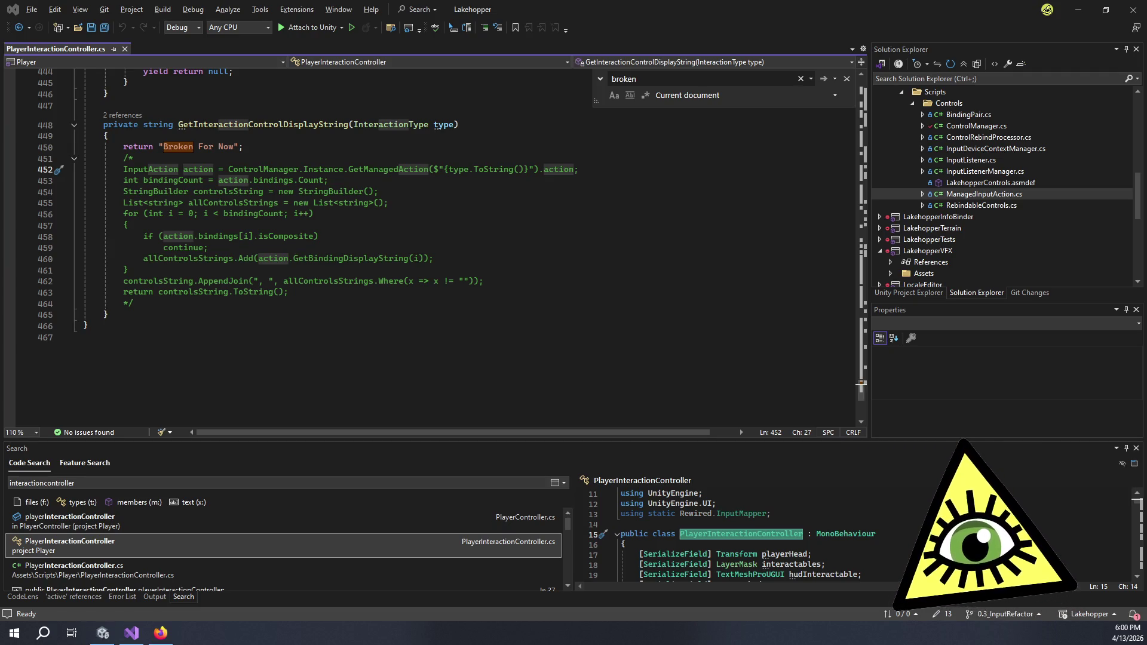
# Switch from Visual Studio to Firefox showing the Rewired Player Class API reference.
pyautogui.hotkey('alt', 'Tab')
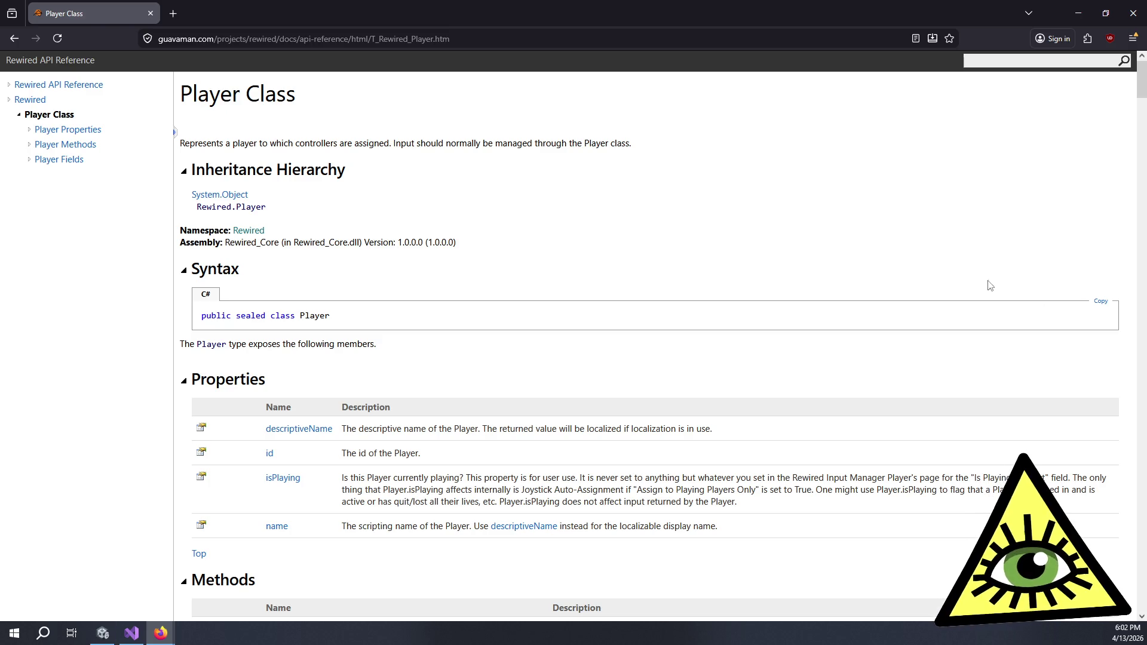
pyautogui.scroll(-8, 598, 328)
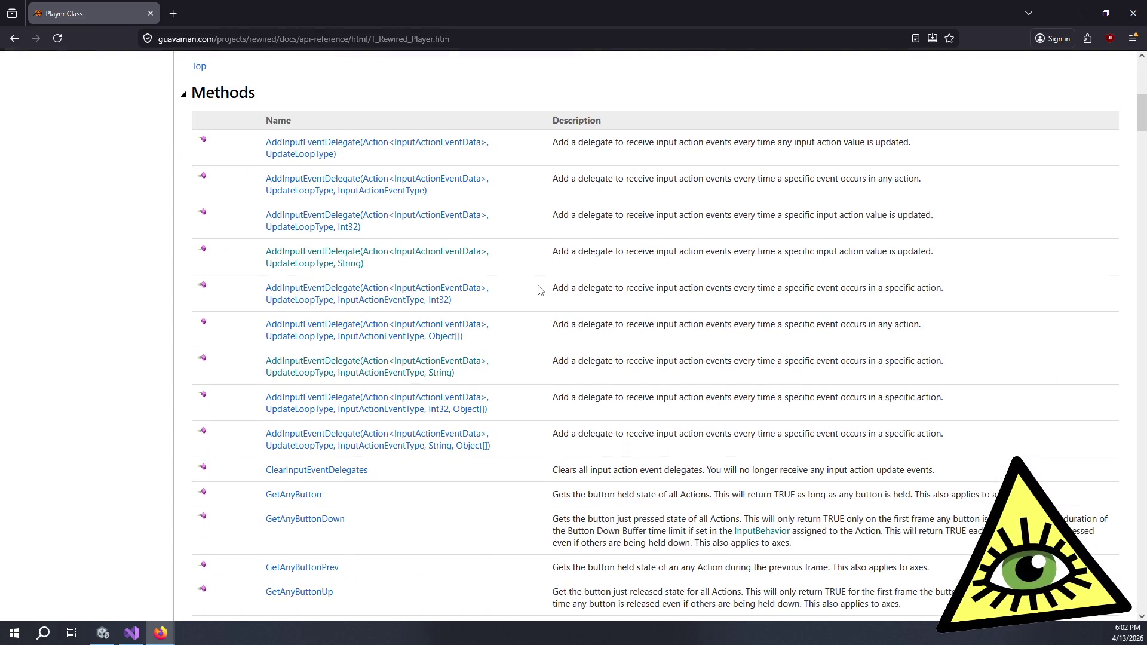
pyautogui.scroll(-4, 545, 290)
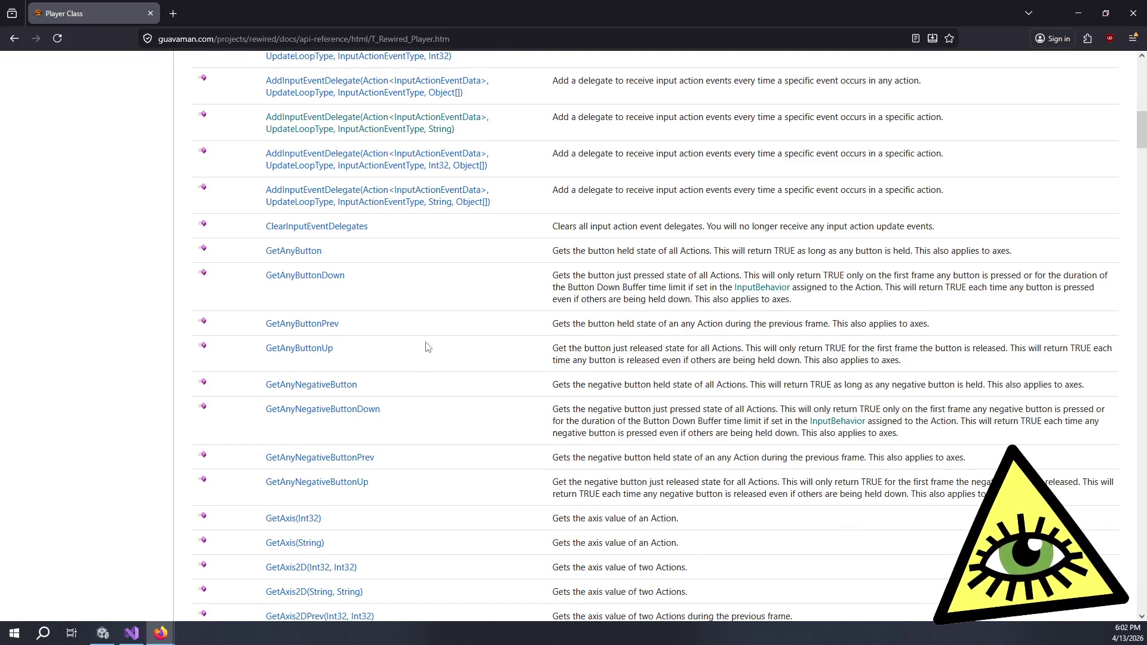
pyautogui.scroll(2, 427, 343)
pyautogui.scroll(10, 427, 342)
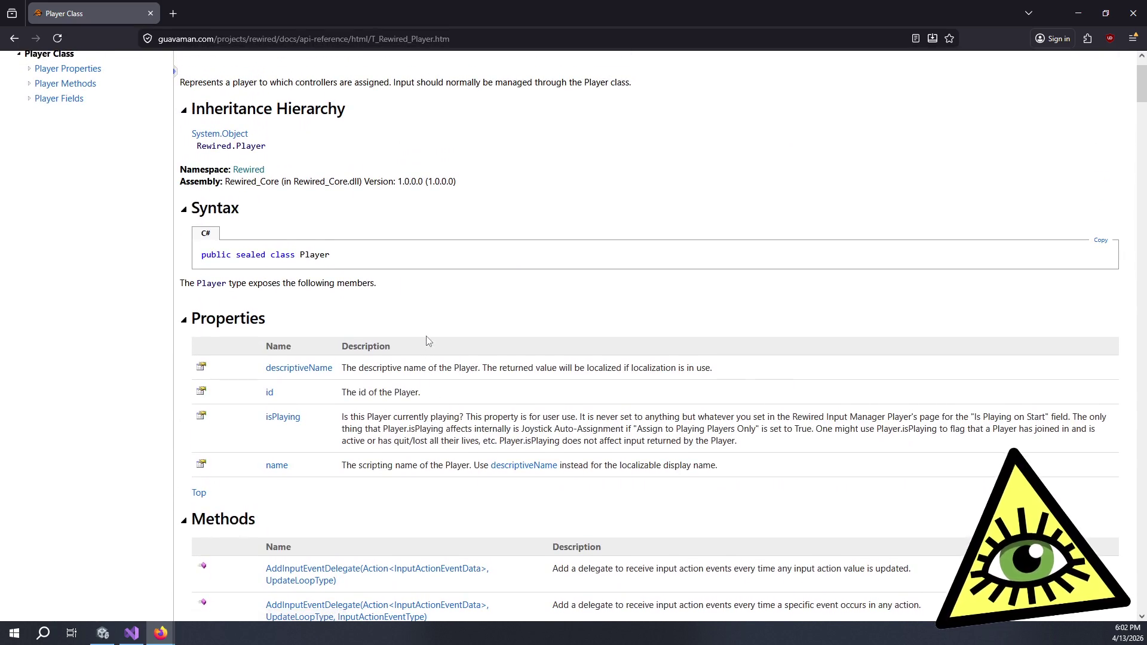
pyautogui.scroll(-20, 429, 333)
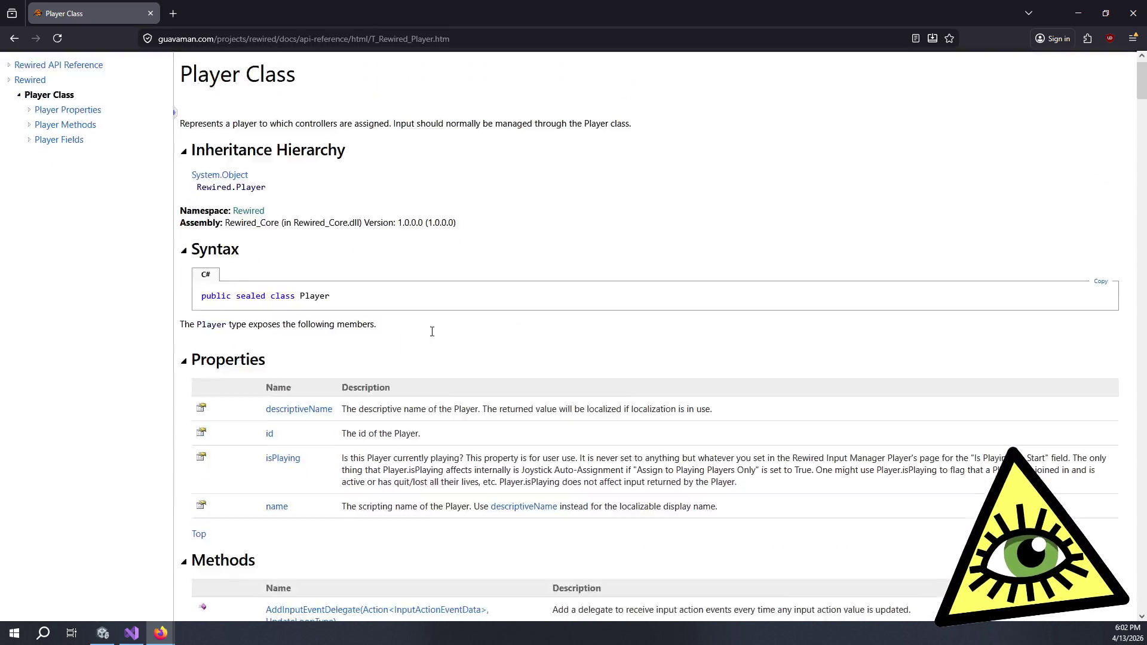
pyautogui.scroll(-10, 436, 346)
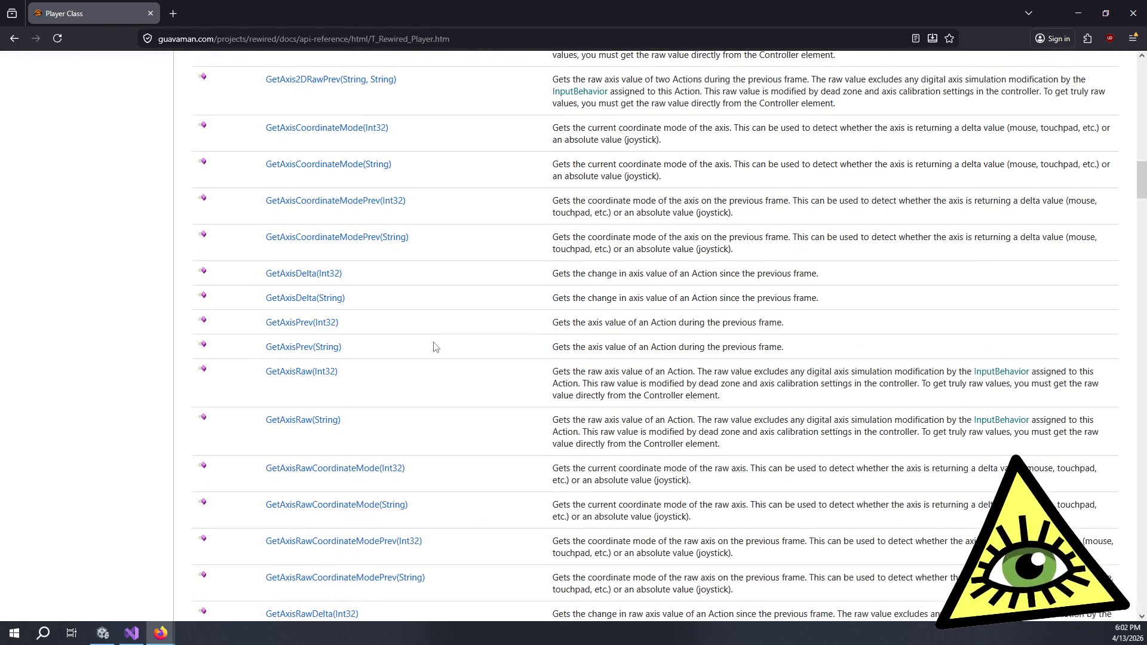
pyautogui.scroll(-1, 436, 347)
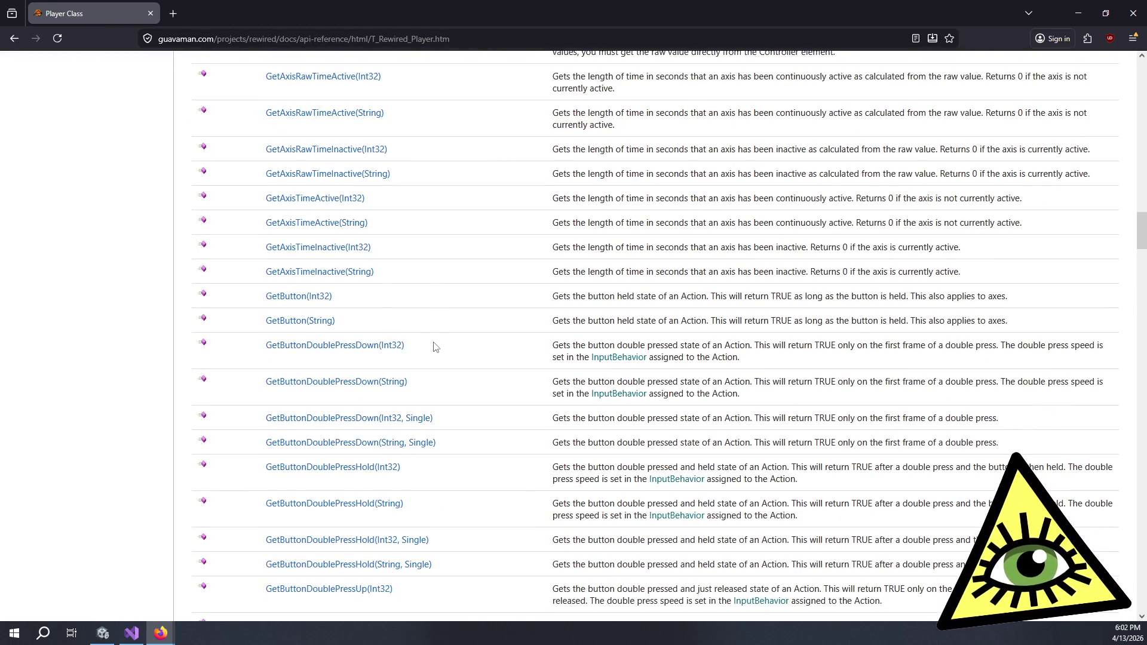
pyautogui.scroll(-6, 436, 347)
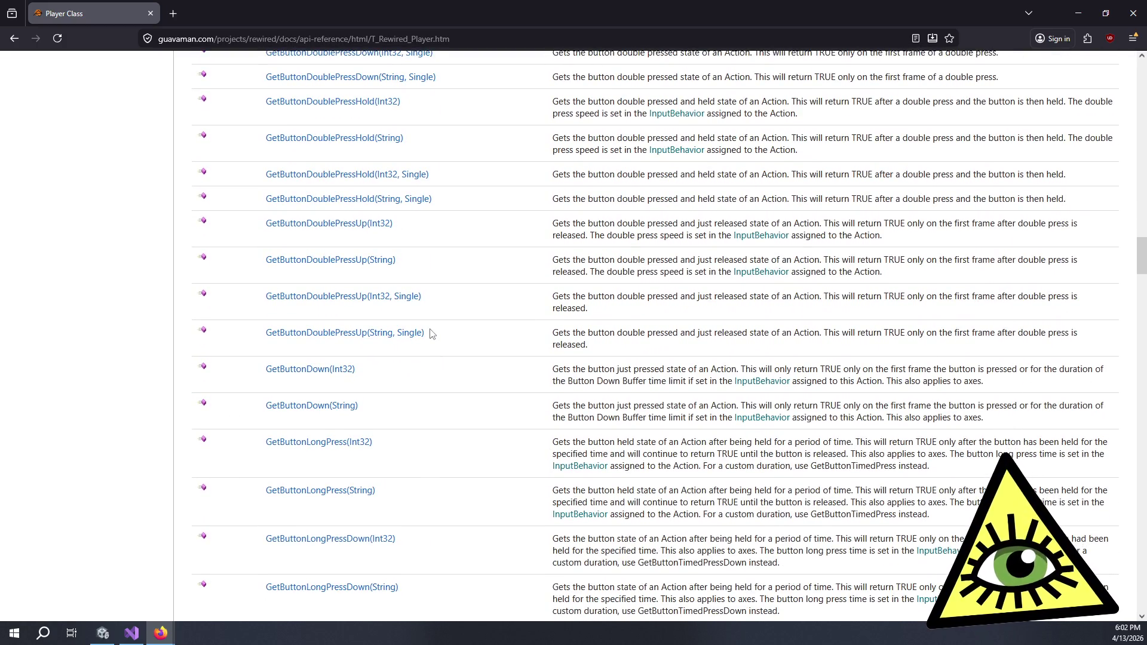
pyautogui.scroll(-15, 432, 335)
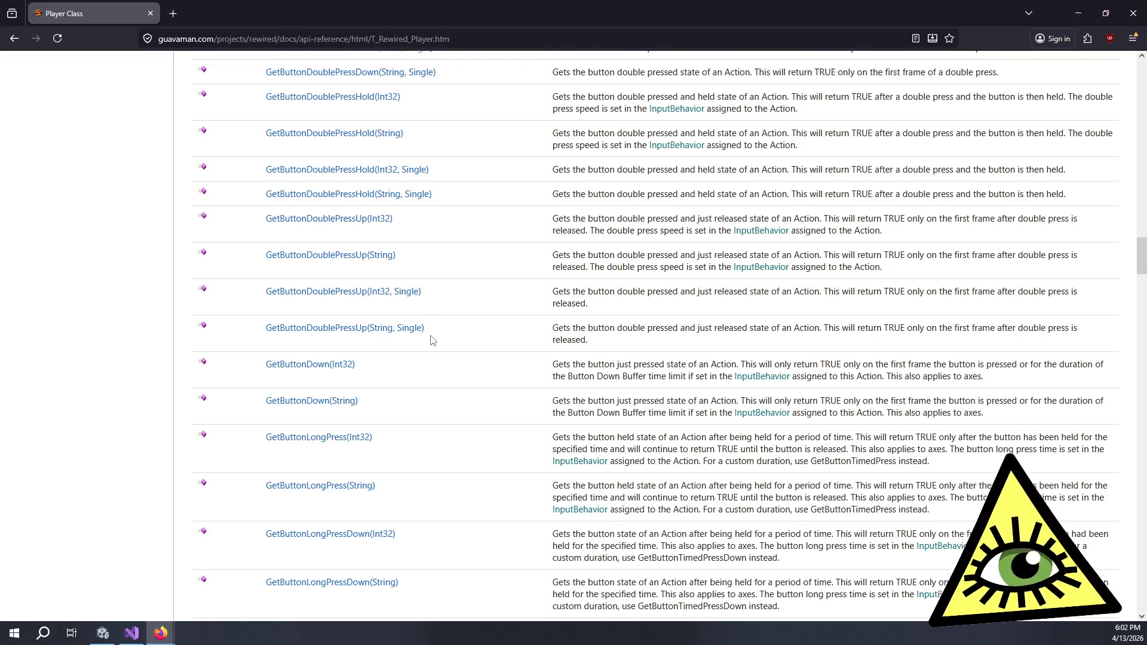
pyautogui.scroll(-20, 433, 348)
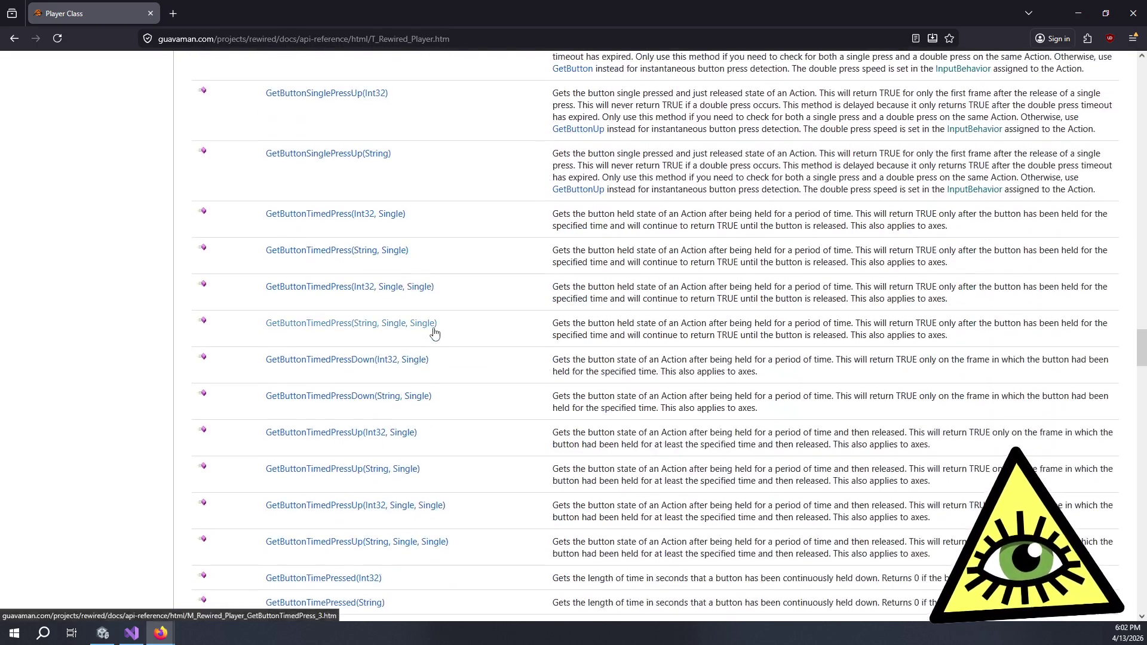
pyautogui.scroll(-5, 436, 335)
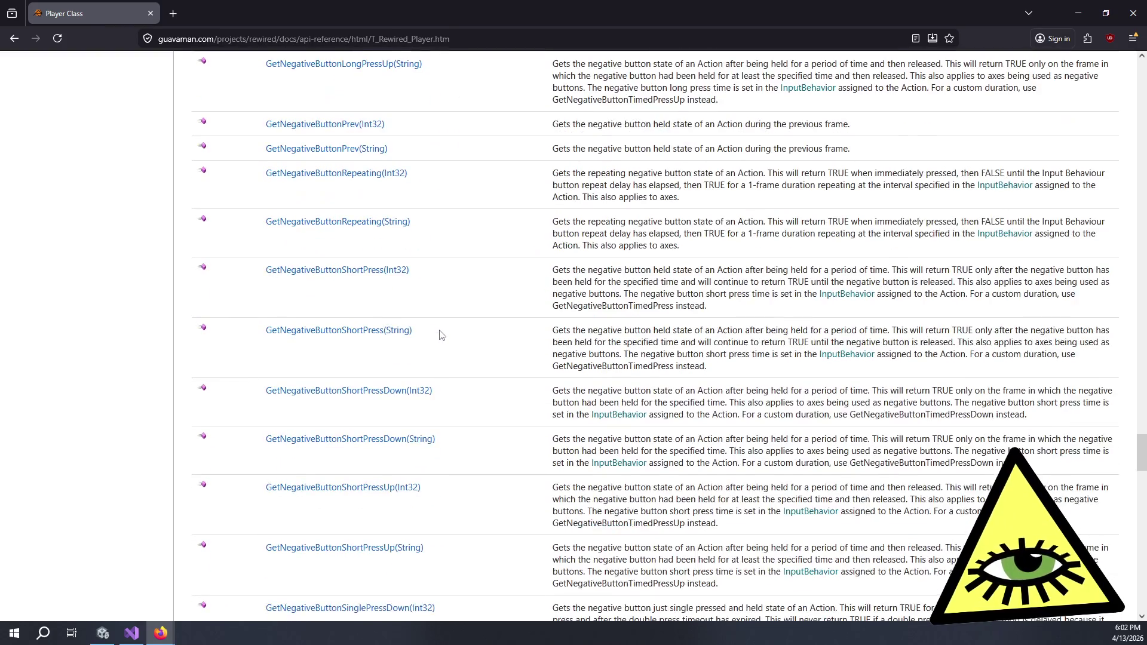
pyautogui.hotkey('ctrl', 'f')
# Search the Player page for 'descr' and open the Player.controllers field documentation.
pyautogui.write('descr')
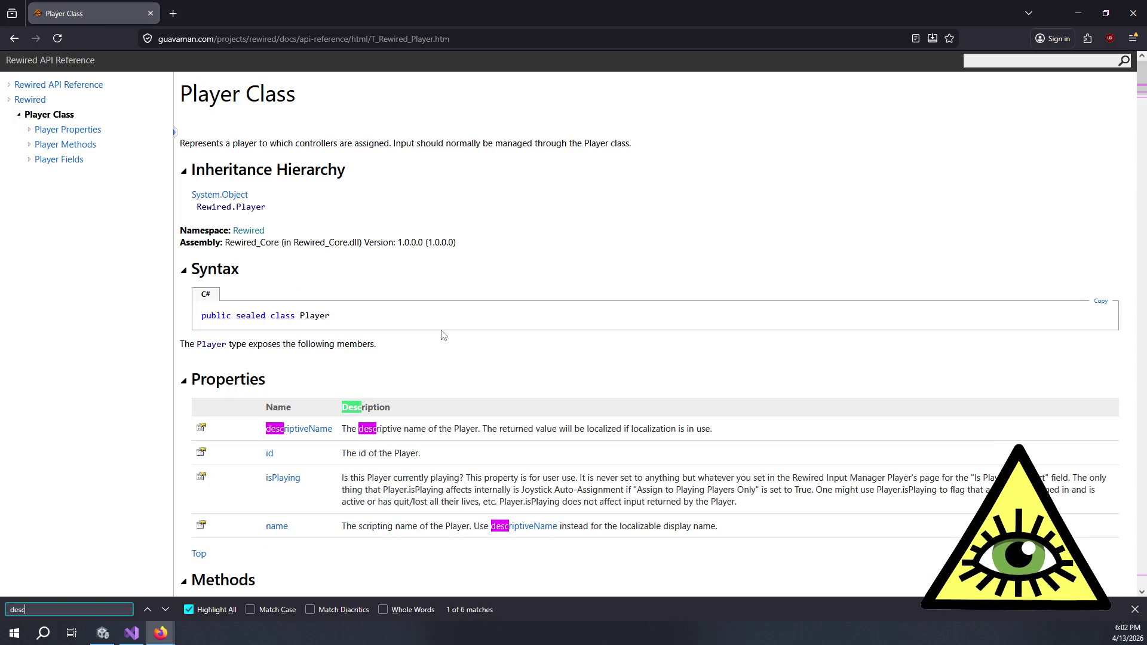
pyautogui.press('Return')
pyautogui.press('Return')
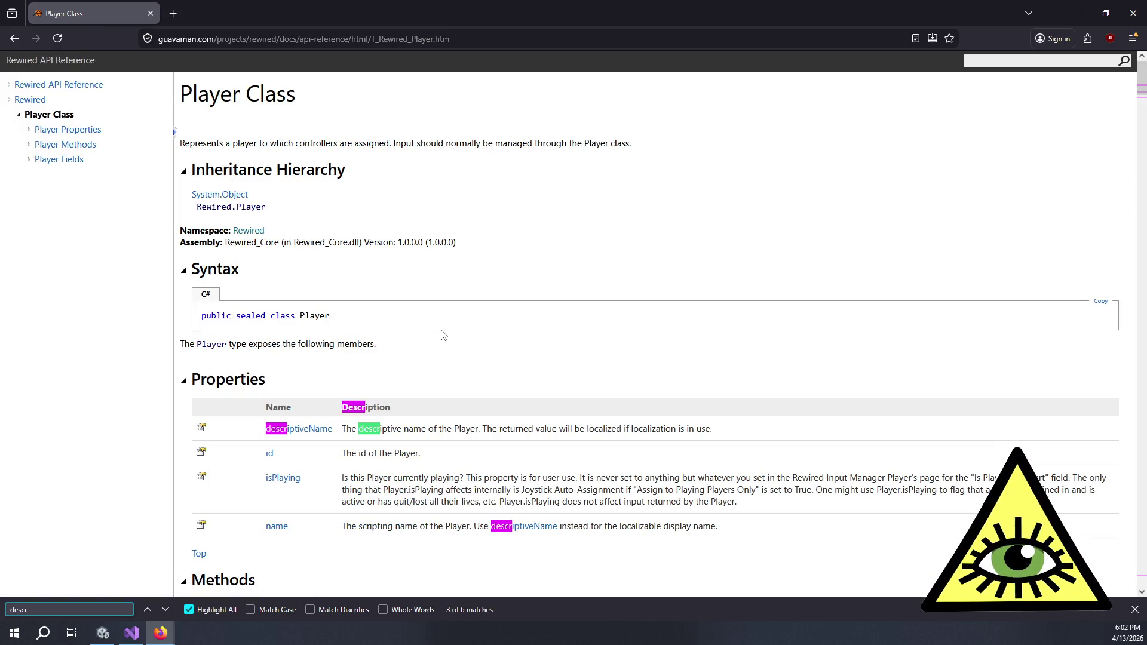
pyautogui.press('Return')
pyautogui.press('Return')
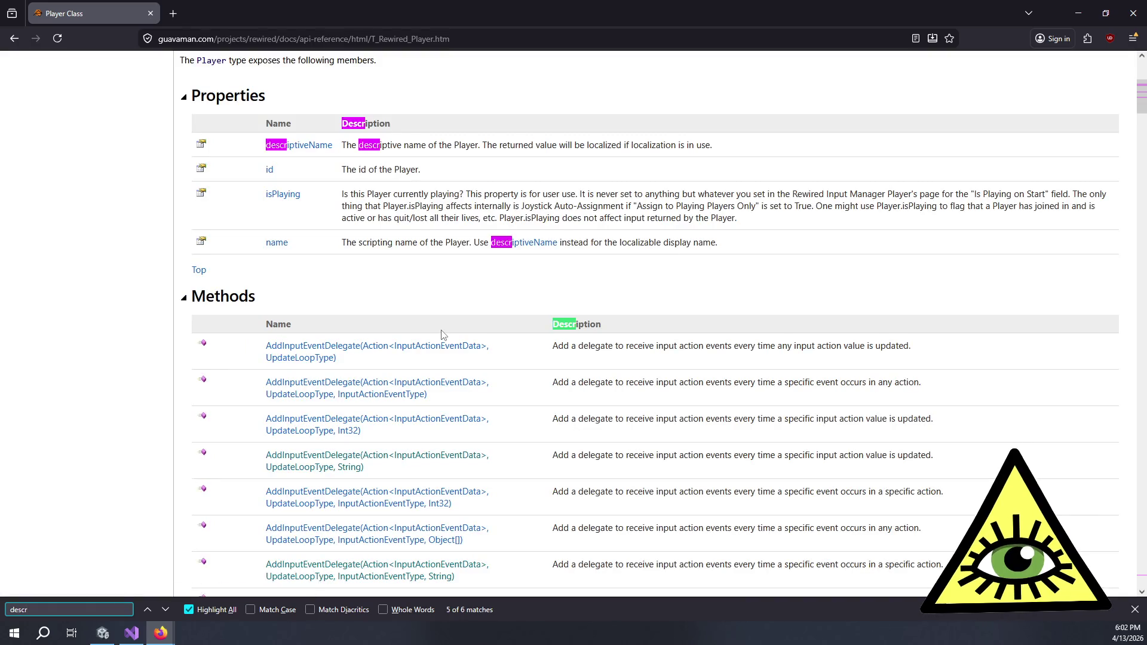
pyautogui.press('Return')
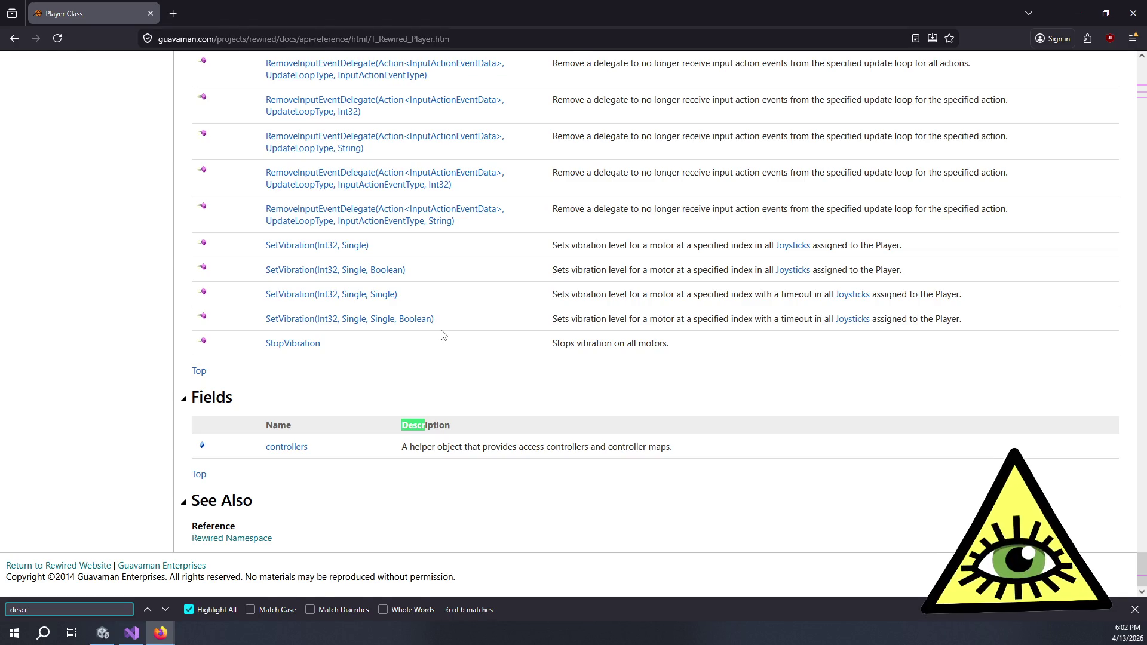
pyautogui.press('Return')
pyautogui.hotkey('shift', 'Return')
pyautogui.click(285, 458)
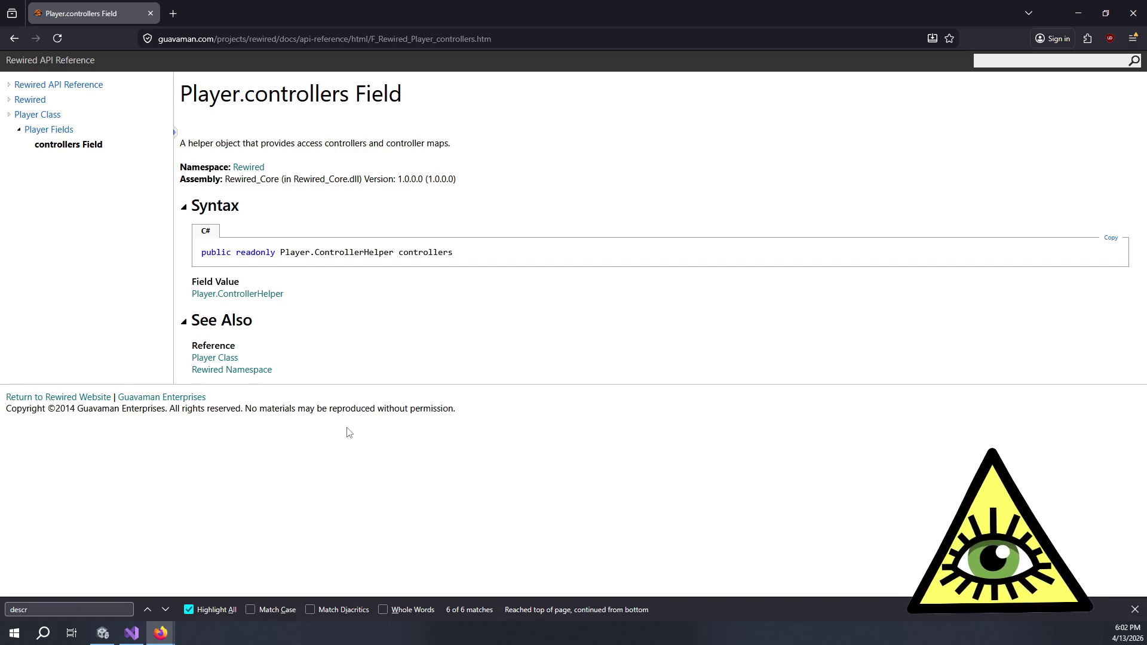
# Go from the ControllerHelper class through its maps field to the Player.ControllerHelper.MapHelper class page.
pyautogui.click(240, 295)
pyautogui.press('Return')
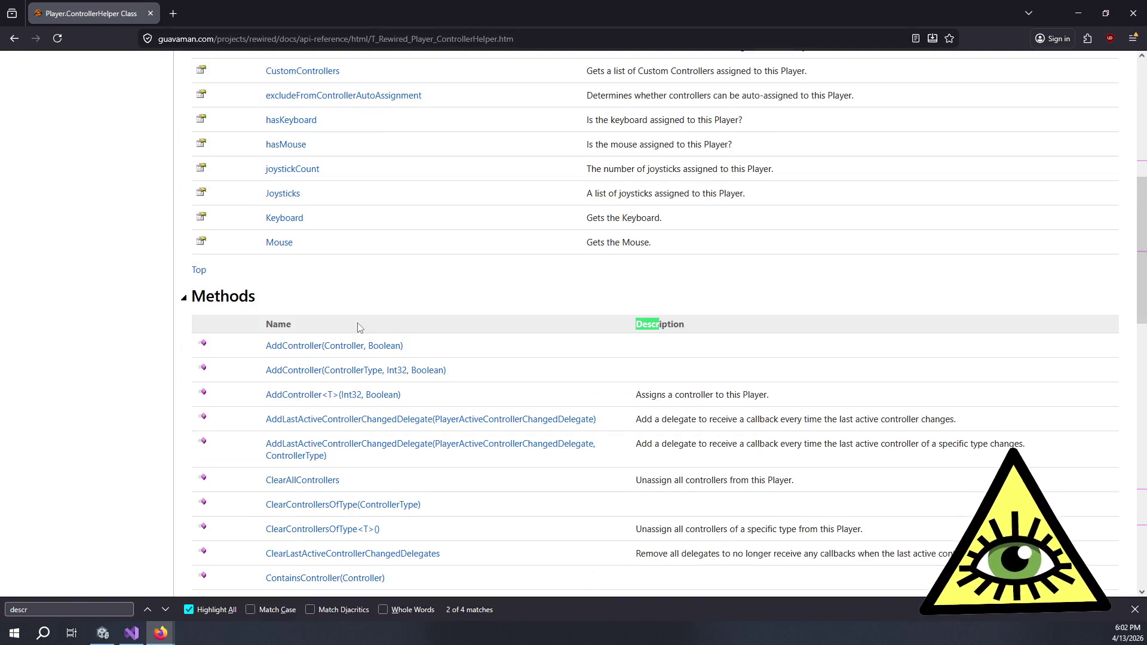
pyautogui.press('Return')
pyautogui.press('Return')
pyautogui.press('Return')
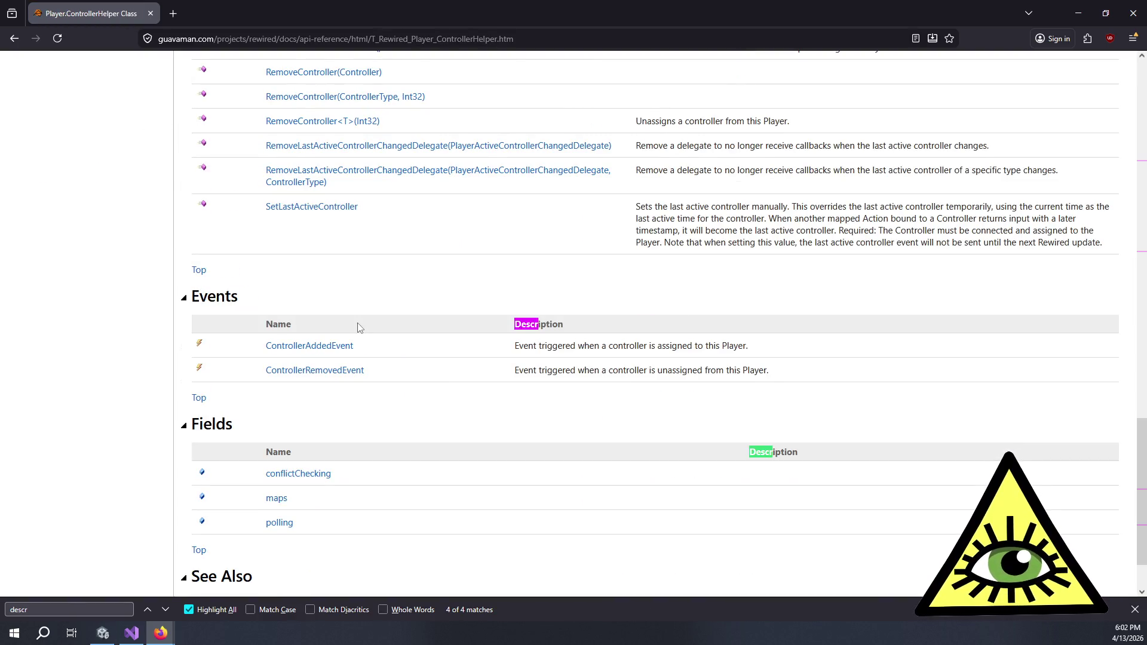
pyautogui.hotkey('ctrl', 'f')
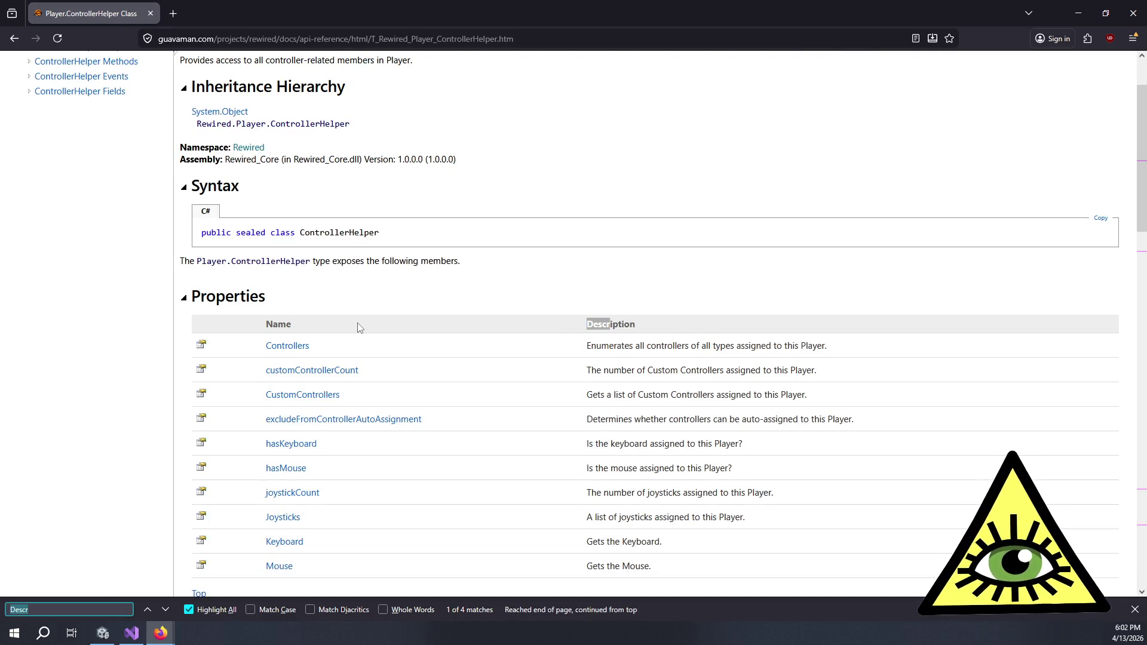
pyautogui.scroll(-3, 348, 363)
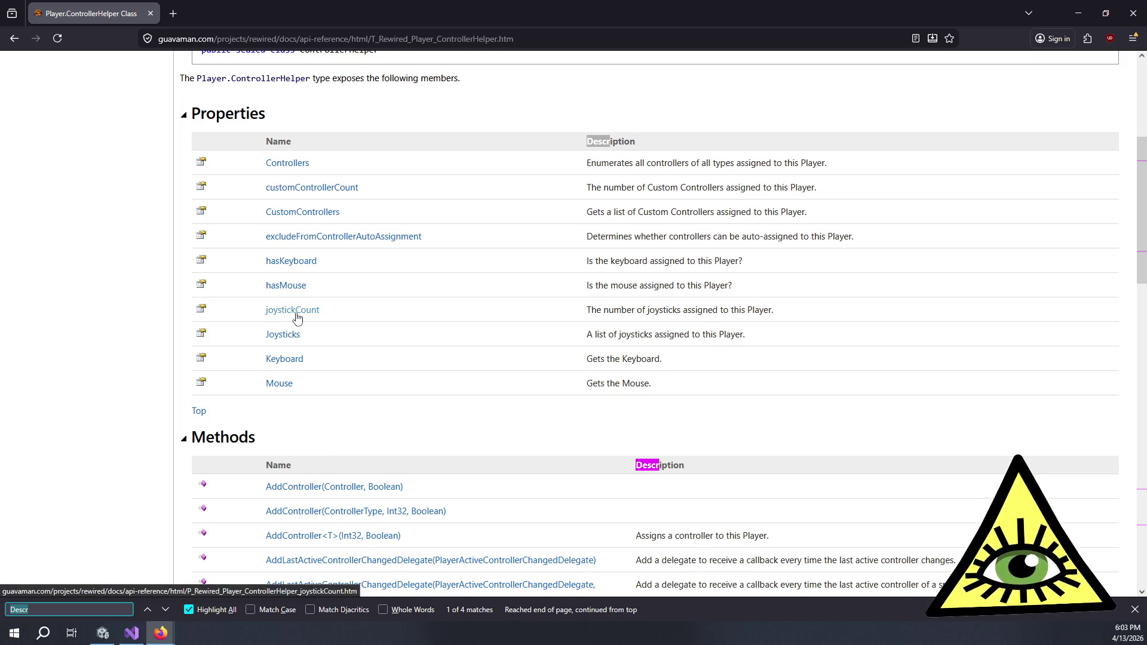
pyautogui.scroll(5, 294, 315)
pyautogui.scroll(-6, 299, 319)
pyautogui.scroll(-15, 299, 324)
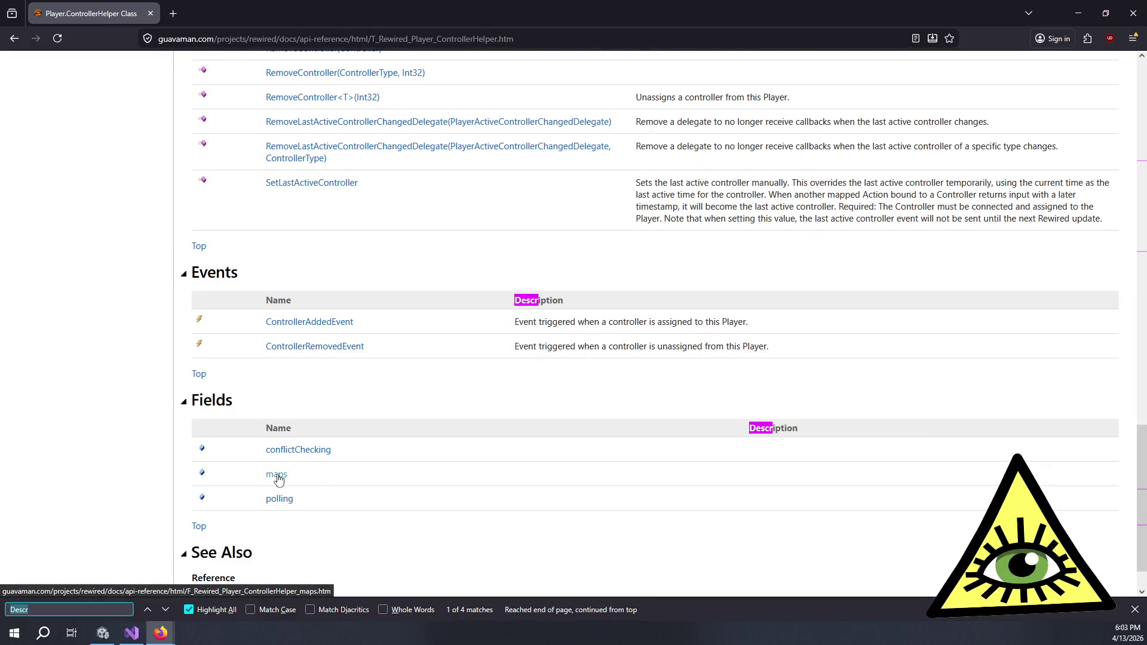
pyautogui.click(277, 478)
pyautogui.click(286, 284)
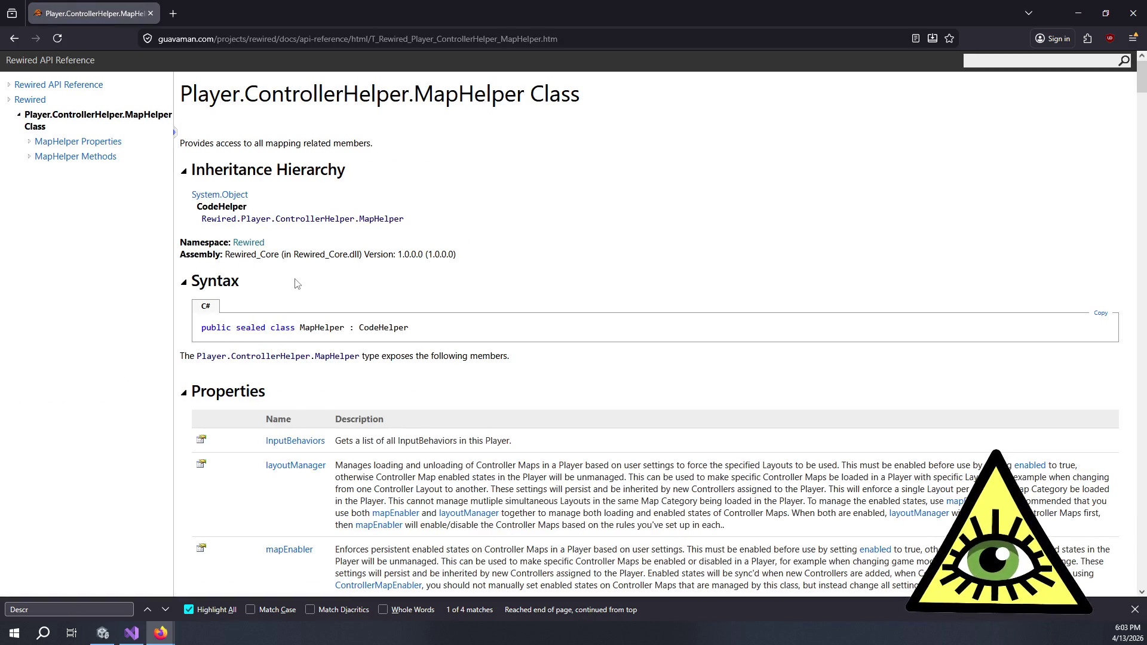
# Scroll the MapHelper methods to AddMap and AxisMapsWithAction, then bring the Actions documentation window forward.
pyautogui.press('F3')
pyautogui.press('F3')
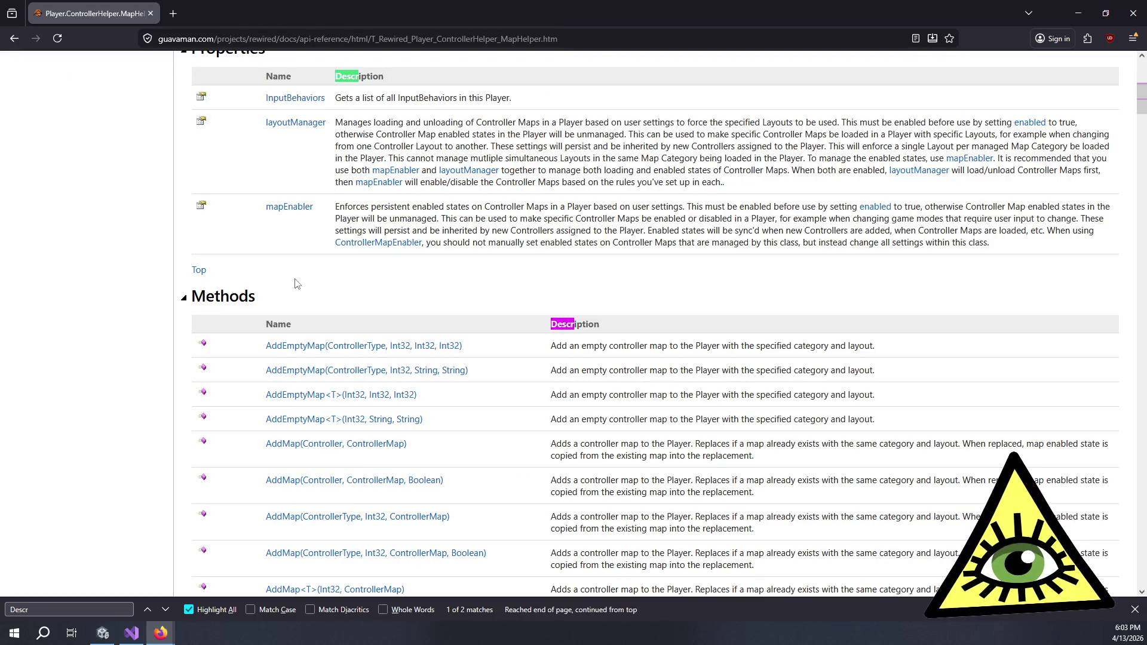
pyautogui.hotkey('shift', 'F3')
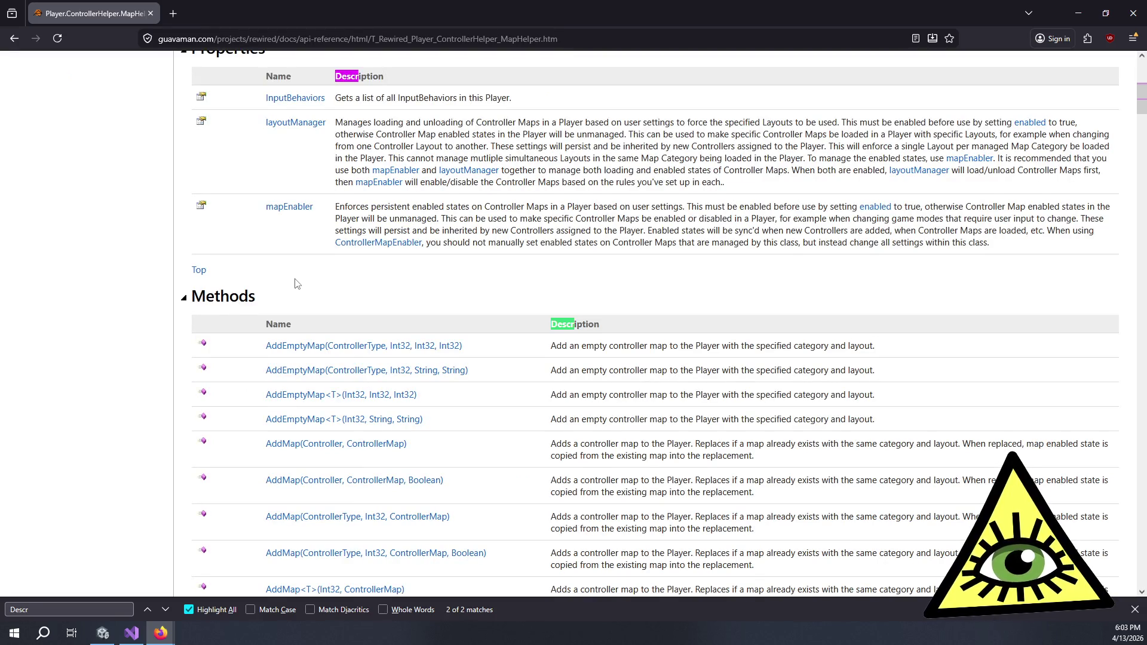
pyautogui.scroll(-5, 295, 283)
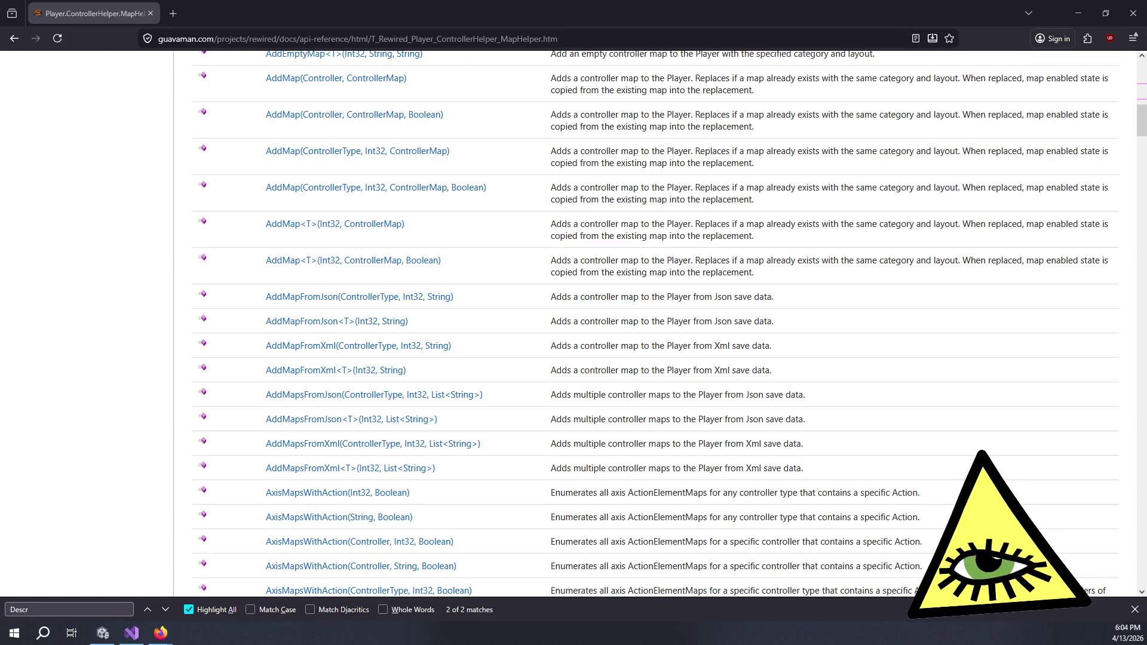
pyautogui.moveTo(1146, 182); pyautogui.dragTo(616, 3)
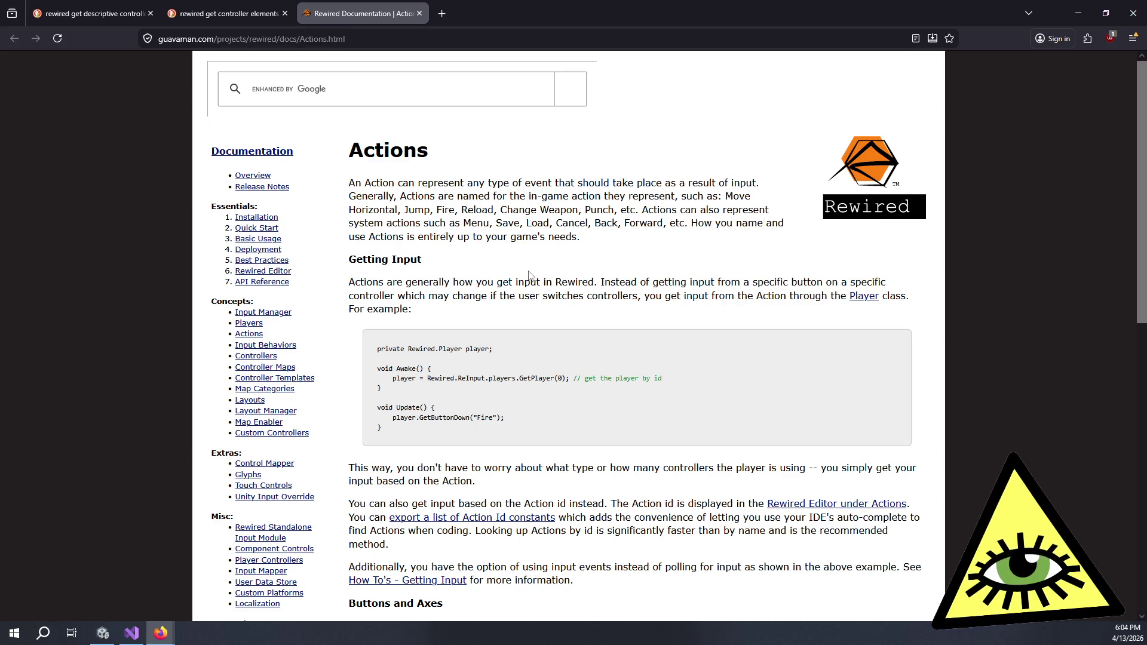
# Skim the Getting Input and Buttons and Axes sections, then go to all How To topics.
pyautogui.scroll(-4, 537, 278)
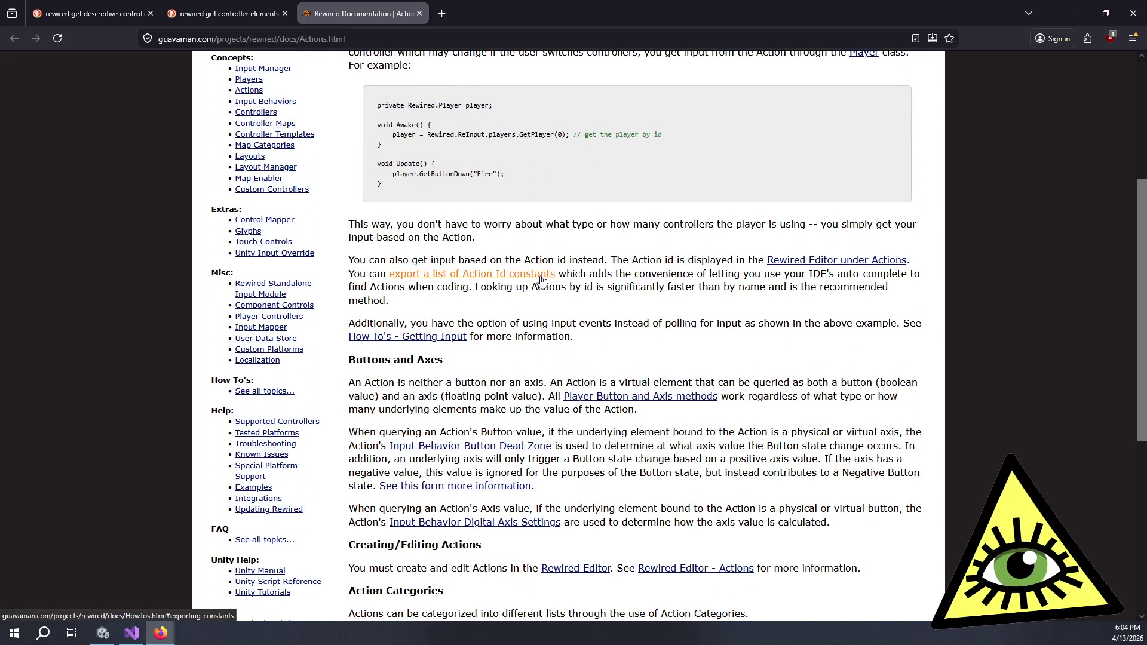
pyautogui.scroll(-2, 543, 274)
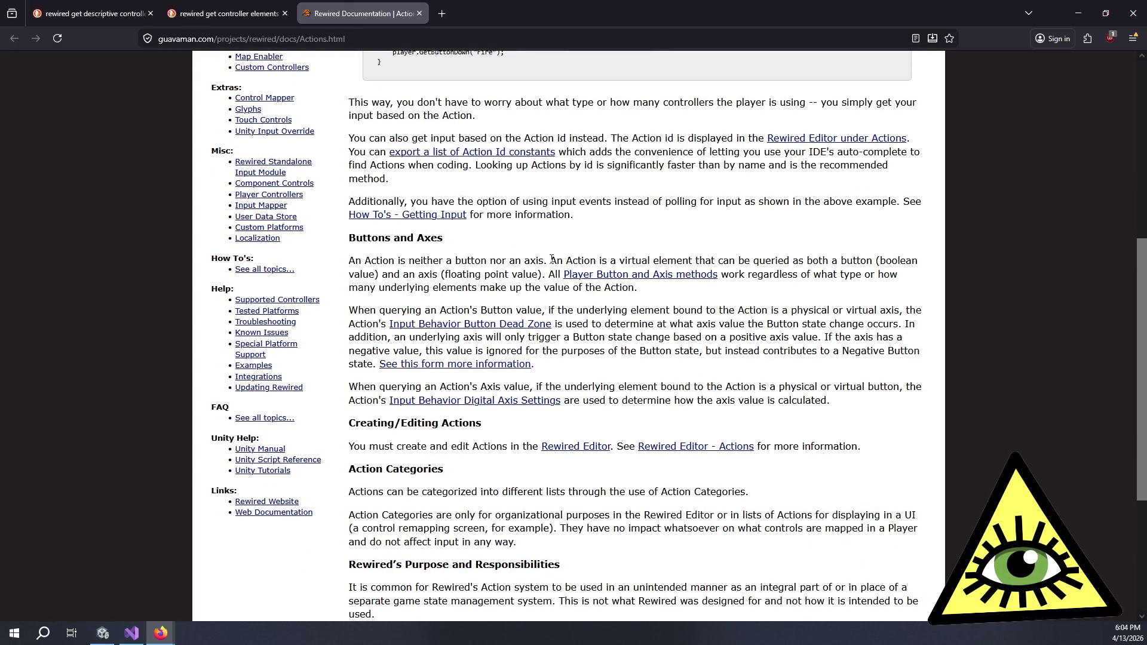
pyautogui.scroll(-5, 552, 258)
pyautogui.scroll(4, 402, 243)
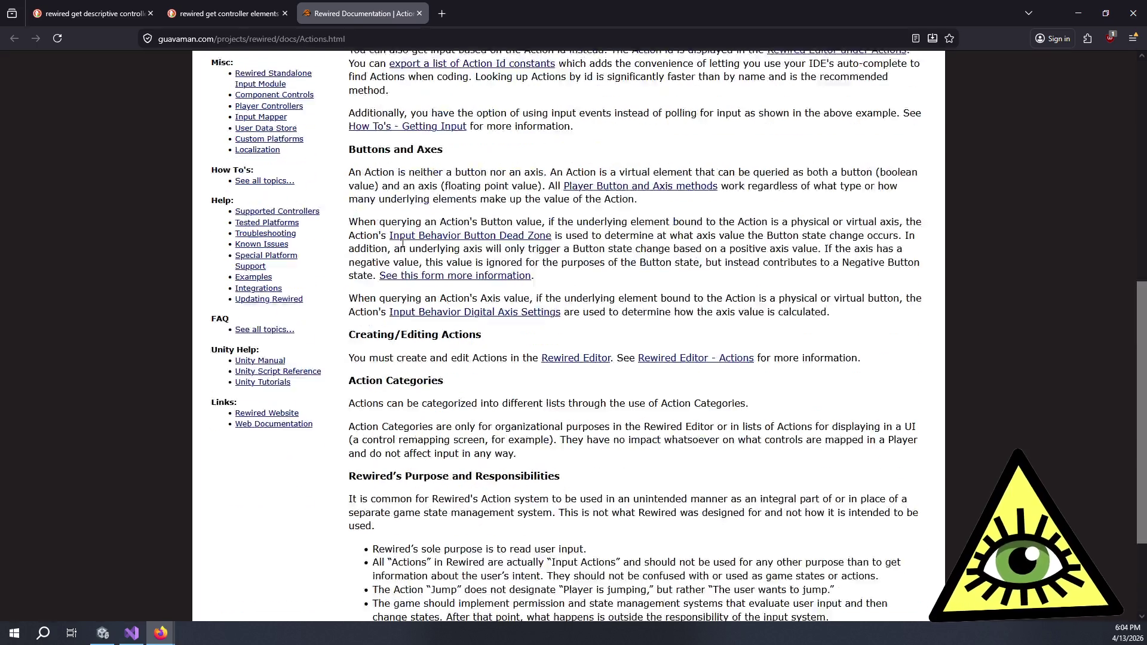
pyautogui.scroll(7, 403, 243)
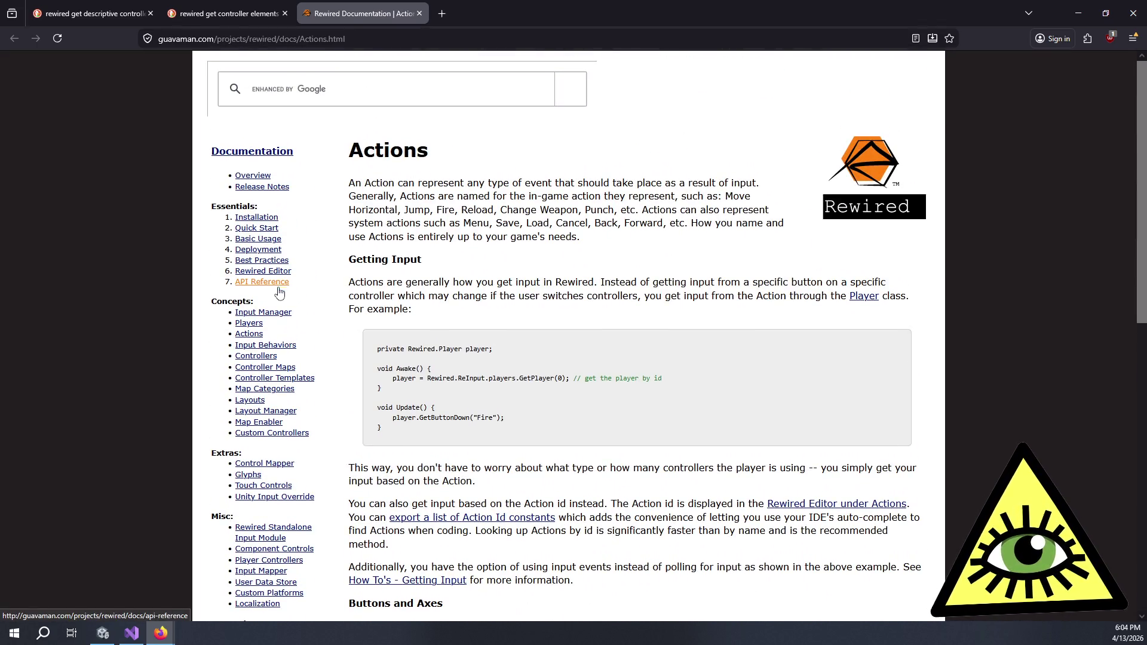
pyautogui.scroll(-3, 279, 292)
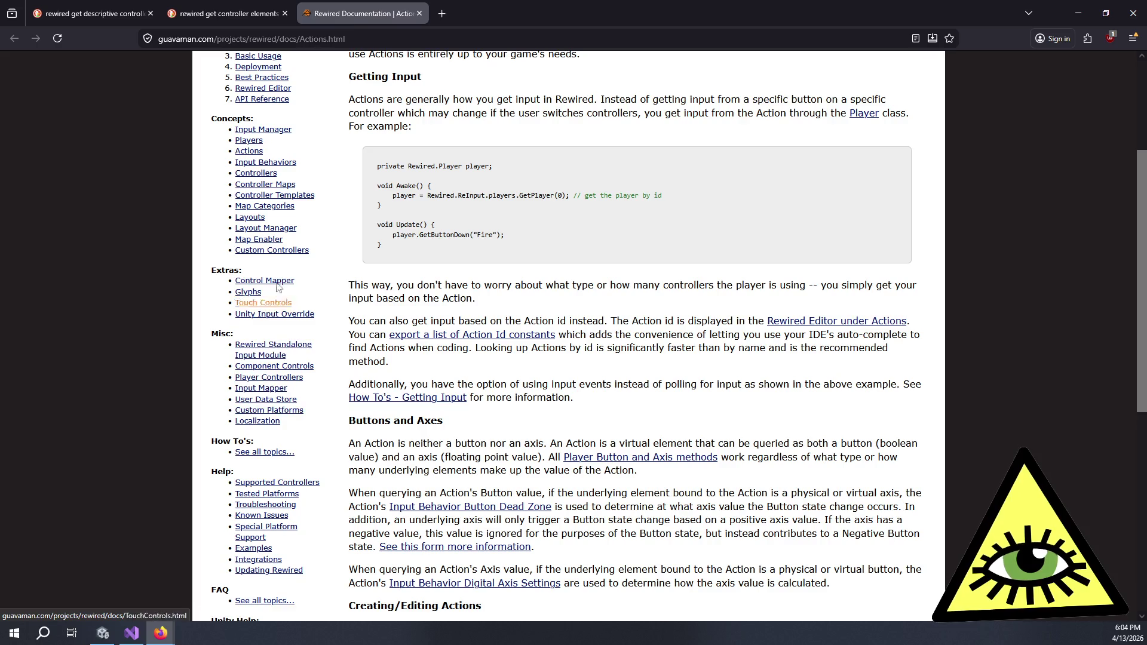
pyautogui.scroll(-1, 266, 358)
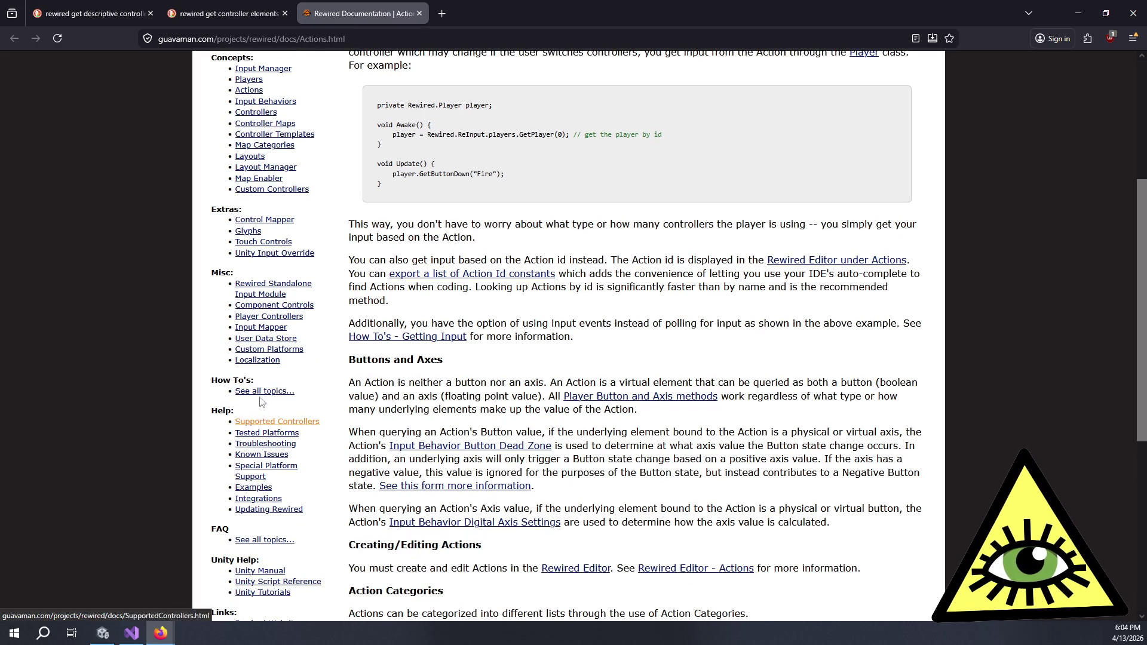
pyautogui.scroll(-1, 261, 402)
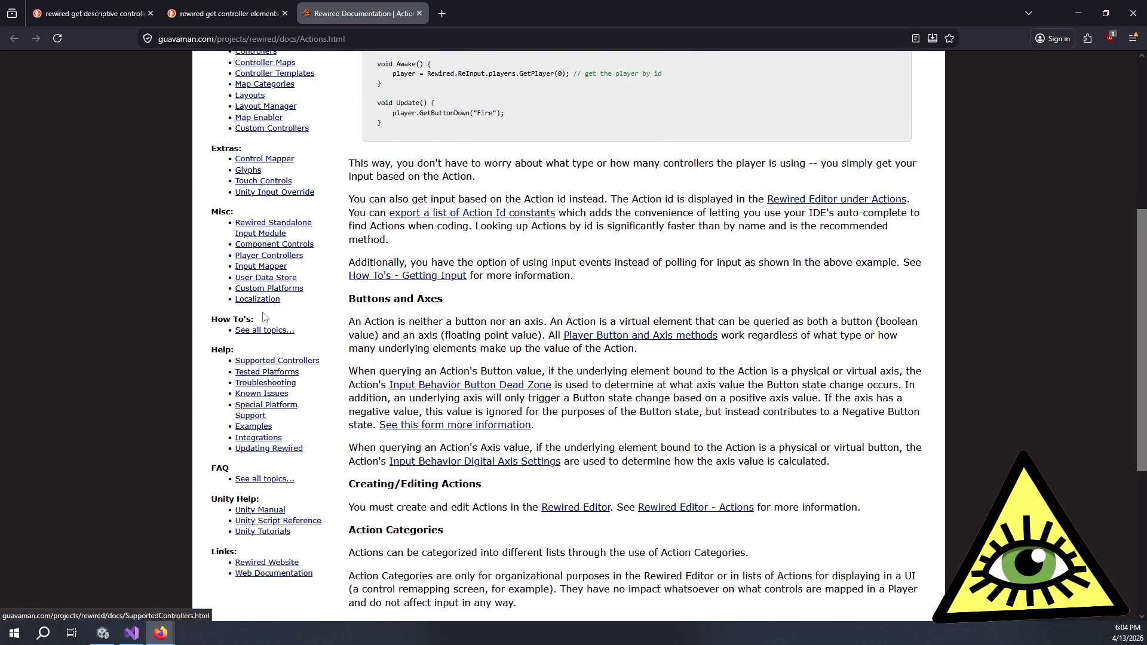
pyautogui.scroll(4, 263, 299)
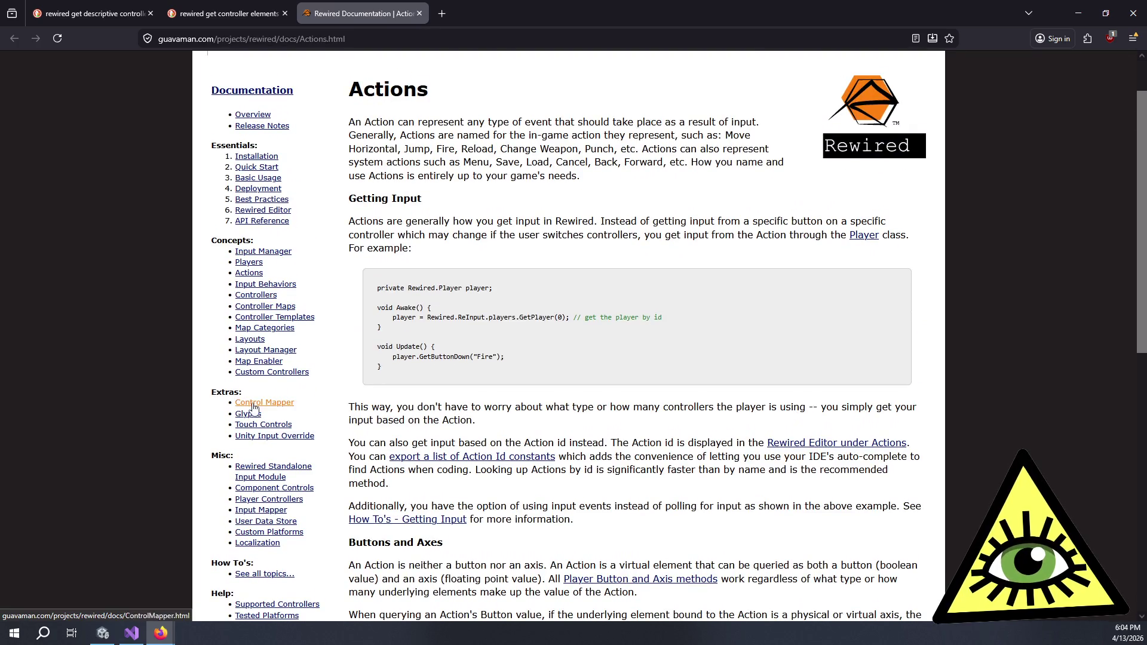
pyautogui.scroll(-2, 253, 408)
pyautogui.click(267, 452)
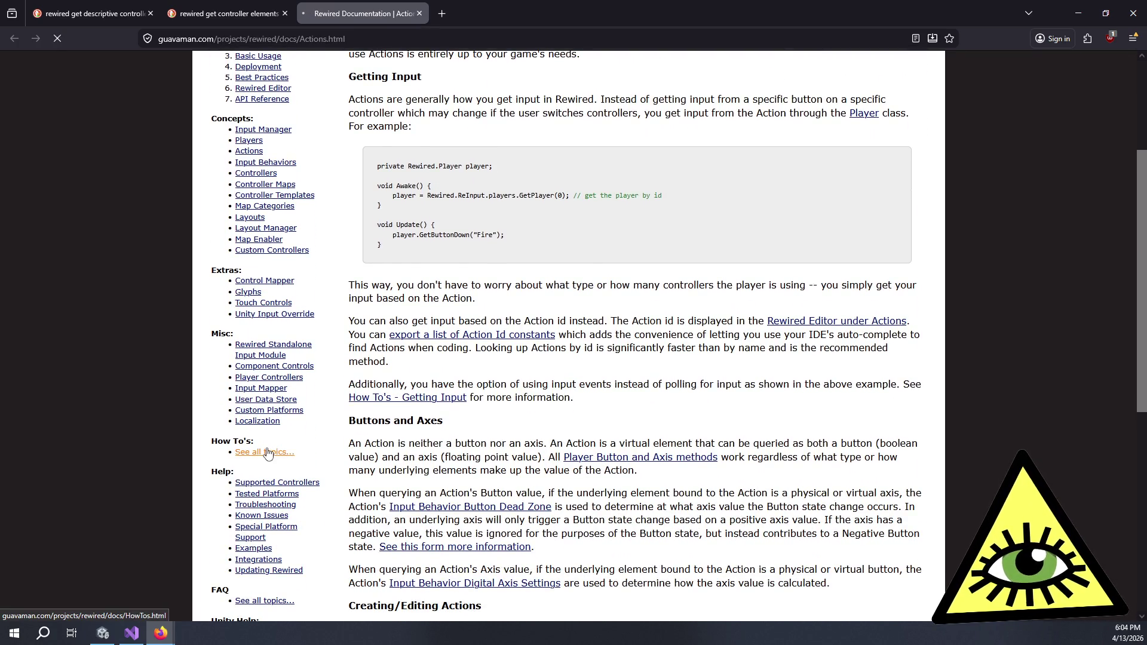
# Find the 'Displaying a button/axis/key name' How To and select its Move Horizontal example code.
pyautogui.hotkey('ctrl', 'f')
pyautogui.write('name')
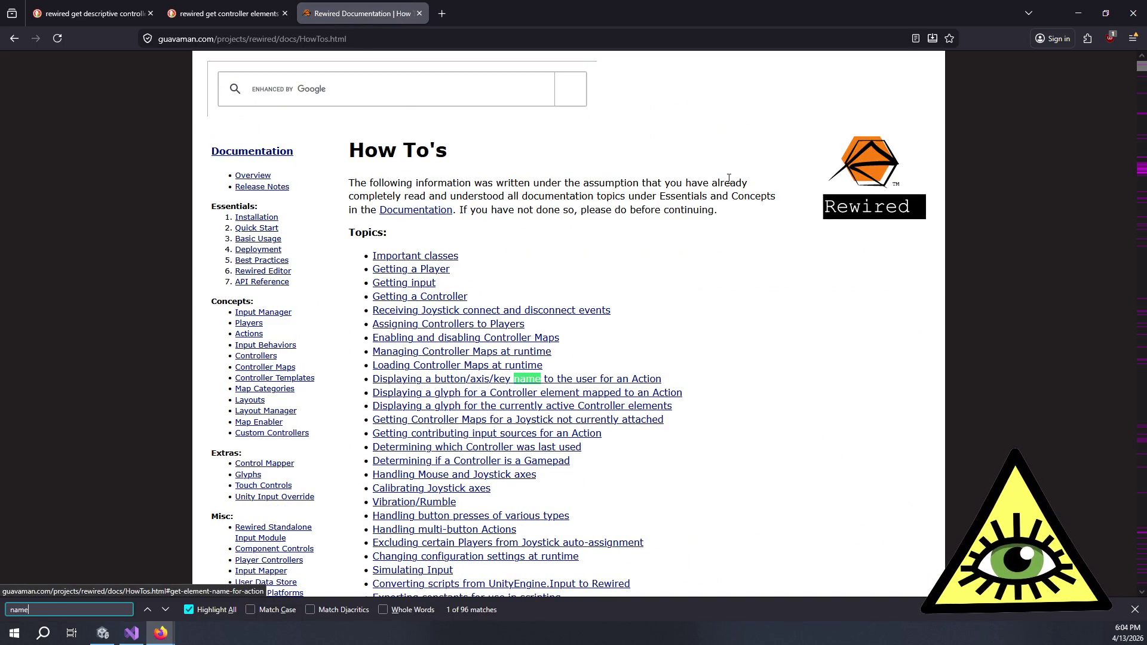
pyautogui.click(571, 380)
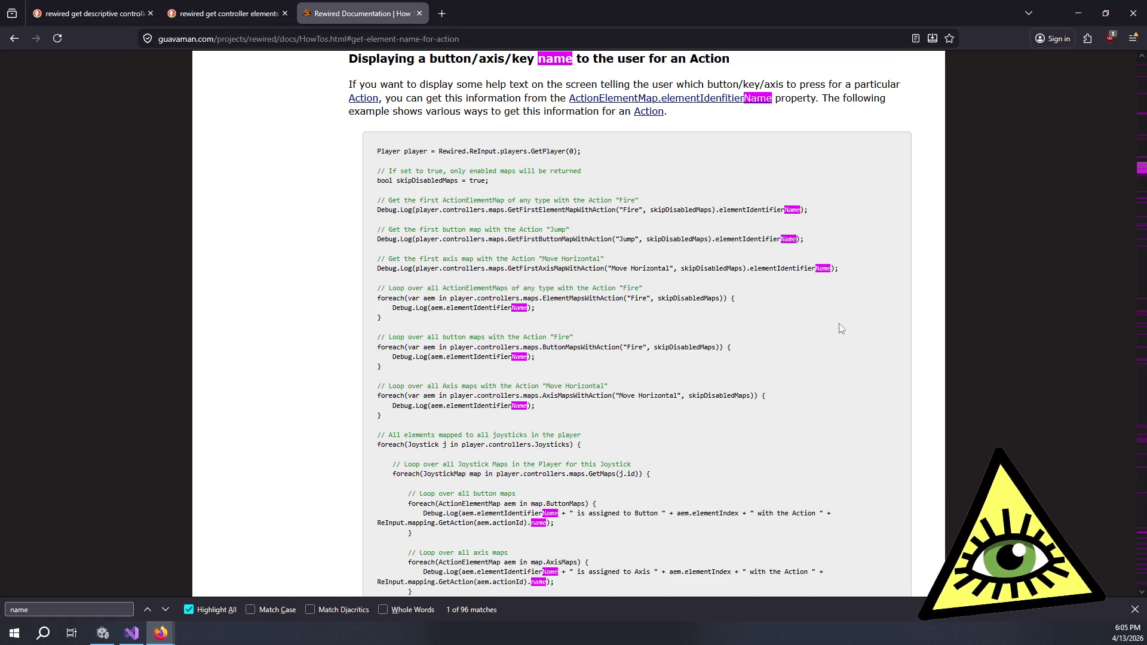
pyautogui.moveTo(865, 275); pyautogui.dragTo(854, 256)
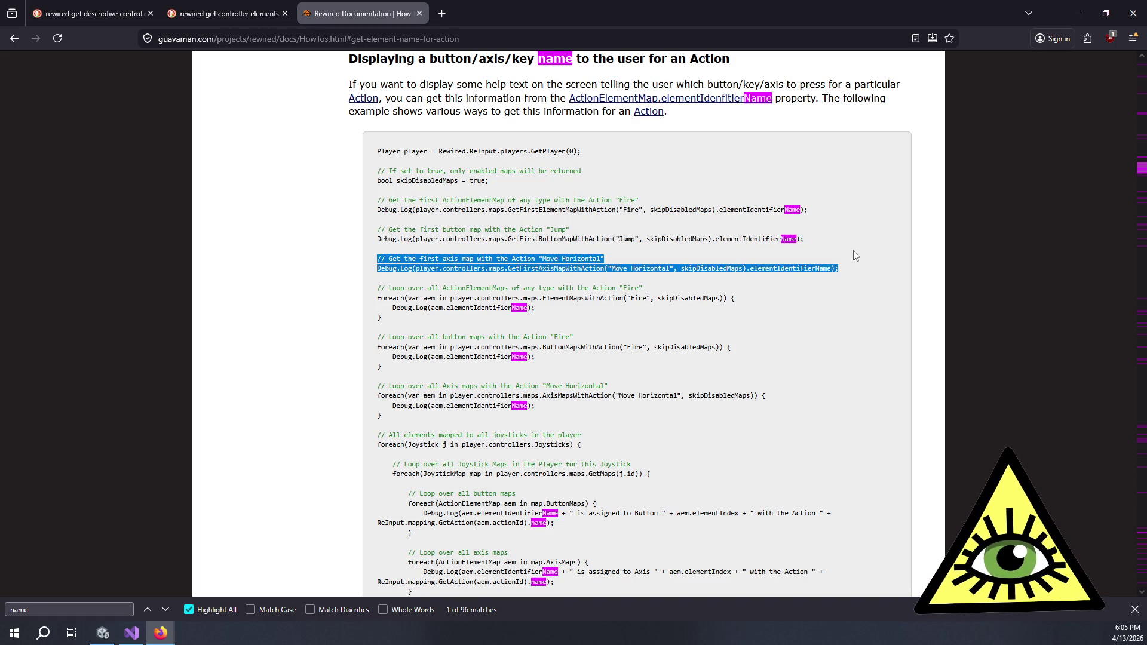